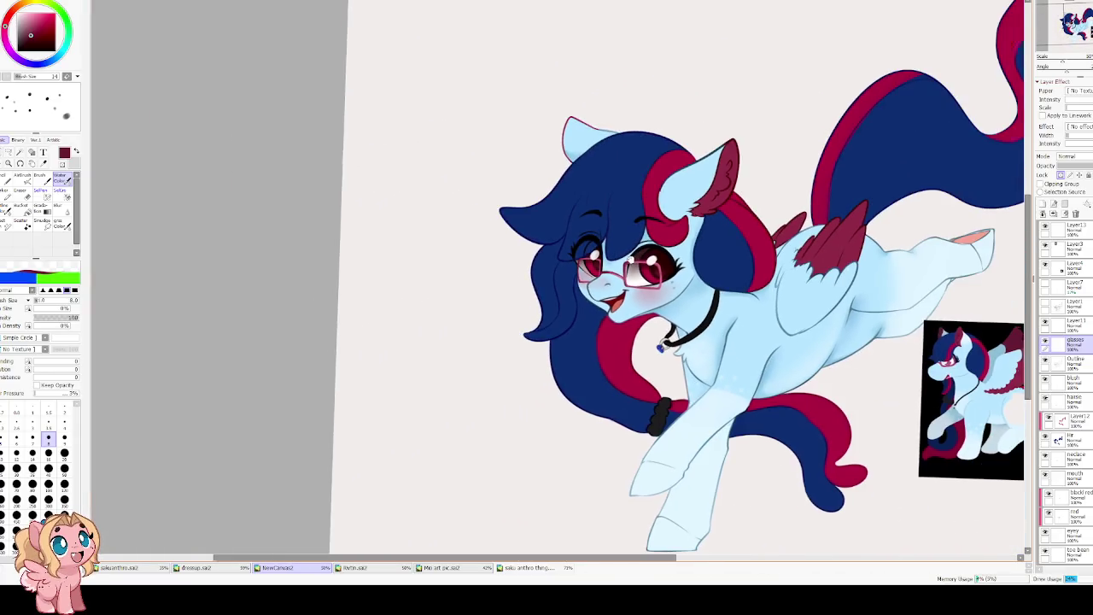
# Study the reference glasses, bring the pony's face into view, and enlarge the brush.
pyautogui.scroll(3, 691, 264)
pyautogui.scroll(-3, 556, 254)
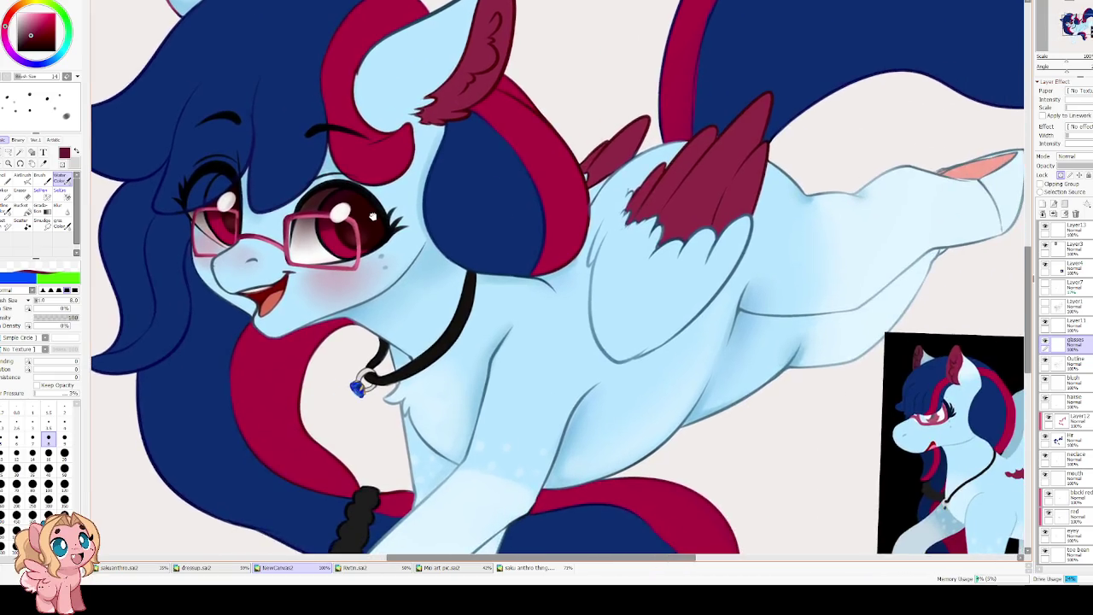
pyautogui.scroll(-2, 547, 213)
pyautogui.scroll(-2, 529, 153)
pyautogui.moveTo(525, 122); pyautogui.dragTo(605, 334)
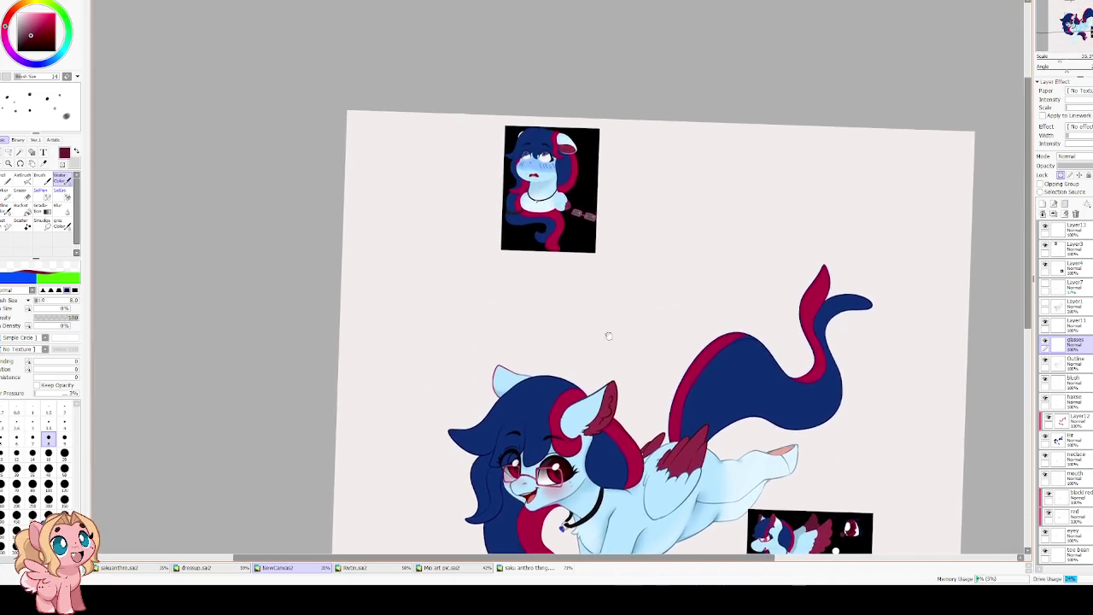
pyautogui.scroll(4, 589, 290)
pyautogui.scroll(2, 566, 236)
pyautogui.scroll(-3, 559, 205)
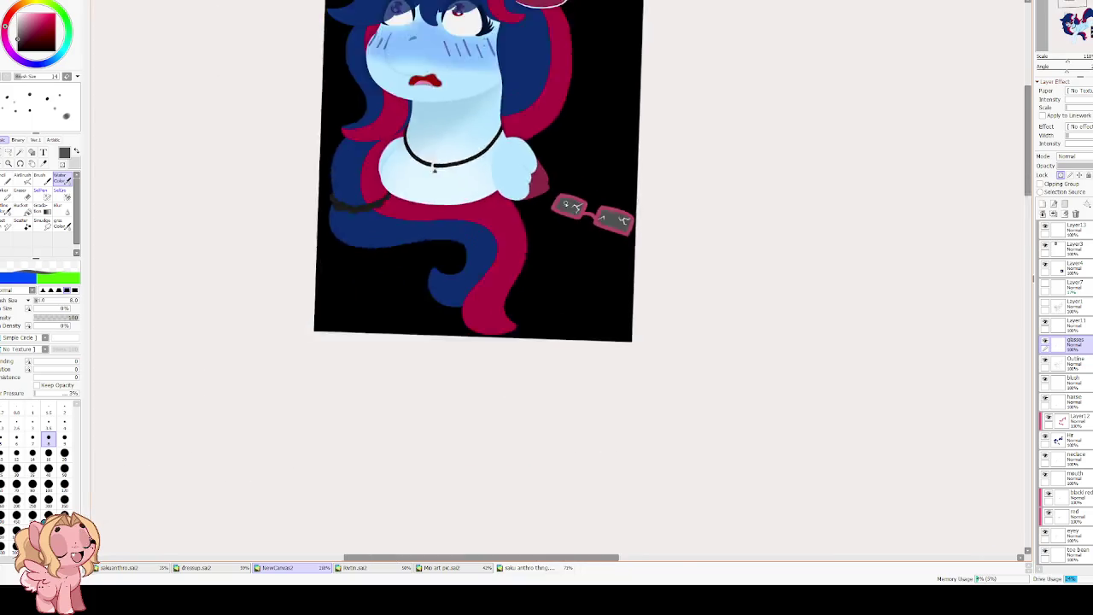
pyautogui.scroll(-2, 559, 205)
pyautogui.moveTo(589, 375); pyautogui.dragTo(590, 160)
pyautogui.moveTo(615, 399); pyautogui.dragTo(641, 162)
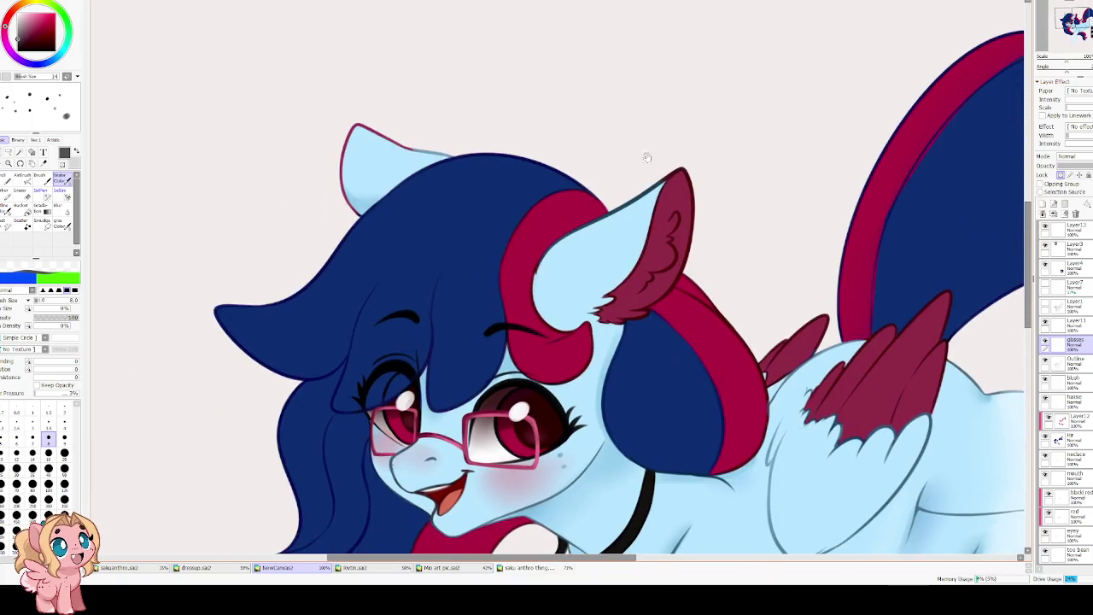
pyautogui.scroll(1, 623, 187)
pyautogui.scroll(2, 598, 222)
pyautogui.scroll(2, 591, 248)
pyautogui.scroll(-2, 593, 248)
pyautogui.press(']')
pyautogui.press(']')
pyautogui.press(']')
pyautogui.press(']')
pyautogui.press(']')
pyautogui.press(']')
pyautogui.press(']')
pyautogui.scroll(1, 705, 37)
pyautogui.press(']')
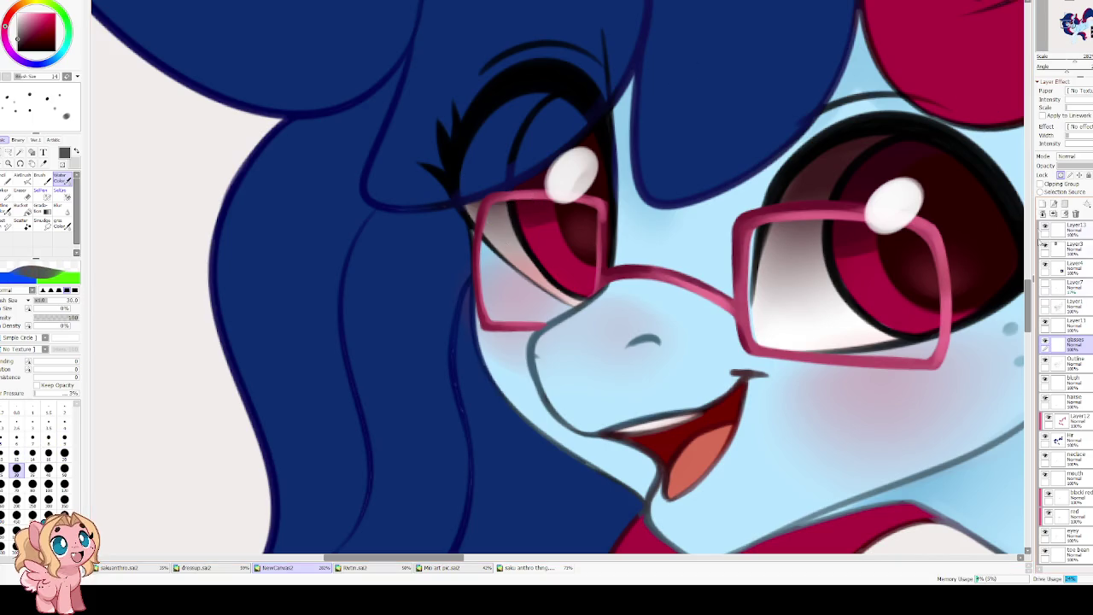
# Add Layer14 beneath 'glasses', try grey lens strokes, and thicken the left eye's upper lash.
pyautogui.click(1043, 205)
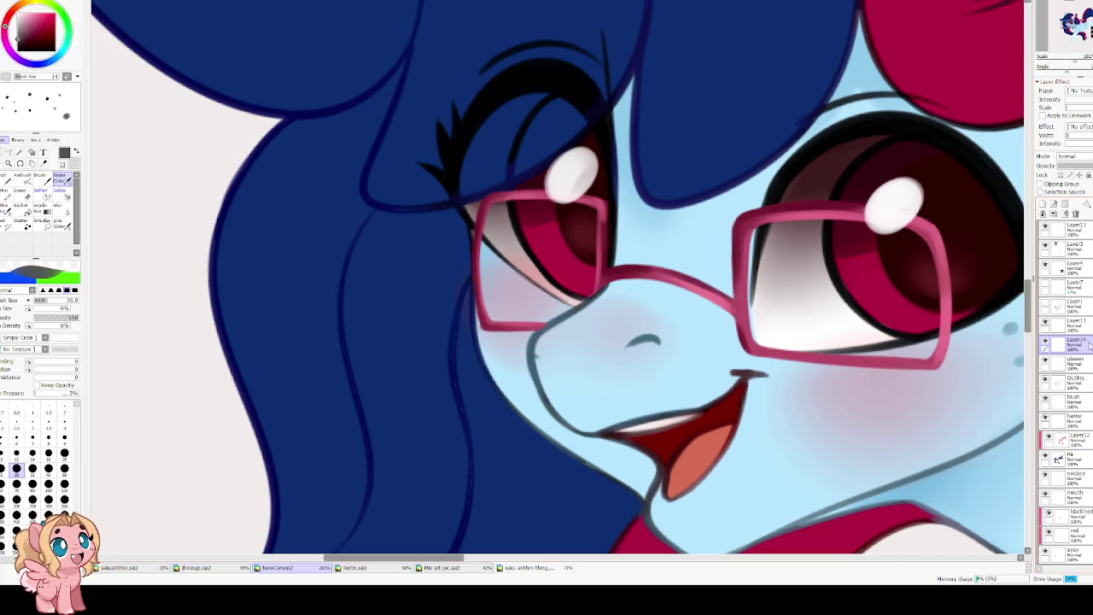
pyautogui.moveTo(1072, 341); pyautogui.dragTo(1072, 366)
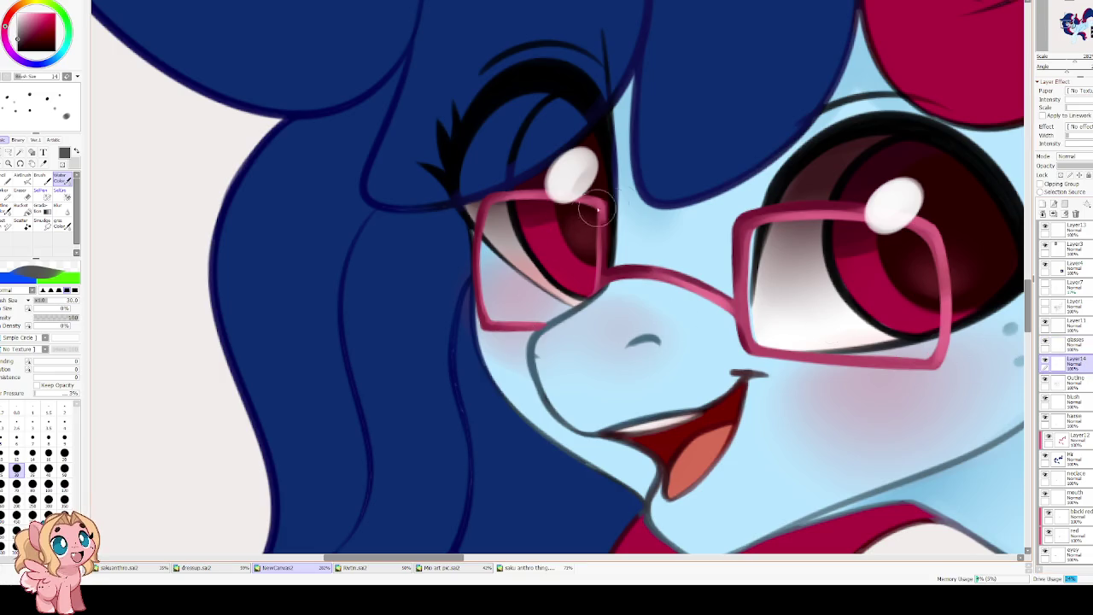
pyautogui.moveTo(556, 255); pyautogui.dragTo(636, 206)
pyautogui.hotkey('ctrl', 'z')
pyautogui.moveTo(502, 215); pyautogui.dragTo(489, 297)
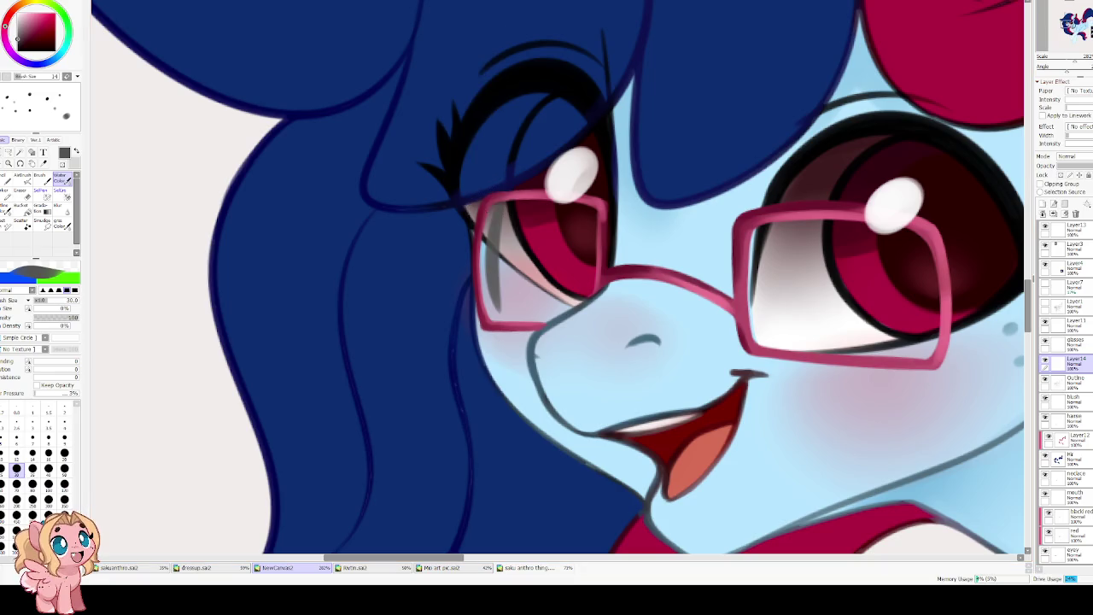
pyautogui.hotkey('ctrl', 'z')
pyautogui.press(']')
pyautogui.press(']')
pyautogui.press(']')
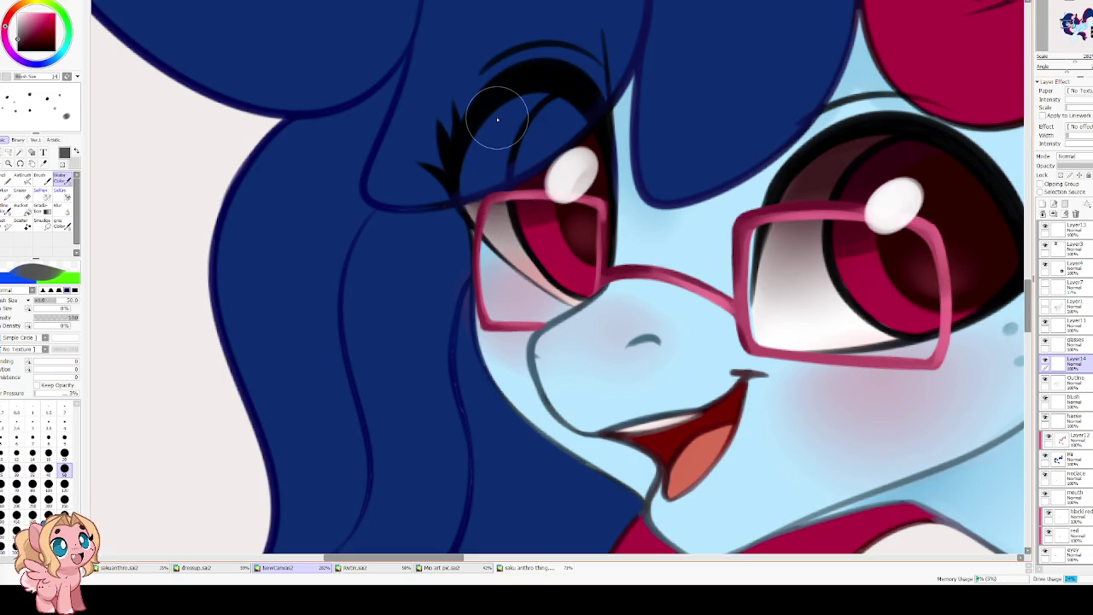
pyautogui.moveTo(462, 121); pyautogui.dragTo(510, 82)
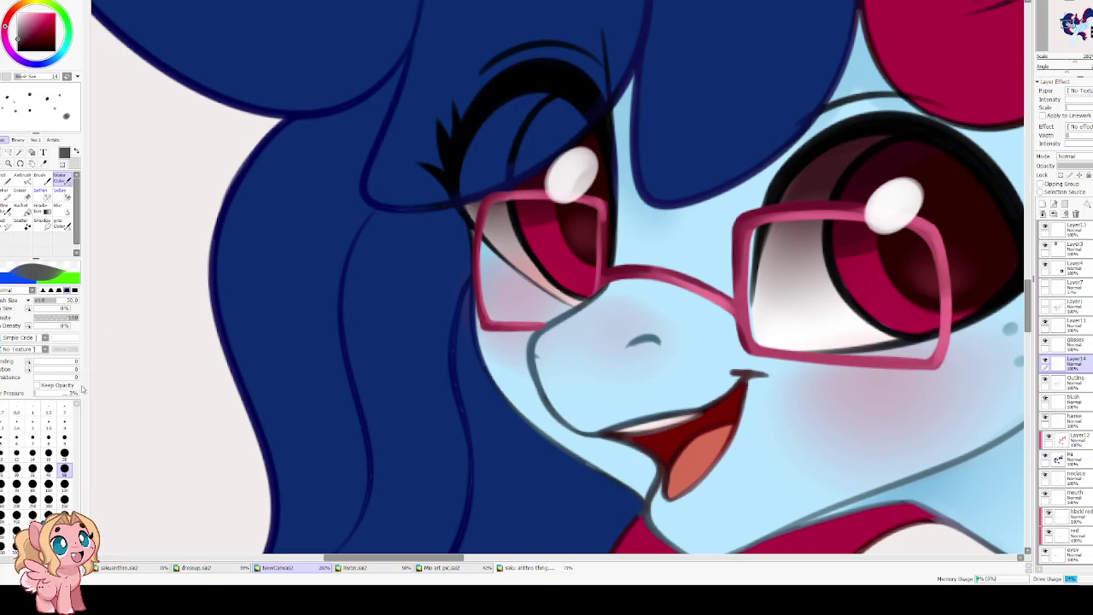
# Raise Water Color blending and dilution, then blend grey shading into both lenses at size 40.
pyautogui.click(64, 361)
pyautogui.click(65, 369)
pyautogui.press('[')
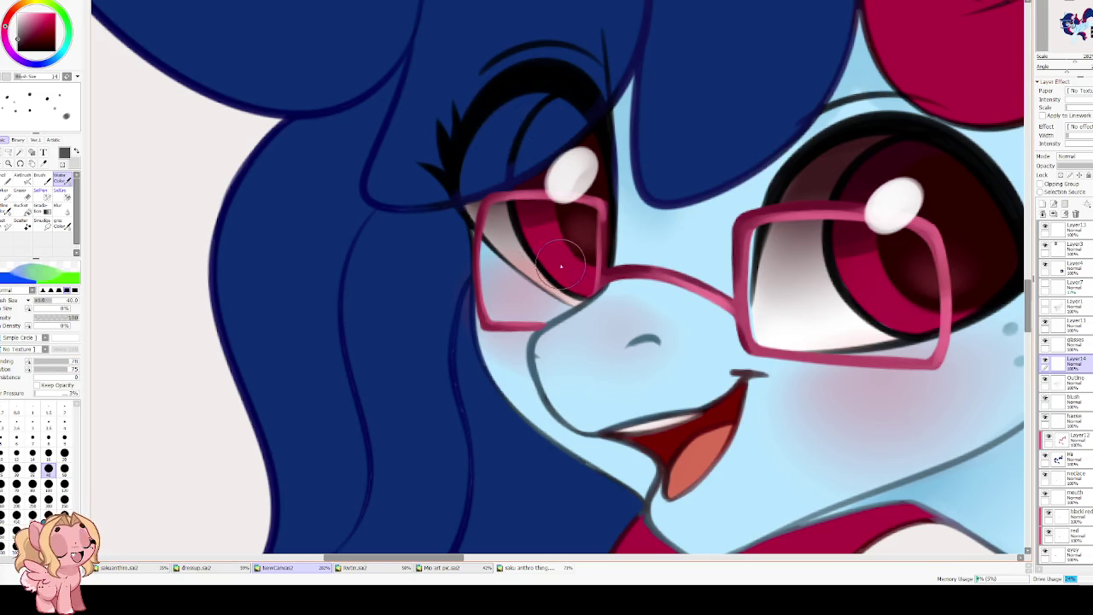
pyautogui.moveTo(577, 213)
pyautogui.mouseDown()
pyautogui.moveTo(512, 213)
pyautogui.moveTo(495, 256)
pyautogui.moveTo(521, 226)
pyautogui.moveTo(563, 217)
pyautogui.moveTo(512, 222)
pyautogui.moveTo(576, 231)
pyautogui.moveTo(567, 256)
pyautogui.moveTo(575, 219)
pyautogui.moveTo(571, 236)
pyautogui.moveTo(509, 272)
pyautogui.moveTo(499, 295)
pyautogui.moveTo(529, 282)
pyautogui.moveTo(580, 295)
pyautogui.moveTo(560, 304)
pyautogui.moveTo(489, 250)
pyautogui.moveTo(488, 293)
pyautogui.moveTo(500, 298)
pyautogui.moveTo(500, 239)
pyautogui.moveTo(578, 225)
pyautogui.moveTo(578, 254)
pyautogui.moveTo(571, 232)
pyautogui.moveTo(518, 203)
pyautogui.mouseUp()
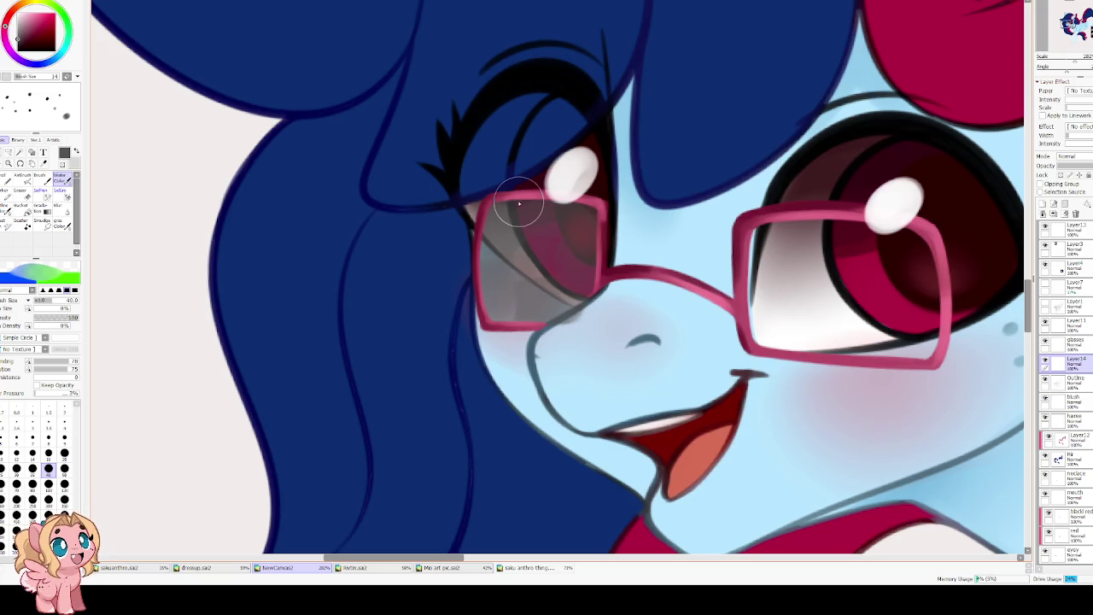
pyautogui.moveTo(518, 203)
pyautogui.mouseDown()
pyautogui.moveTo(488, 244)
pyautogui.moveTo(499, 305)
pyautogui.moveTo(574, 220)
pyautogui.mouseUp()
pyautogui.press('e')
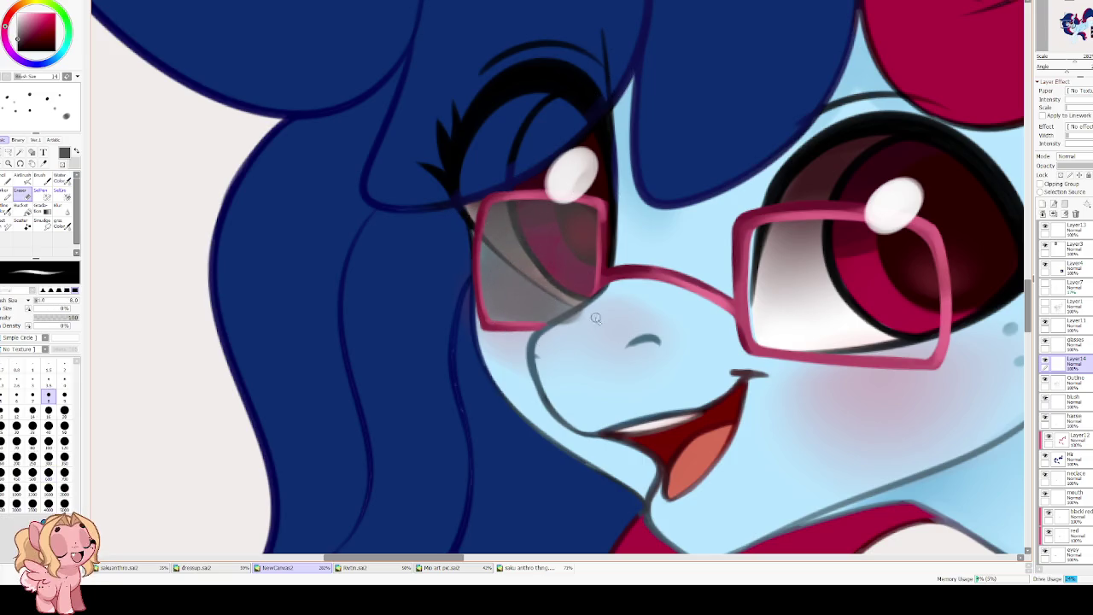
pyautogui.press('c')
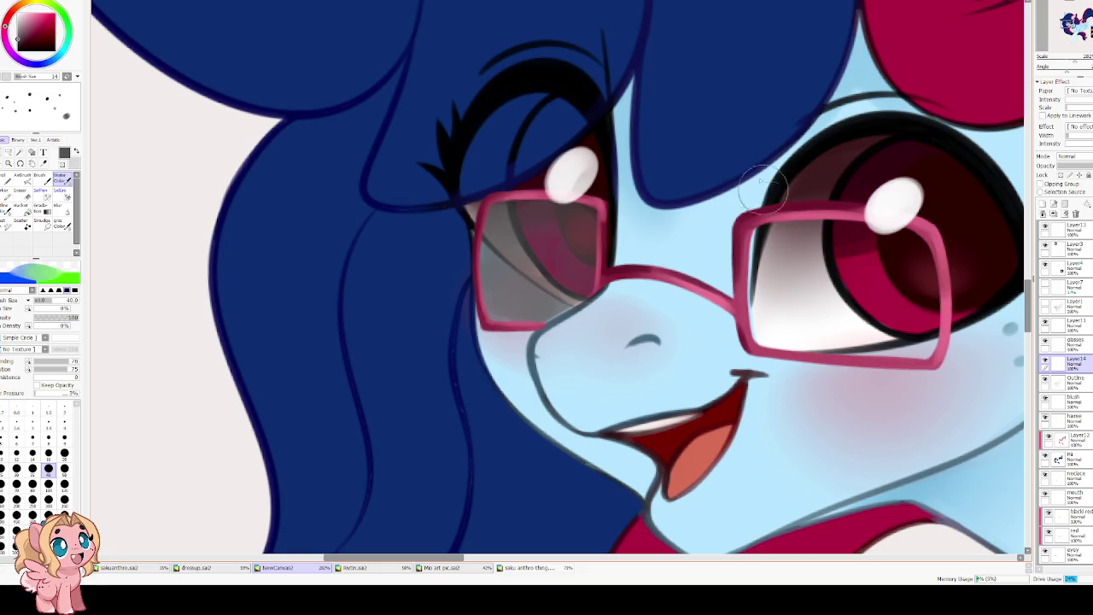
pyautogui.press(']')
pyautogui.press(']')
pyautogui.moveTo(850, 260)
pyautogui.mouseDown()
pyautogui.moveTo(794, 317)
pyautogui.moveTo(902, 330)
pyautogui.moveTo(915, 316)
pyautogui.moveTo(891, 268)
pyautogui.moveTo(763, 326)
pyautogui.mouseUp()
pyautogui.scroll(-1, 743, 256)
# Smooth both lenses' grey shading with a size-35 brush, then add Layer15 above Layer14.
pyautogui.scroll(-3, 727, 171)
pyautogui.press('h')
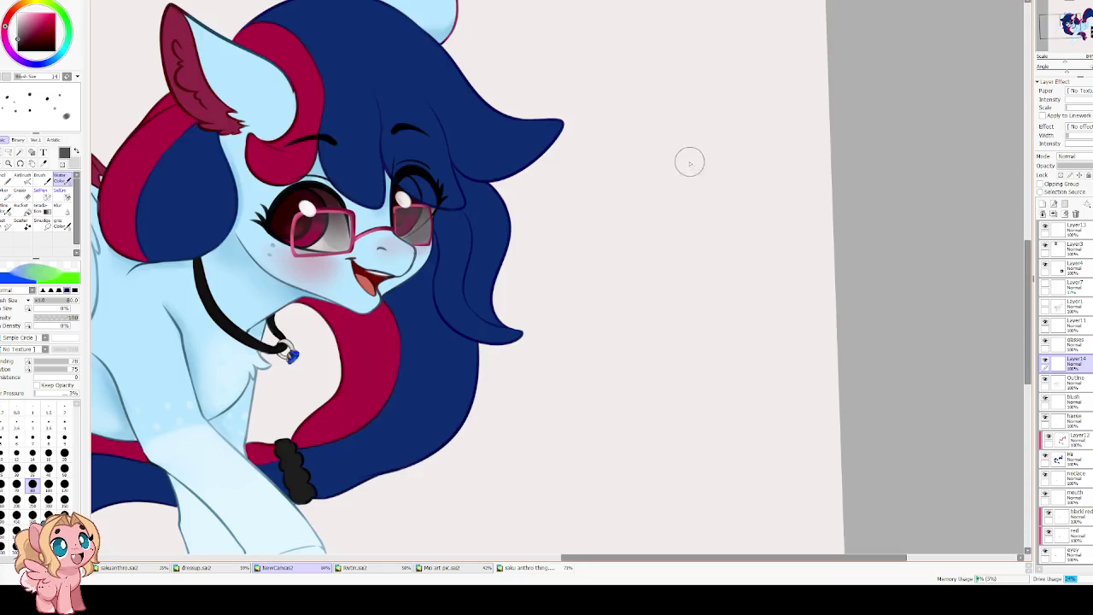
pyautogui.scroll(2, 273, 293)
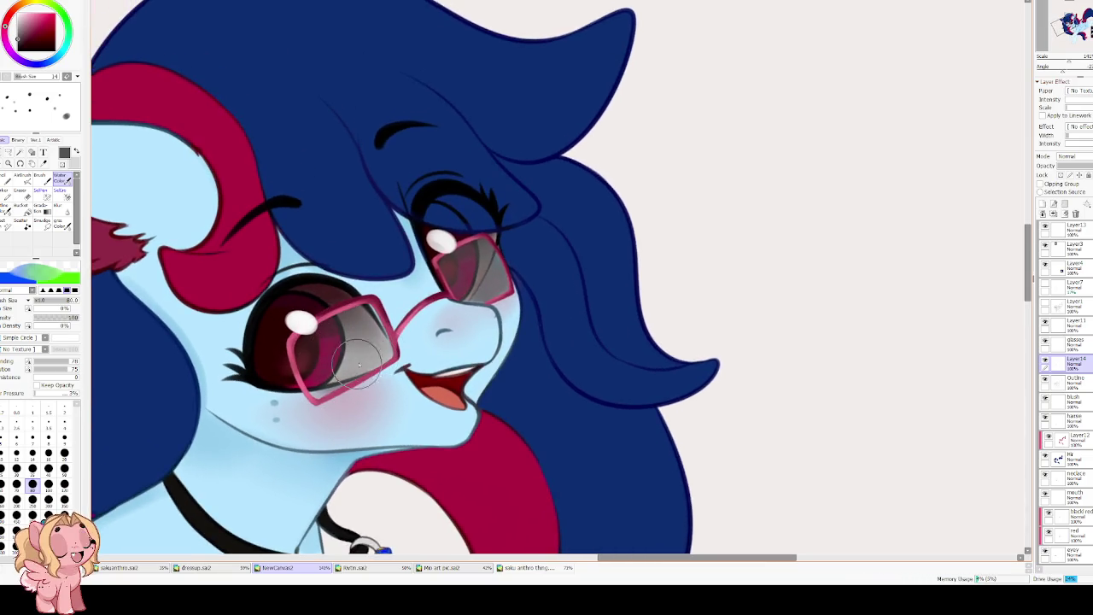
pyautogui.moveTo(361, 322)
pyautogui.mouseDown()
pyautogui.moveTo(314, 350)
pyautogui.moveTo(376, 343)
pyautogui.mouseUp()
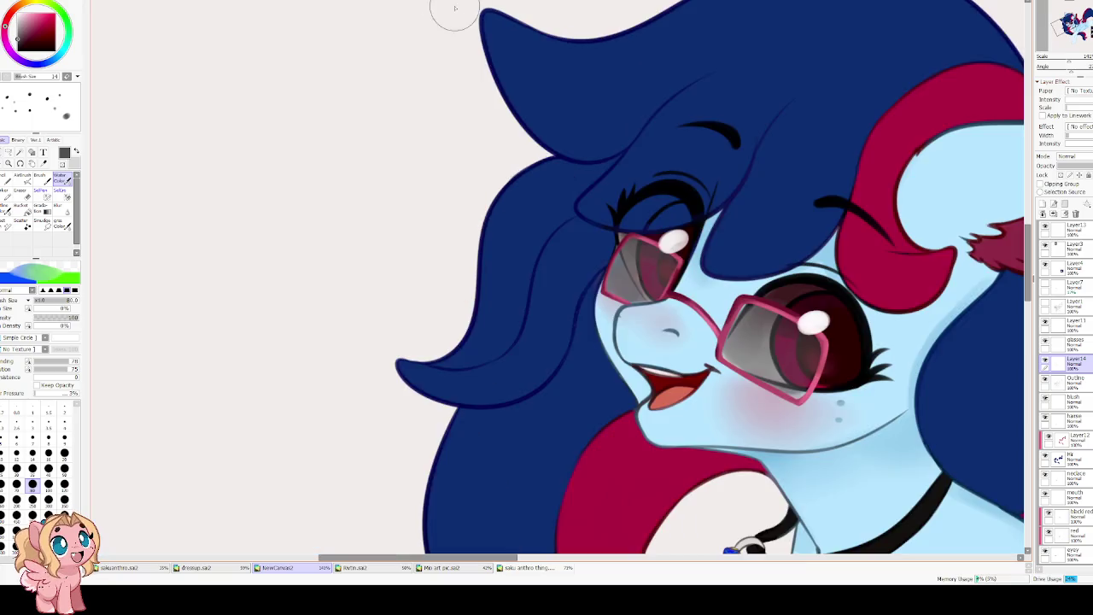
pyautogui.press('h')
pyautogui.press('[')
pyautogui.press('[')
pyautogui.press('[')
pyautogui.press('[')
pyautogui.press('[')
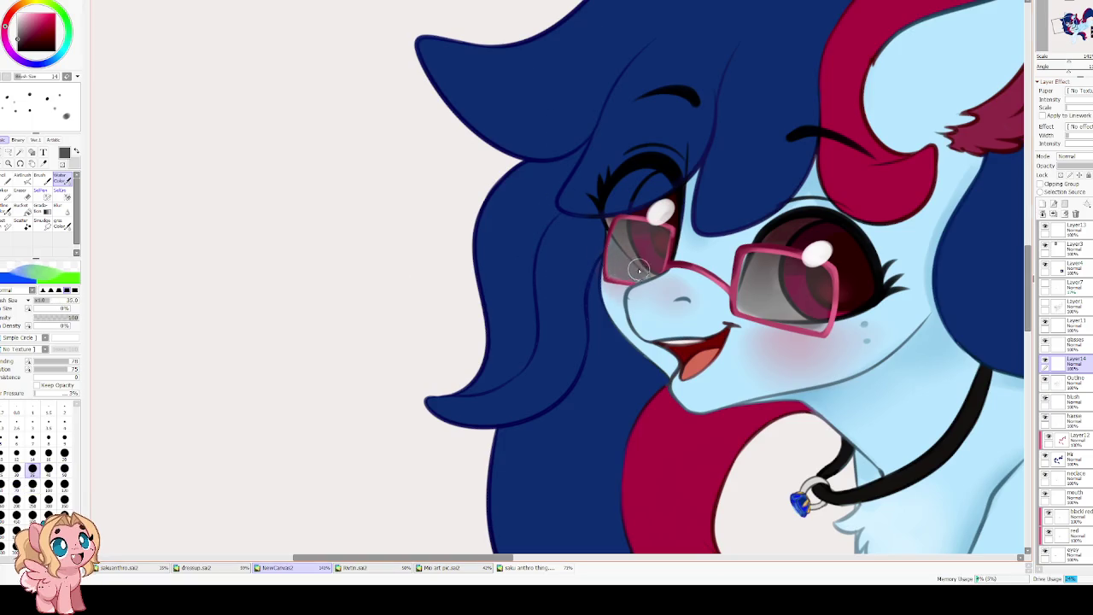
pyautogui.moveTo(656, 267); pyautogui.dragTo(613, 273)
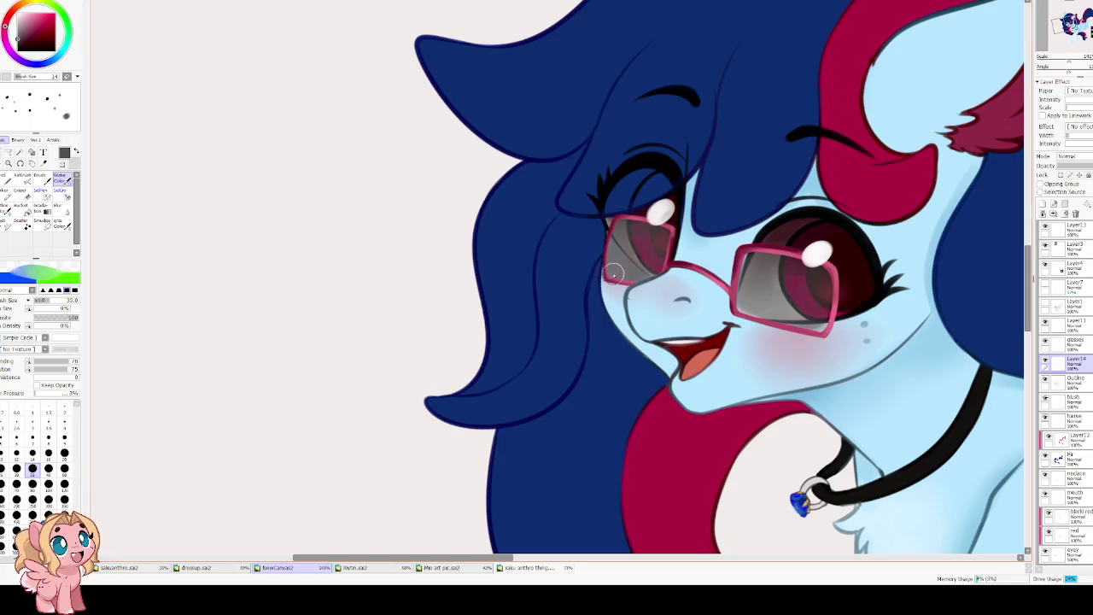
pyautogui.moveTo(527, 212); pyautogui.dragTo(510, 224)
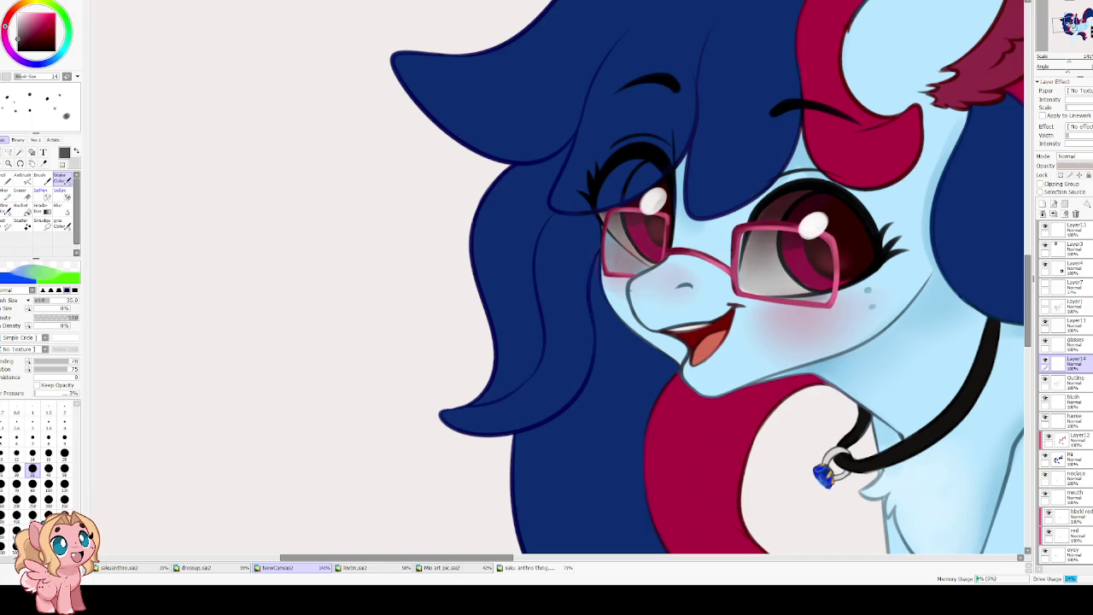
pyautogui.click(1042, 203)
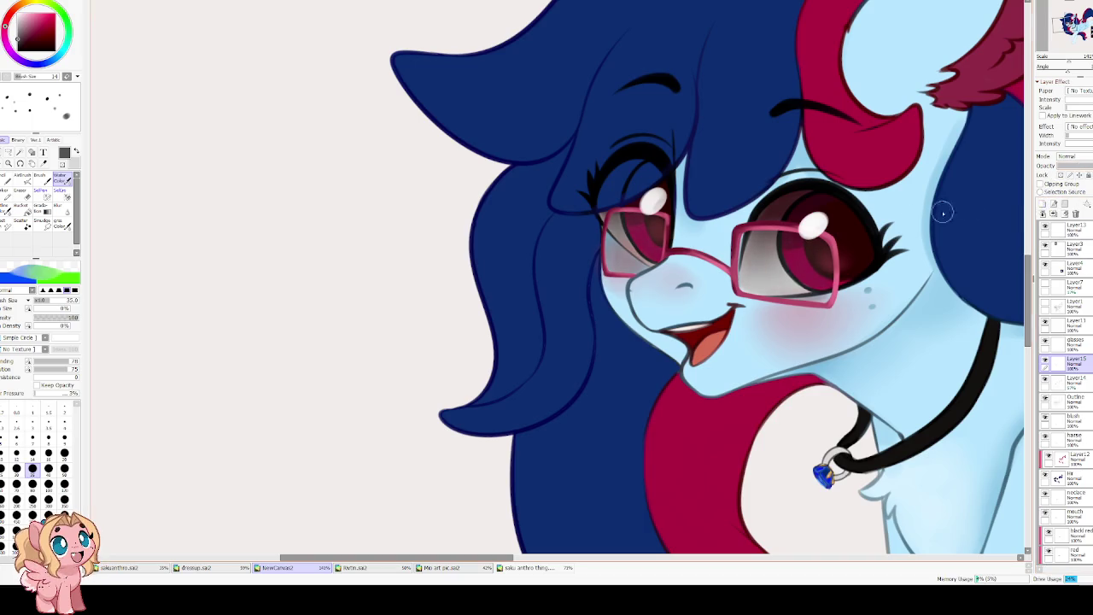
# Paint light highlight streaks across both lenses with a size-14 brush.
pyautogui.scroll(-3, 1067, 156)
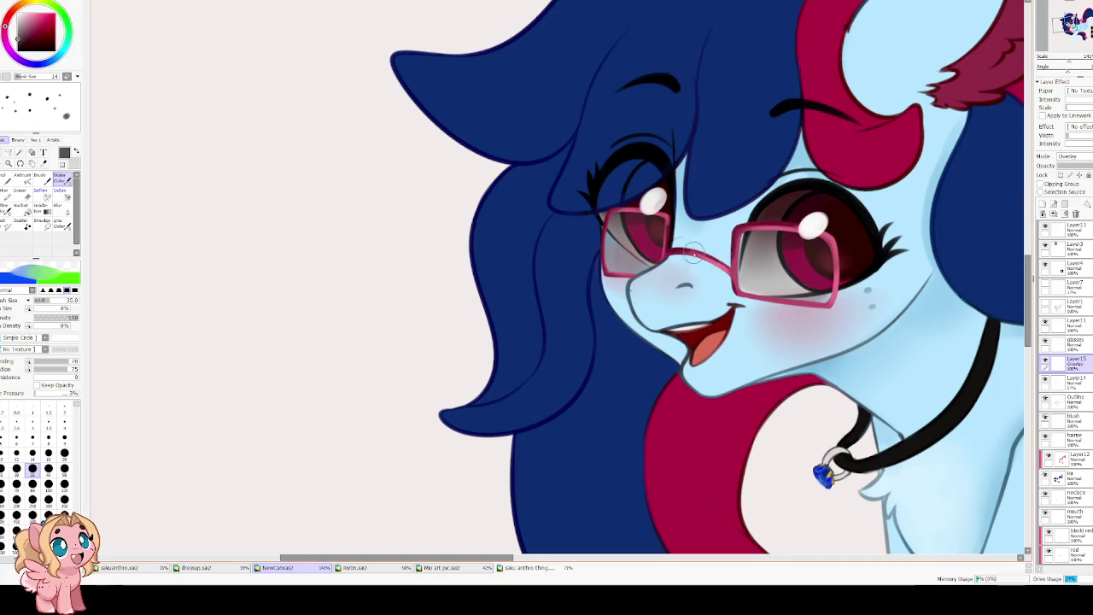
pyautogui.scroll(3, 488, 37)
pyautogui.press('[')
pyautogui.press('[')
pyautogui.press('[')
pyautogui.press('[')
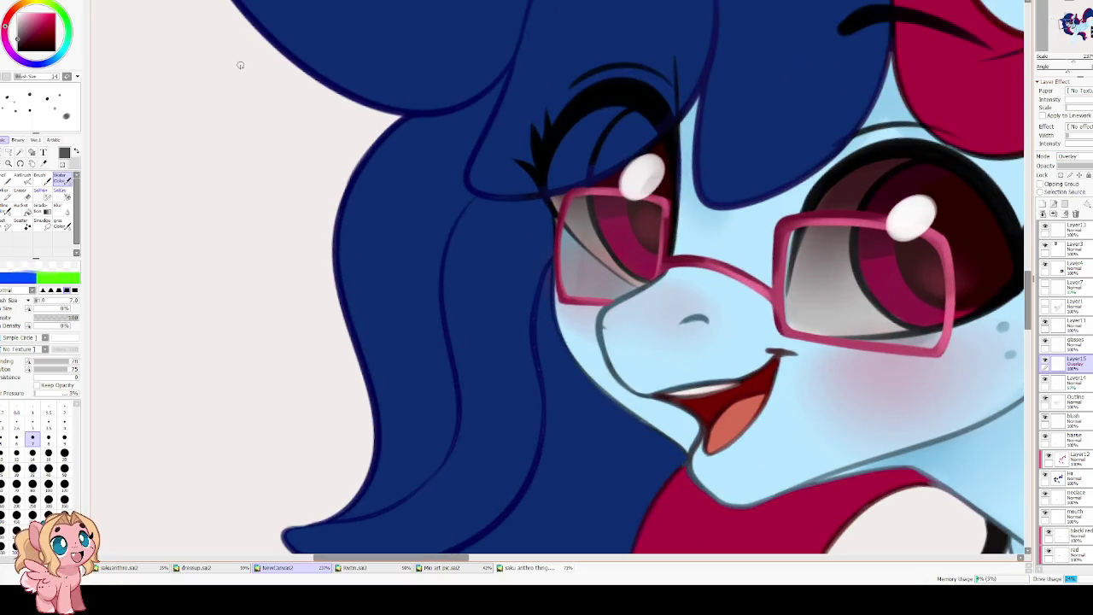
pyautogui.press(']')
pyautogui.press(']')
pyautogui.press(']')
pyautogui.press(']')
pyautogui.moveTo(577, 232); pyautogui.dragTo(653, 216)
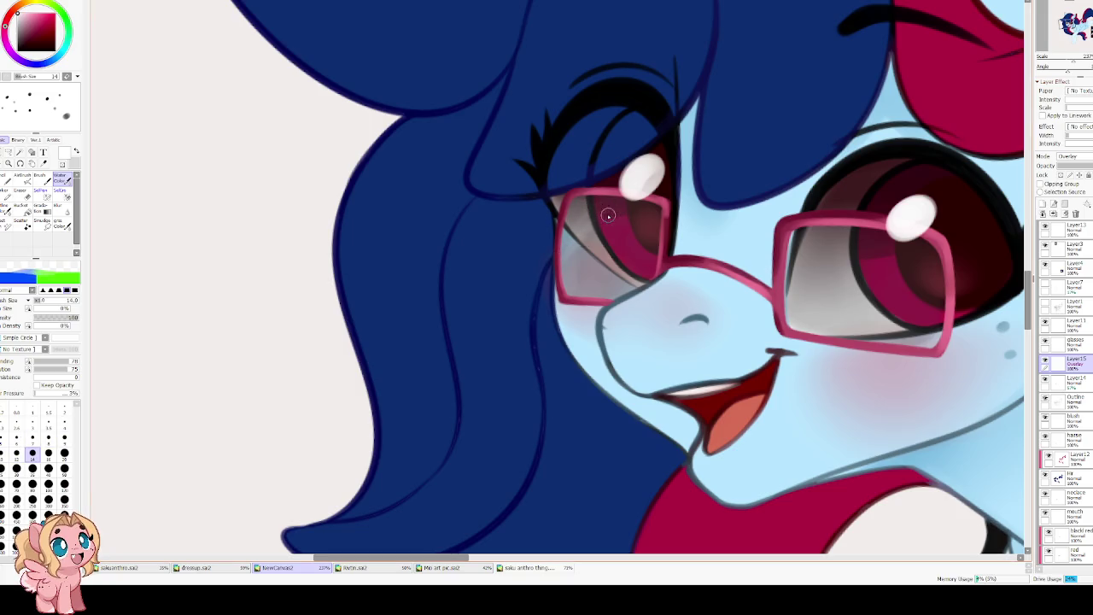
pyautogui.moveTo(824, 235)
pyautogui.mouseDown()
pyautogui.moveTo(834, 304)
pyautogui.moveTo(867, 295)
pyautogui.mouseUp()
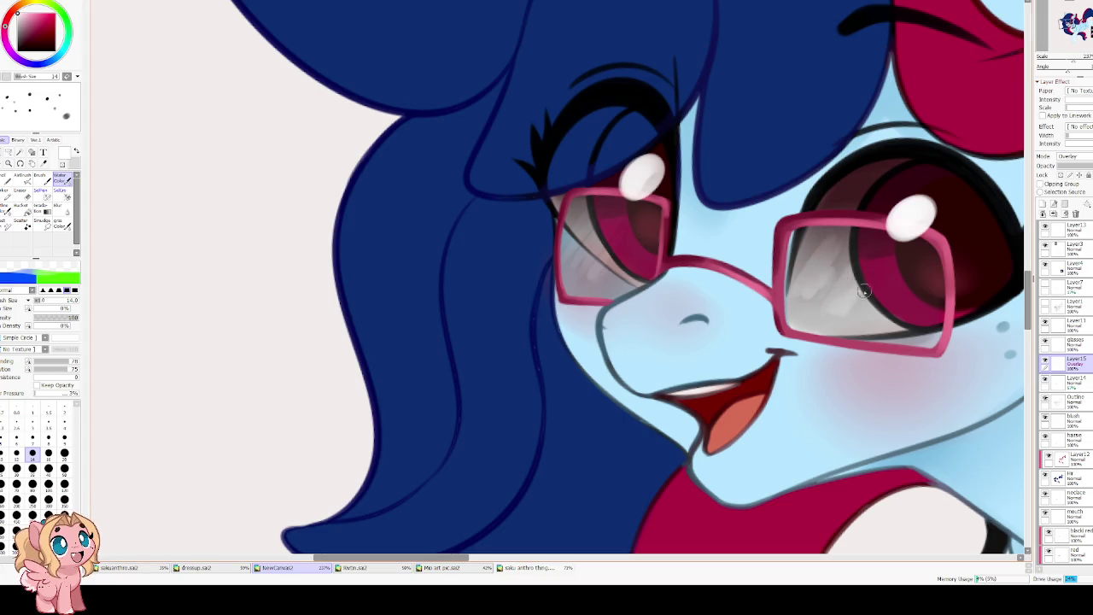
# Blur the lens highlights with a size-60 Blur brush and compare the layer on and off.
pyautogui.press('b')
pyautogui.press(']')
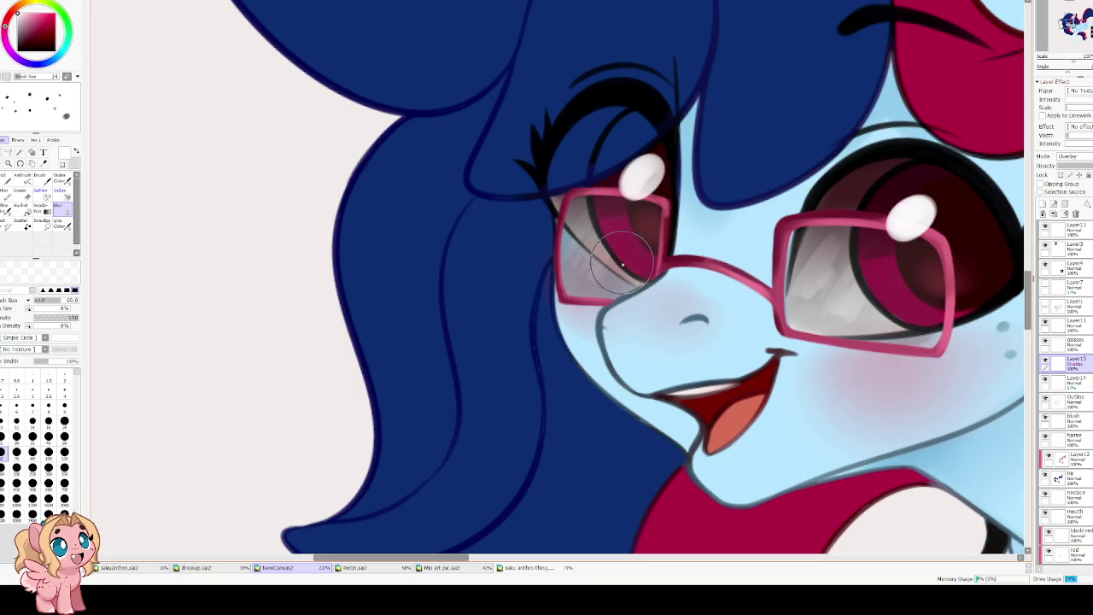
pyautogui.moveTo(816, 307); pyautogui.dragTo(854, 256)
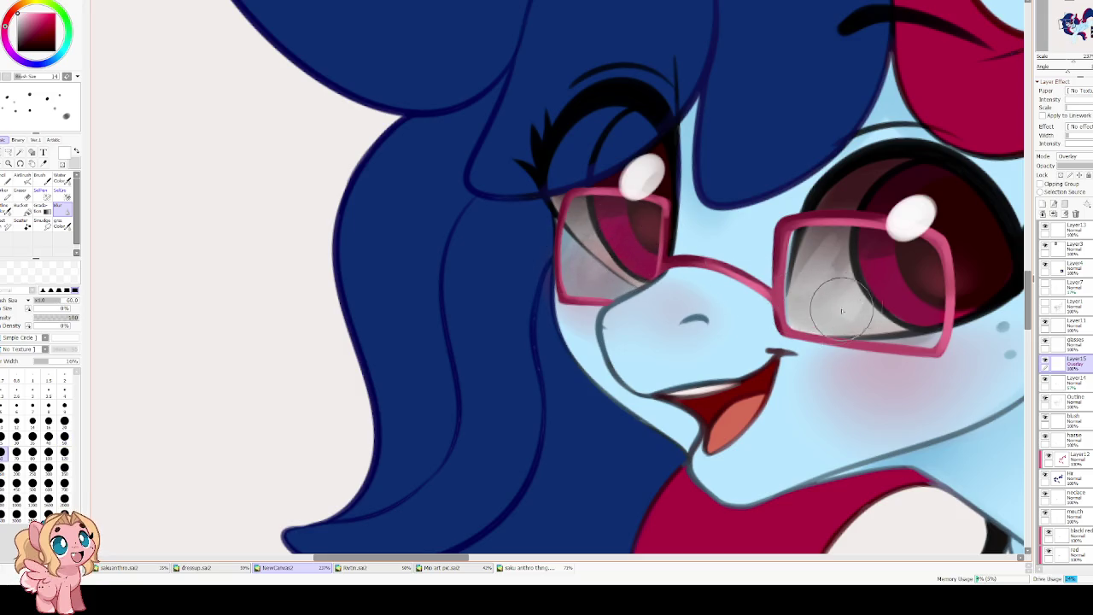
pyautogui.moveTo(565, 256); pyautogui.dragTo(829, 305)
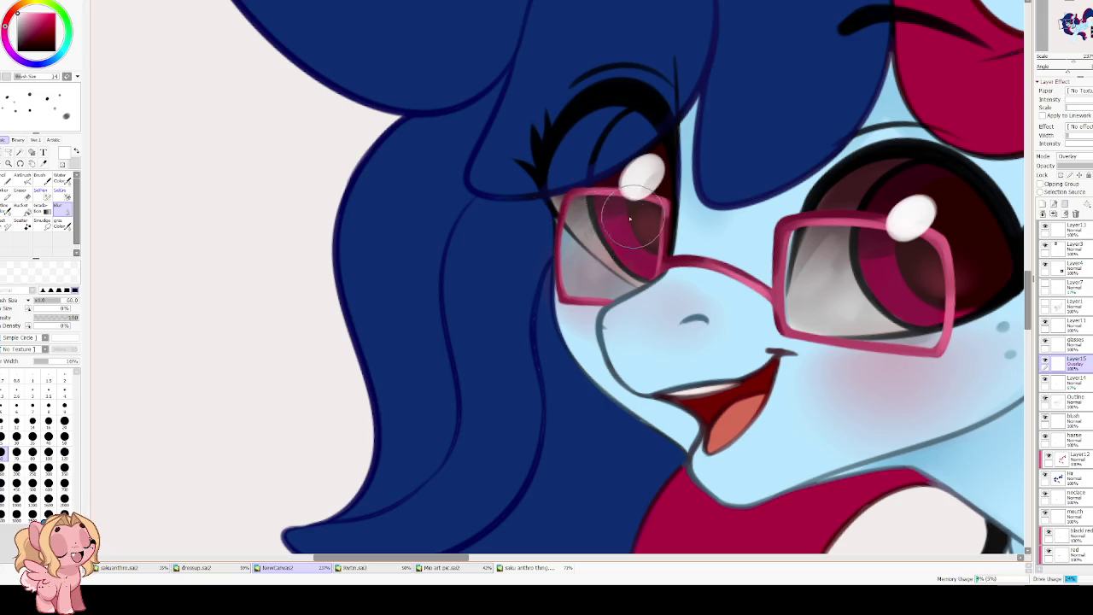
pyautogui.click(1044, 362)
# Set Water Color blending 20 and dilution 24, then soften the glare on both lenses.
pyautogui.press('v')
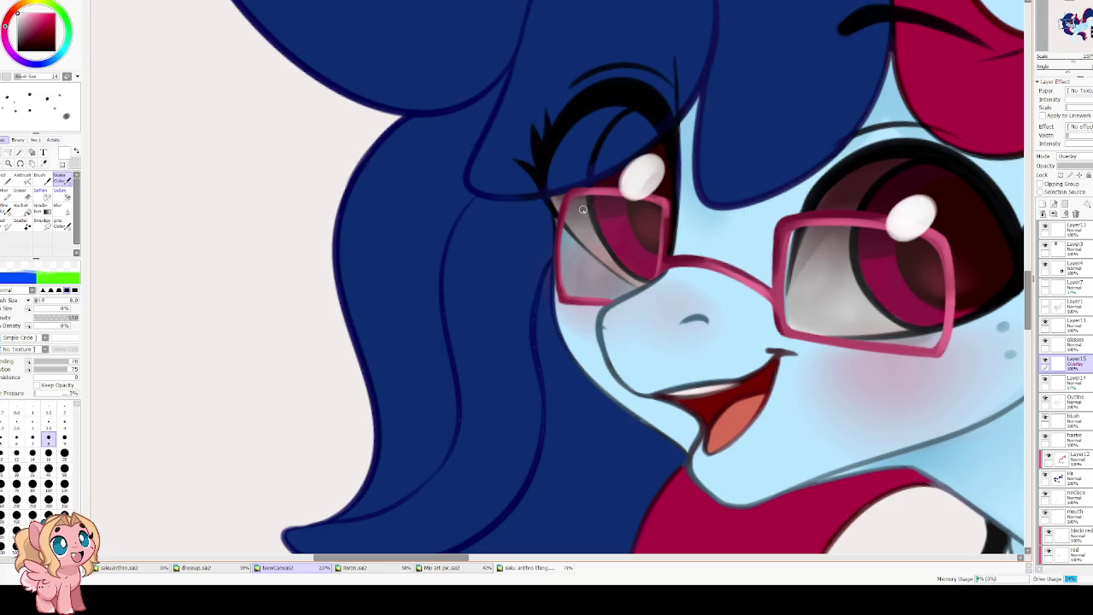
pyautogui.moveTo(56, 362); pyautogui.dragTo(43, 362)
pyautogui.moveTo(66, 369); pyautogui.dragTo(46, 368)
pyautogui.moveTo(623, 201)
pyautogui.mouseDown()
pyautogui.moveTo(568, 238)
pyautogui.moveTo(601, 257)
pyautogui.mouseUp()
pyautogui.moveTo(827, 223); pyautogui.dragTo(794, 289)
pyautogui.moveTo(824, 247); pyautogui.dragTo(795, 290)
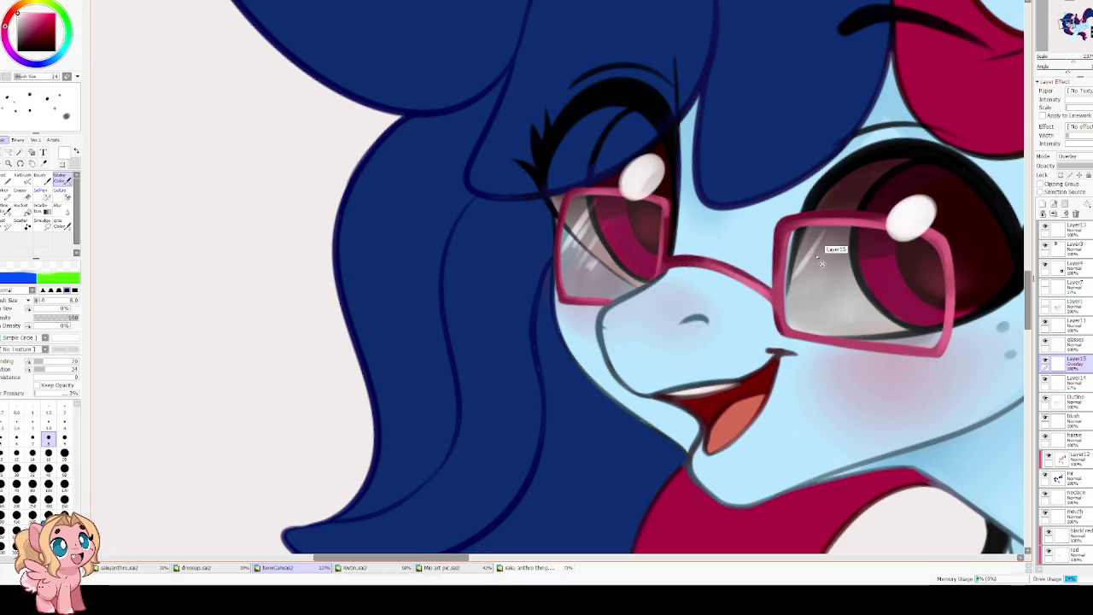
pyautogui.moveTo(833, 226); pyautogui.dragTo(794, 299)
pyautogui.moveTo(832, 245); pyautogui.dragTo(808, 292)
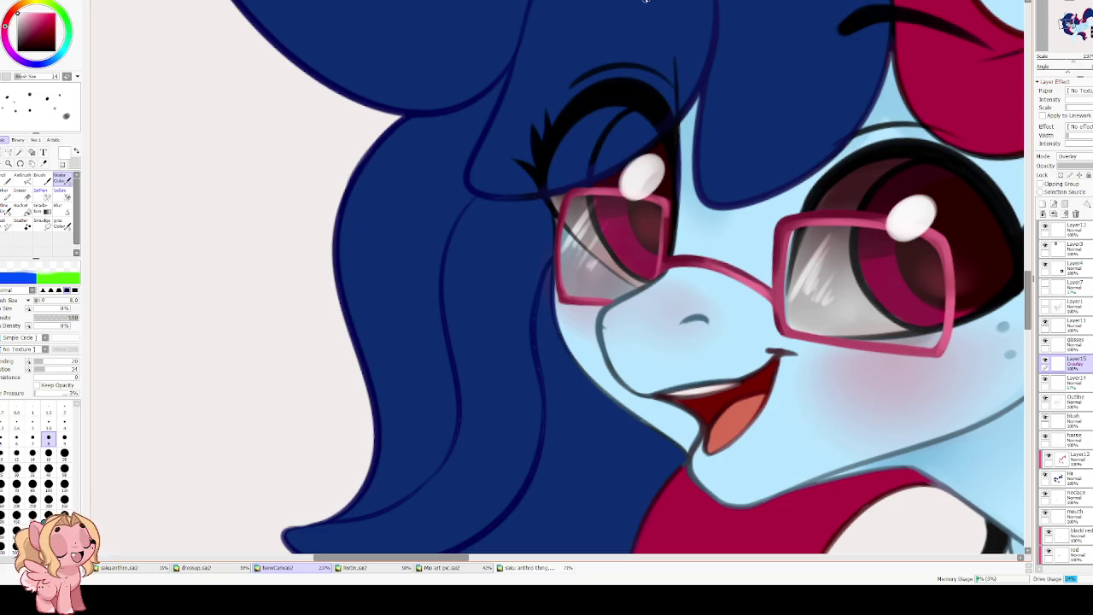
# Set the brush size to 30 and paint over the glare streaks on both lenses.
pyautogui.click(48, 453)
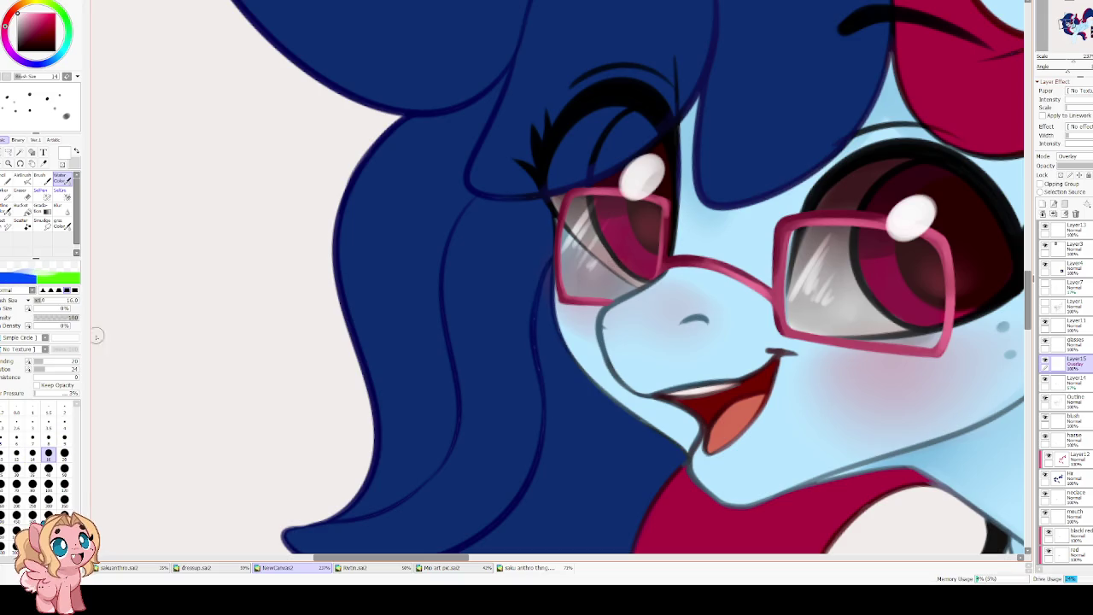
pyautogui.click(17, 468)
pyautogui.moveTo(598, 209)
pyautogui.mouseDown()
pyautogui.moveTo(574, 243)
pyautogui.moveTo(580, 277)
pyautogui.mouseUp()
pyautogui.moveTo(784, 290)
pyautogui.mouseDown()
pyautogui.moveTo(825, 255)
pyautogui.moveTo(819, 316)
pyautogui.mouseUp()
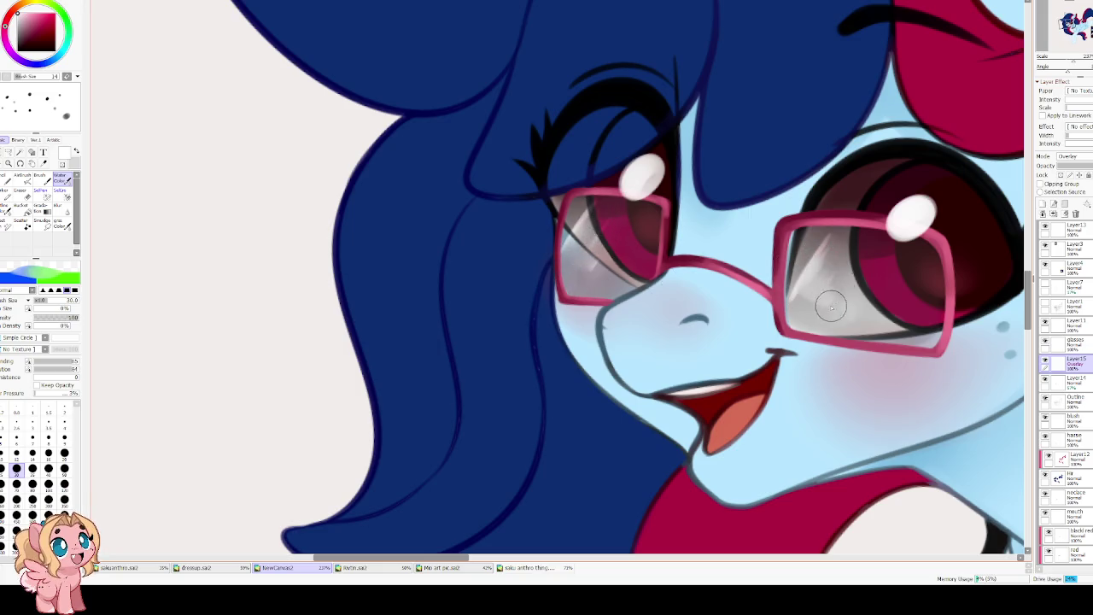
pyautogui.scroll(-2, 841, 227)
# Mirror the canvas to check the drawing, then zoom out to the whole pony and reference.
pyautogui.scroll(-2, 819, 205)
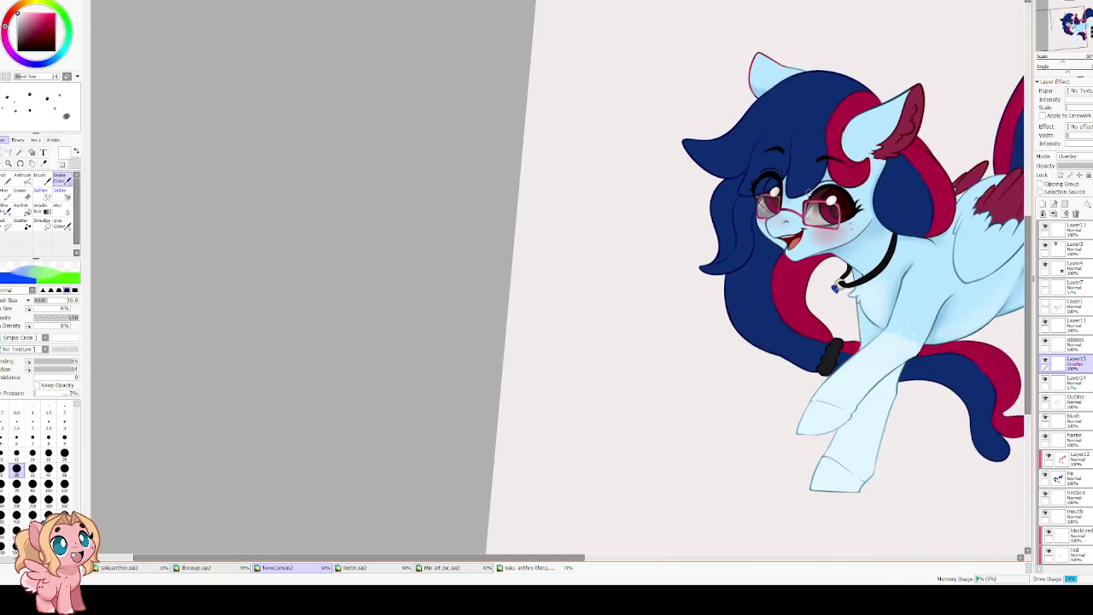
pyautogui.press('h')
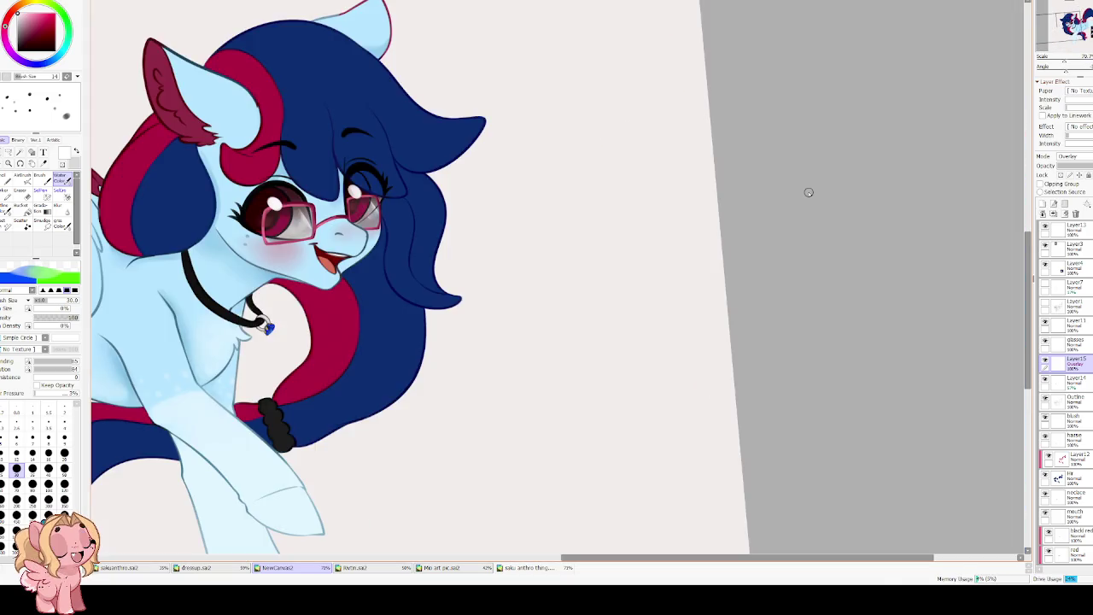
pyautogui.press('h')
pyautogui.scroll(-2, 748, 162)
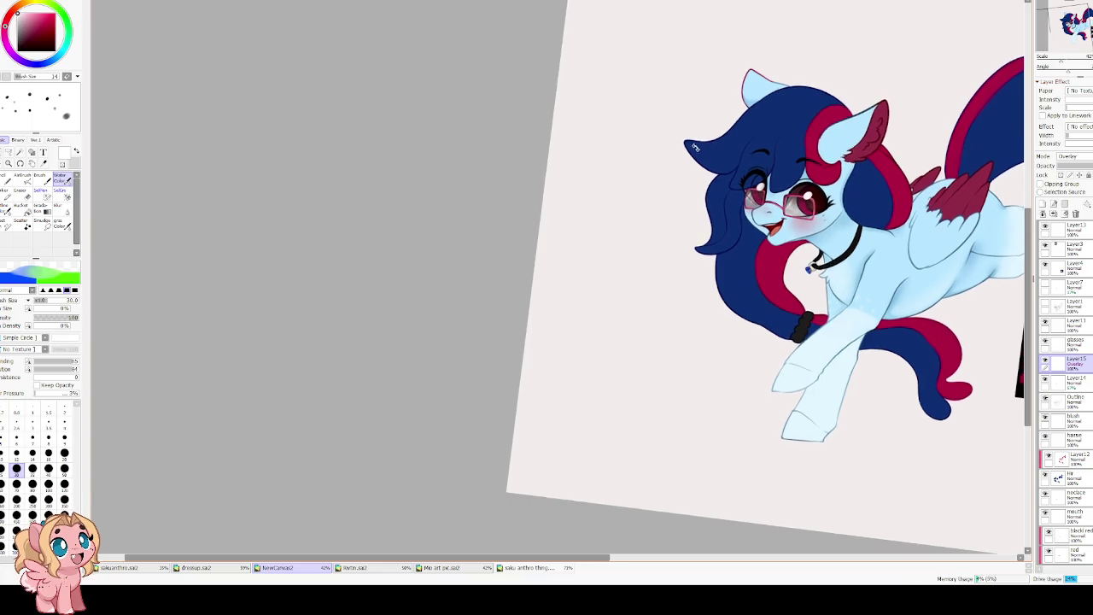
pyautogui.moveTo(696, 147)
pyautogui.mouseDown()
pyautogui.moveTo(455, 131)
pyautogui.moveTo(456, 192)
pyautogui.mouseUp()
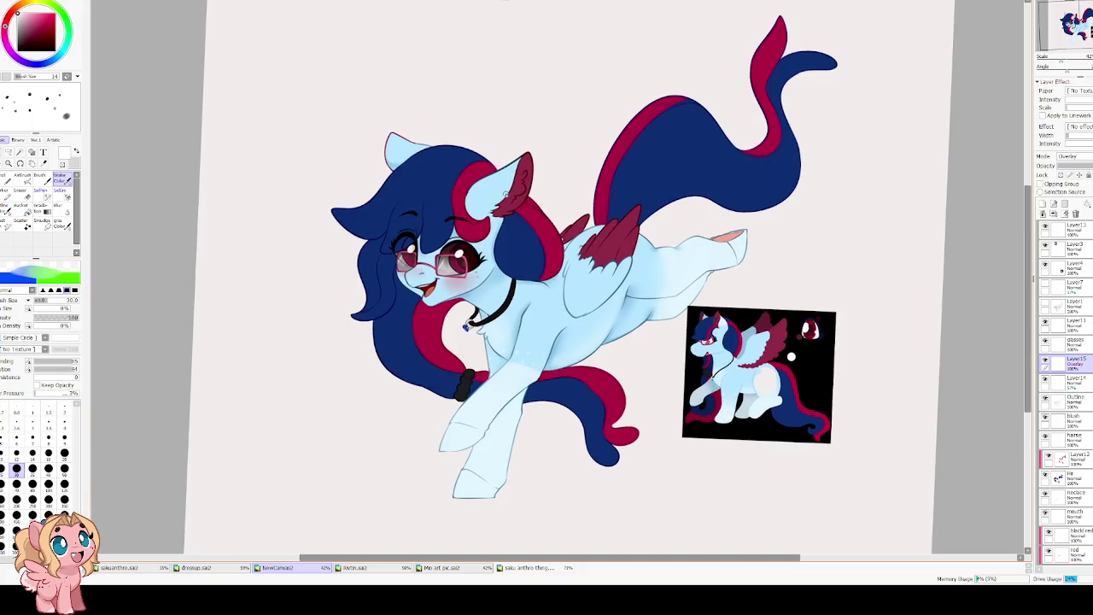
pyautogui.scroll(1, 449, 242)
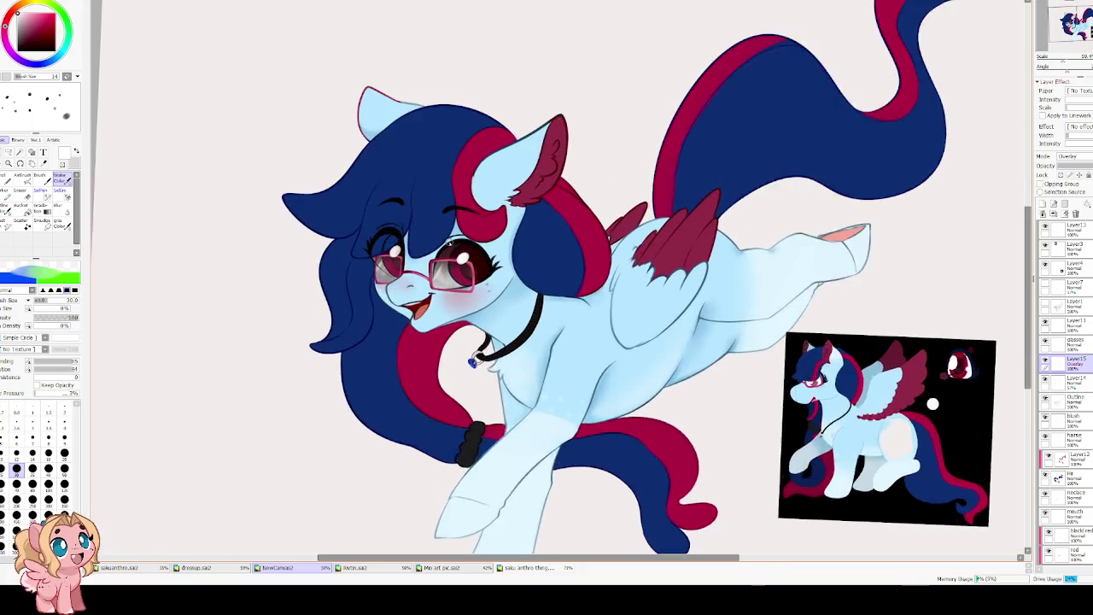
pyautogui.scroll(1, 449, 243)
pyautogui.scroll(1, 449, 243)
pyautogui.scroll(1, 412, 221)
pyautogui.scroll(2, 413, 220)
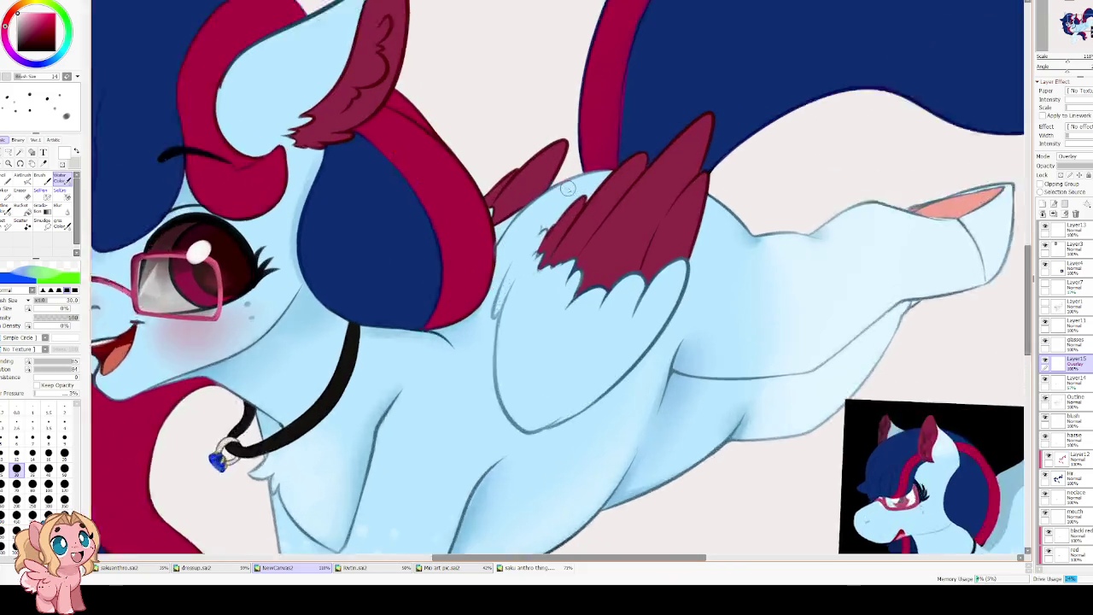
pyautogui.scroll(-1, 567, 189)
pyautogui.scroll(-1, 568, 188)
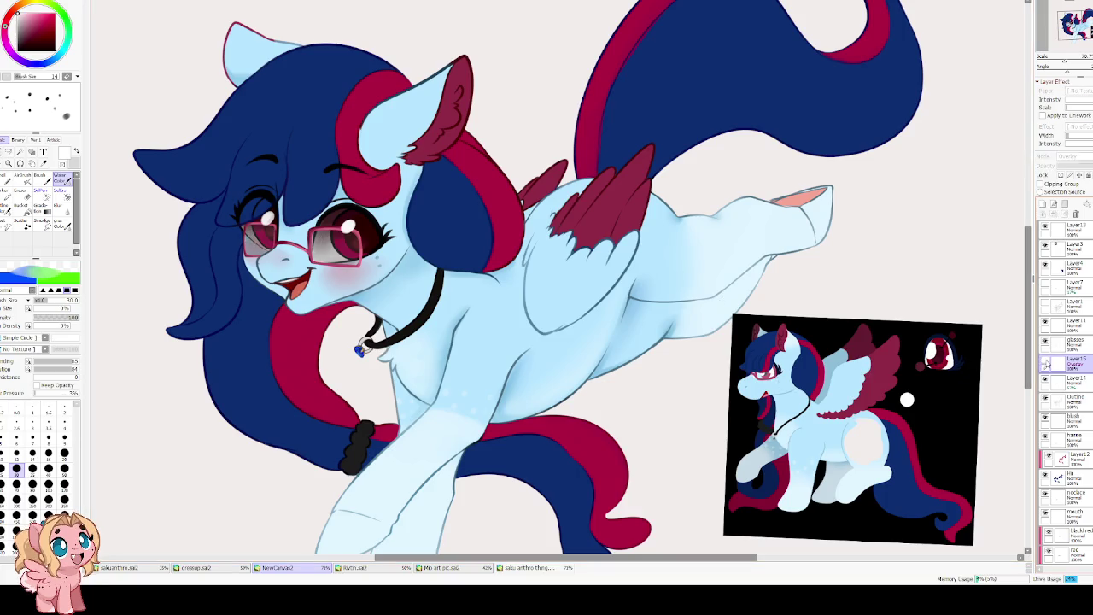
# Toggle the glasses and glint layers to compare, then hide the pony reference layer.
pyautogui.click(1044, 341)
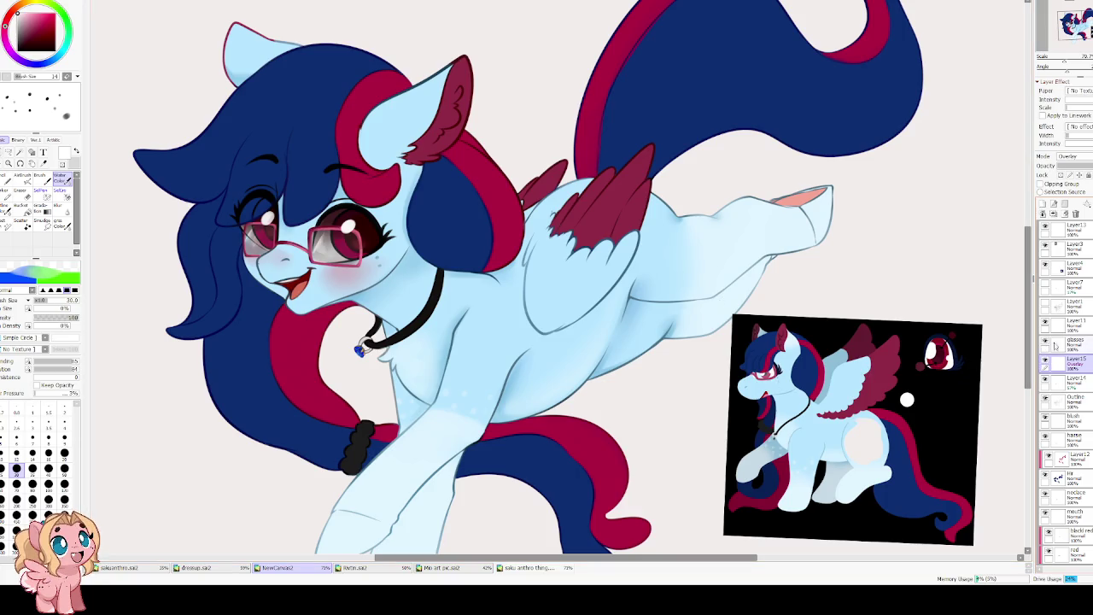
pyautogui.click(1044, 341)
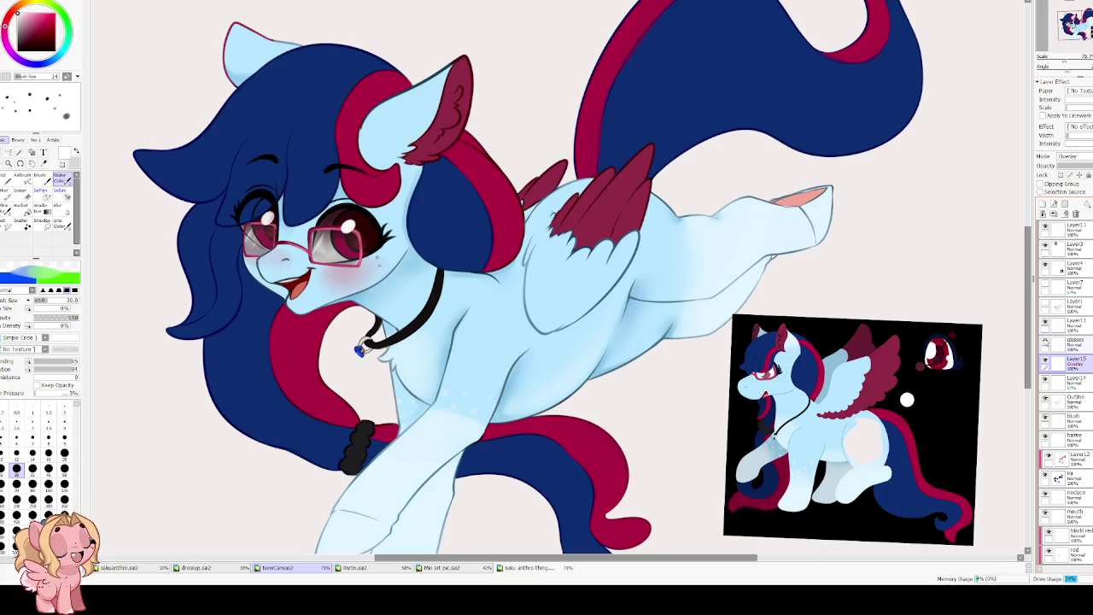
pyautogui.click(1044, 323)
pyautogui.click(1044, 323)
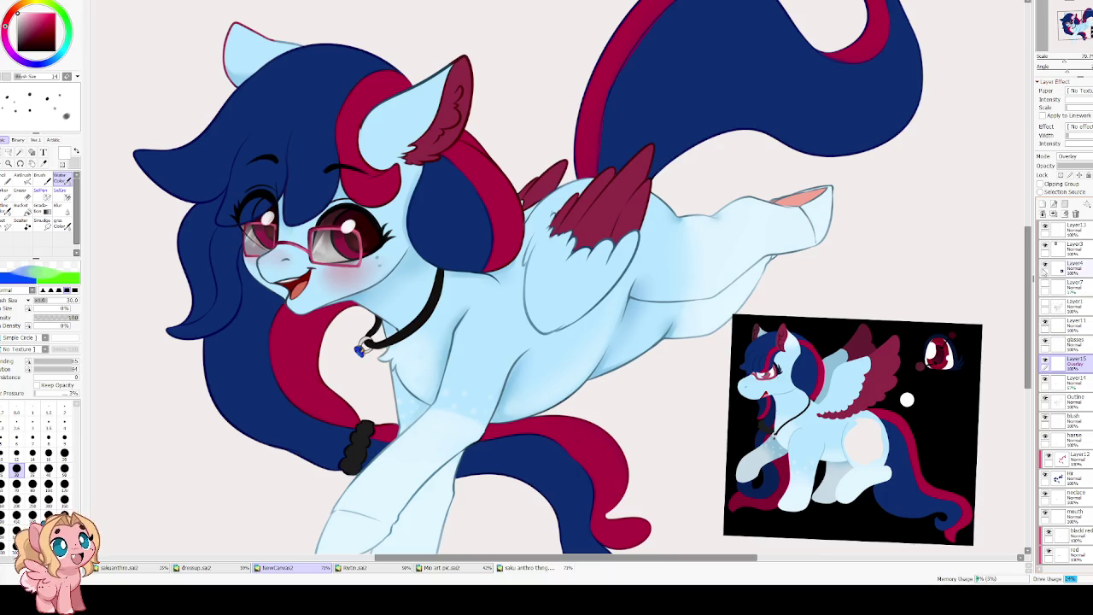
pyautogui.click(1044, 266)
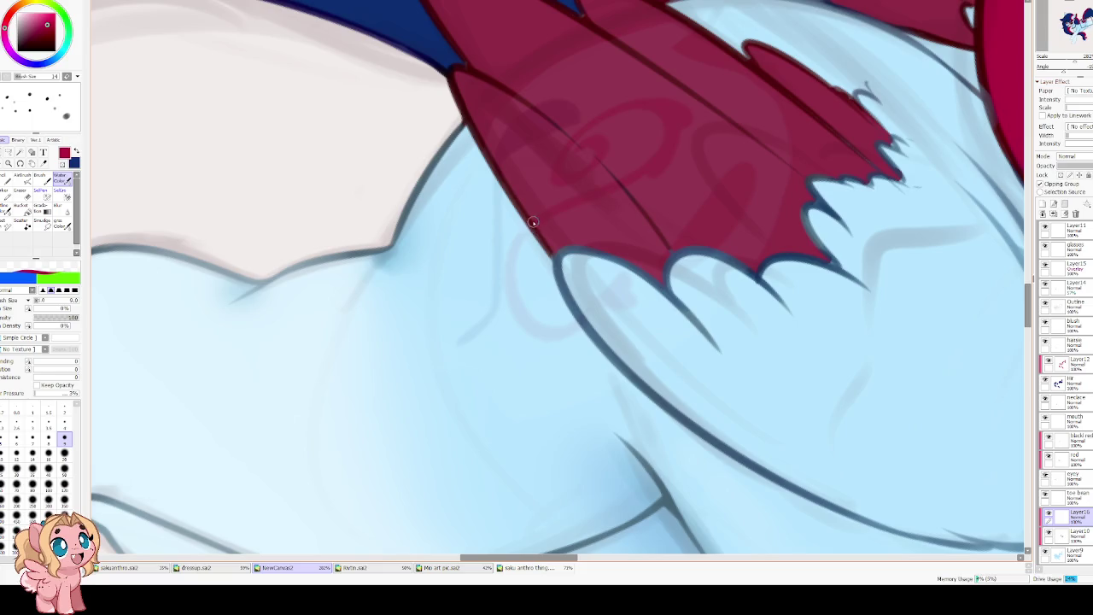
# Draw a red curve down from the wing edge and reshape its lower end.
pyautogui.moveTo(525, 226)
pyautogui.mouseDown()
pyautogui.moveTo(563, 330)
pyautogui.moveTo(577, 325)
pyautogui.mouseUp()
pyautogui.hotkey('ctrl', 'z')
pyautogui.moveTo(512, 227)
pyautogui.mouseDown()
pyautogui.moveTo(536, 325)
pyautogui.moveTo(555, 307)
pyautogui.mouseUp()
pyautogui.hotkey('ctrl', 'z')
pyautogui.moveTo(530, 226)
pyautogui.mouseDown()
pyautogui.moveTo(506, 284)
pyautogui.moveTo(593, 312)
pyautogui.mouseUp()
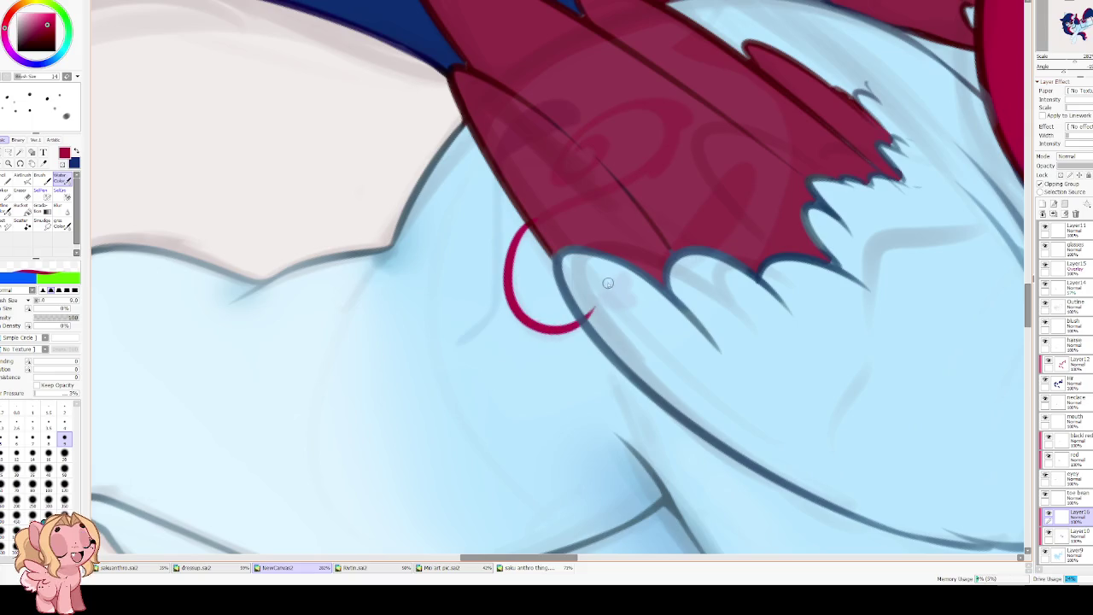
pyautogui.press('e')
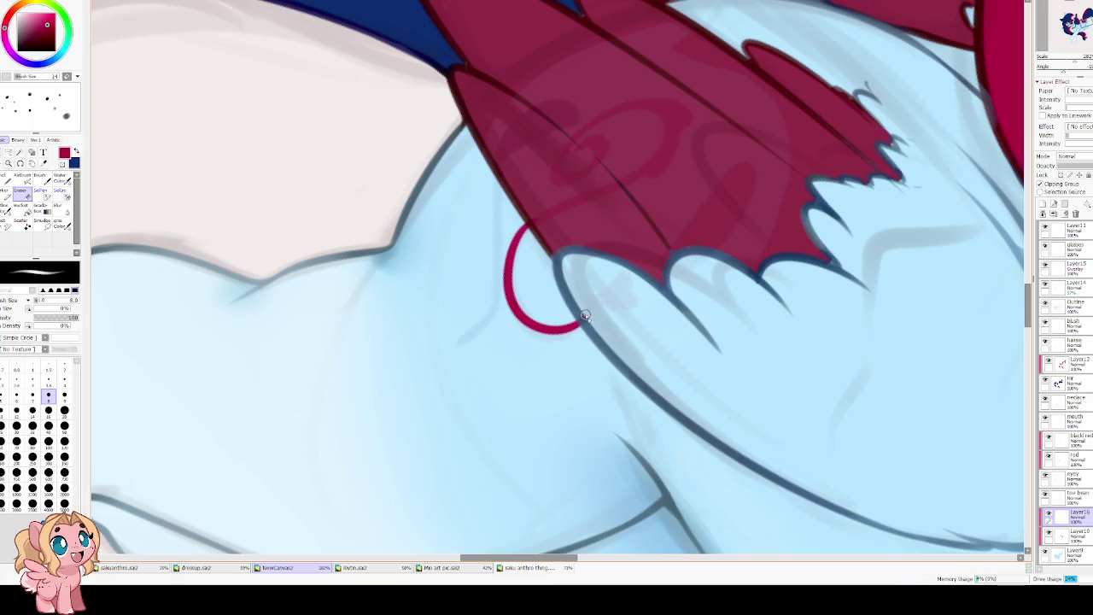
pyautogui.press('e')
pyautogui.moveTo(560, 329); pyautogui.dragTo(580, 325)
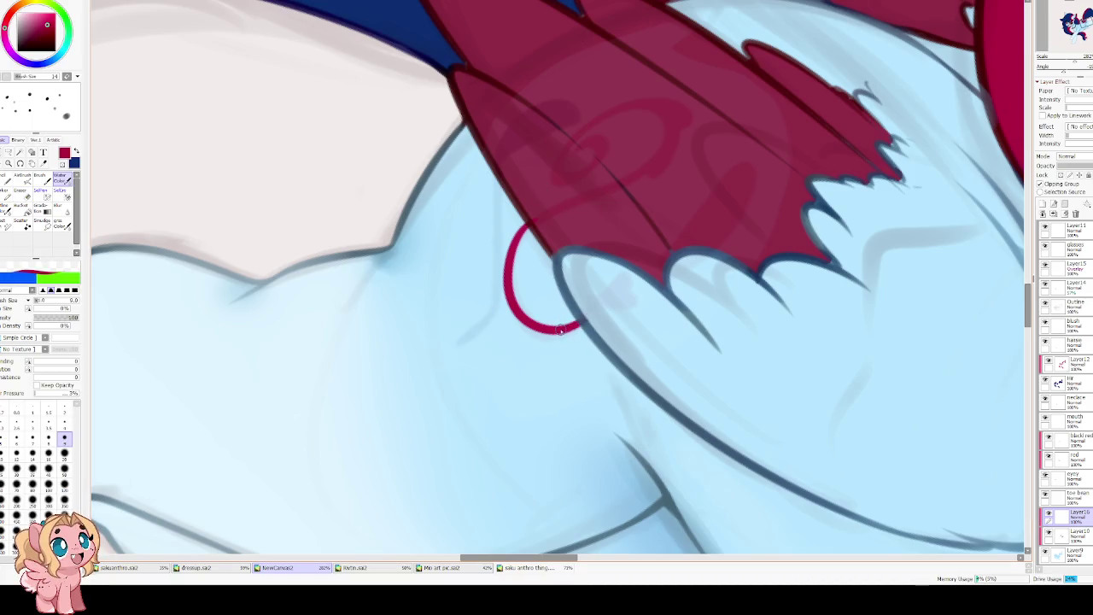
pyautogui.moveTo(557, 327); pyautogui.dragTo(581, 321)
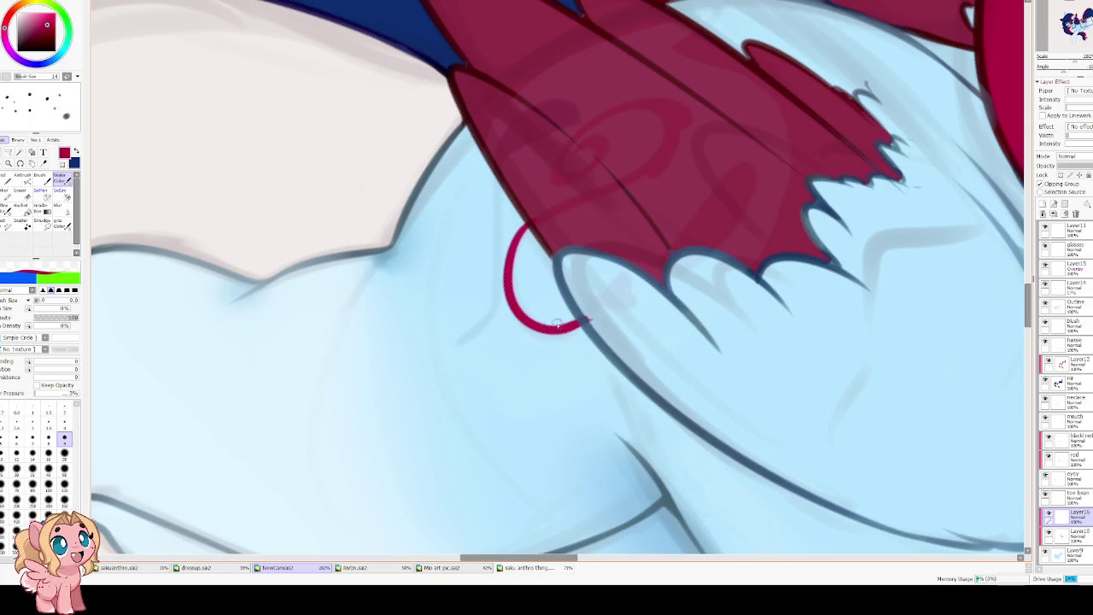
pyautogui.press('e')
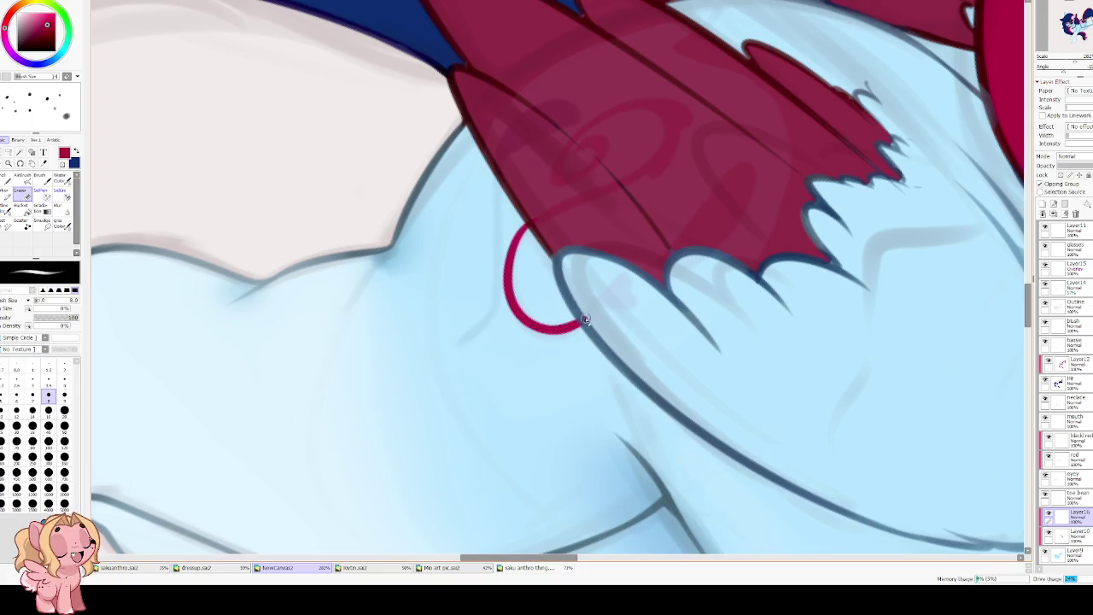
# Switch to dark blue and draw a navy line down from the wing.
pyautogui.press('x')
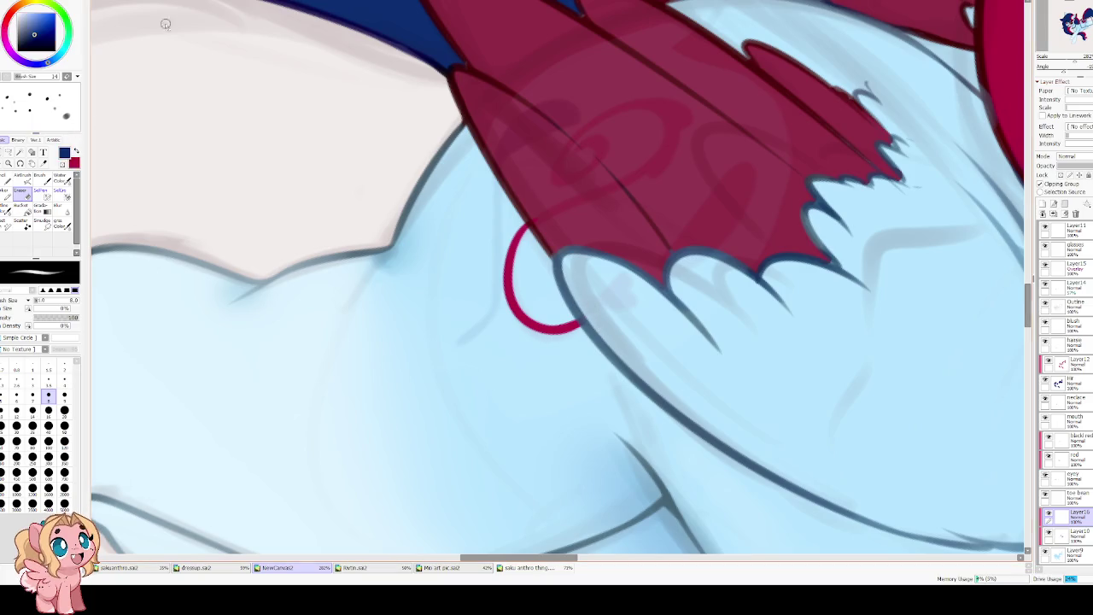
pyautogui.scroll(1, 465, 199)
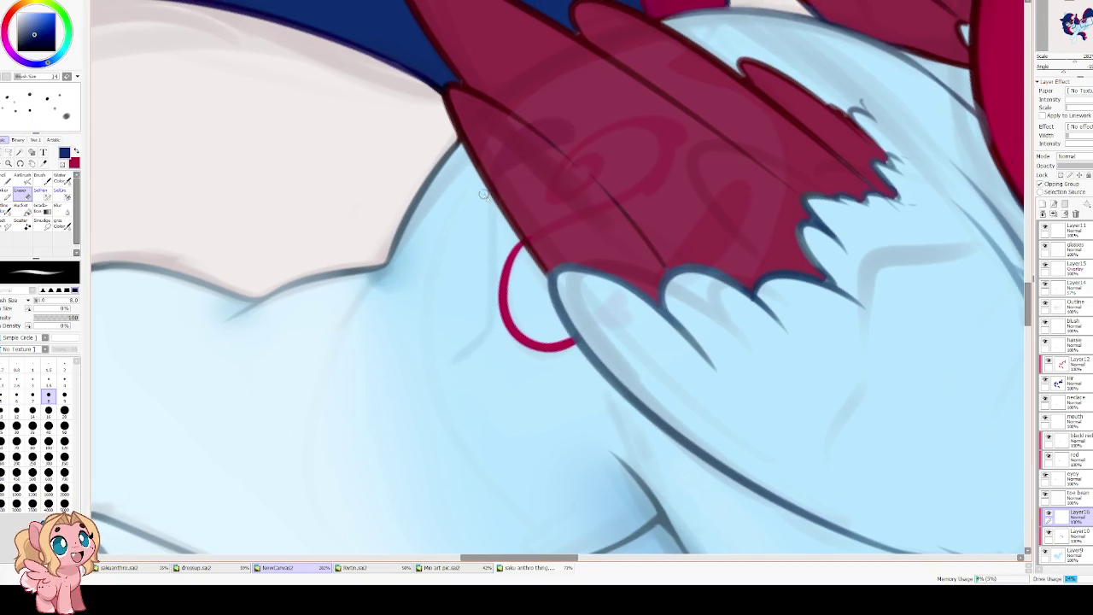
pyautogui.press('v')
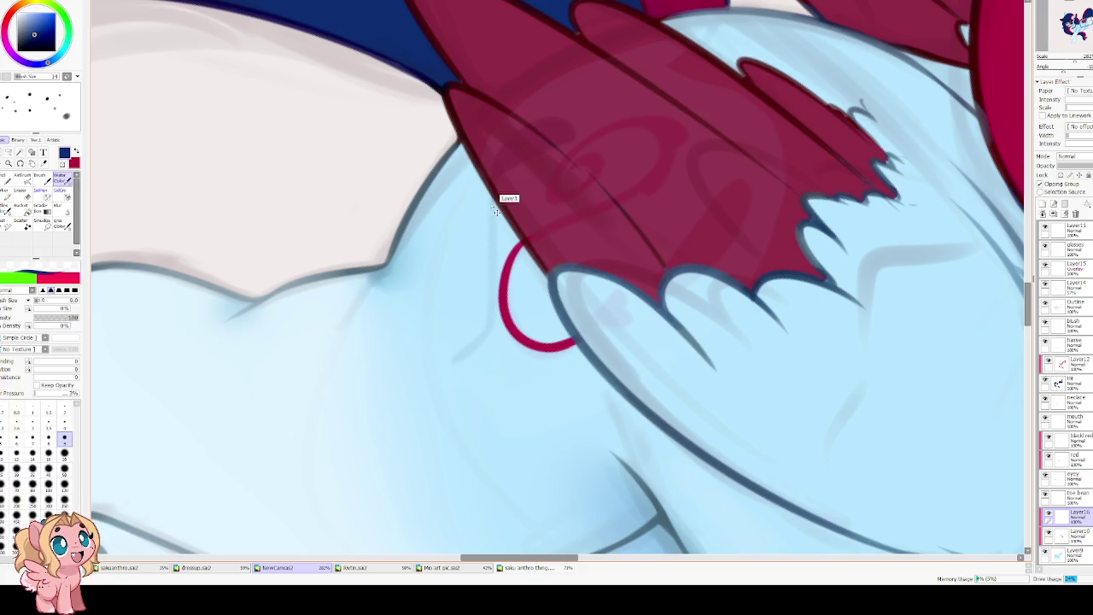
pyautogui.moveTo(417, 258); pyautogui.dragTo(449, 234)
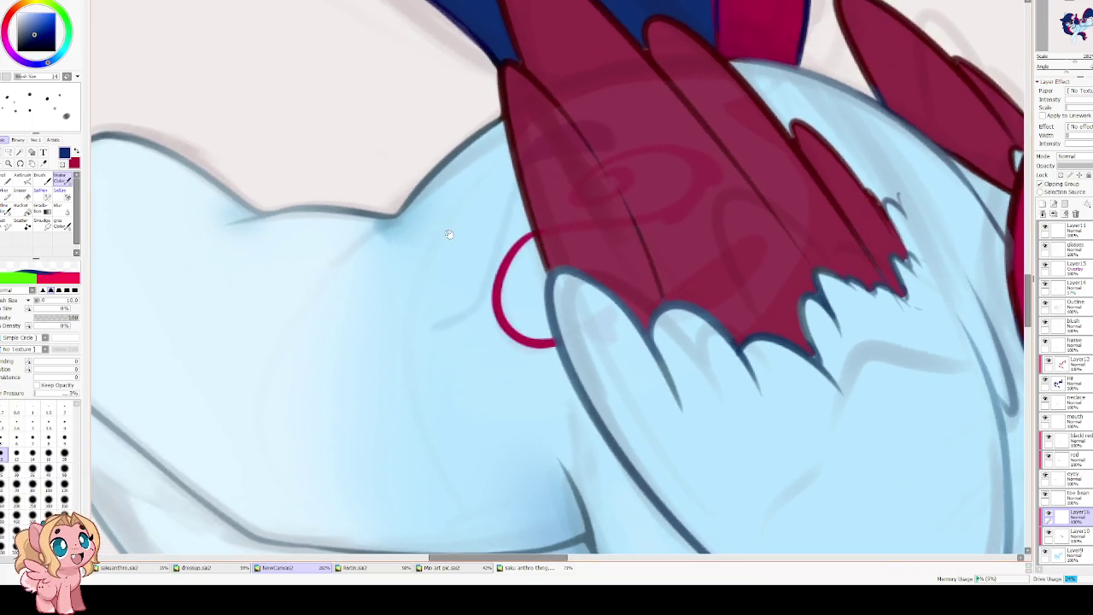
pyautogui.scroll(1, 448, 234)
pyautogui.press('e')
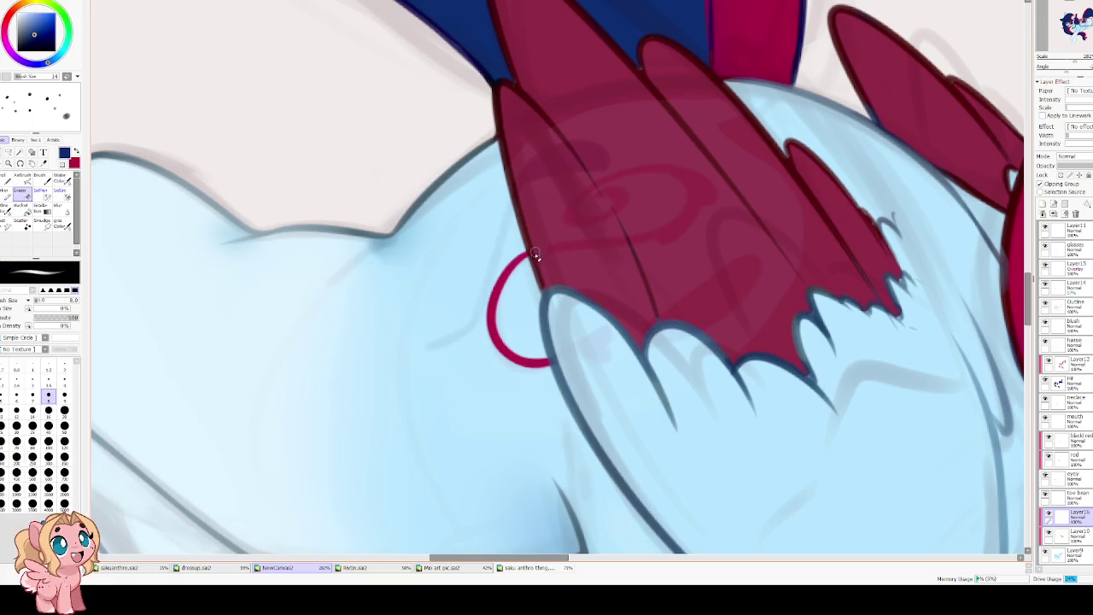
pyautogui.press('v')
pyautogui.moveTo(509, 193); pyautogui.dragTo(478, 299)
pyautogui.hotkey('ctrl', 'z')
pyautogui.moveTo(510, 183)
pyautogui.mouseDown()
pyautogui.moveTo(468, 324)
pyautogui.moveTo(431, 339)
pyautogui.mouseUp()
# Give the navy line a bent tail and extend it up to the wing.
pyautogui.hotkey('ctrl', 'z')
pyautogui.moveTo(478, 312); pyautogui.dragTo(424, 341)
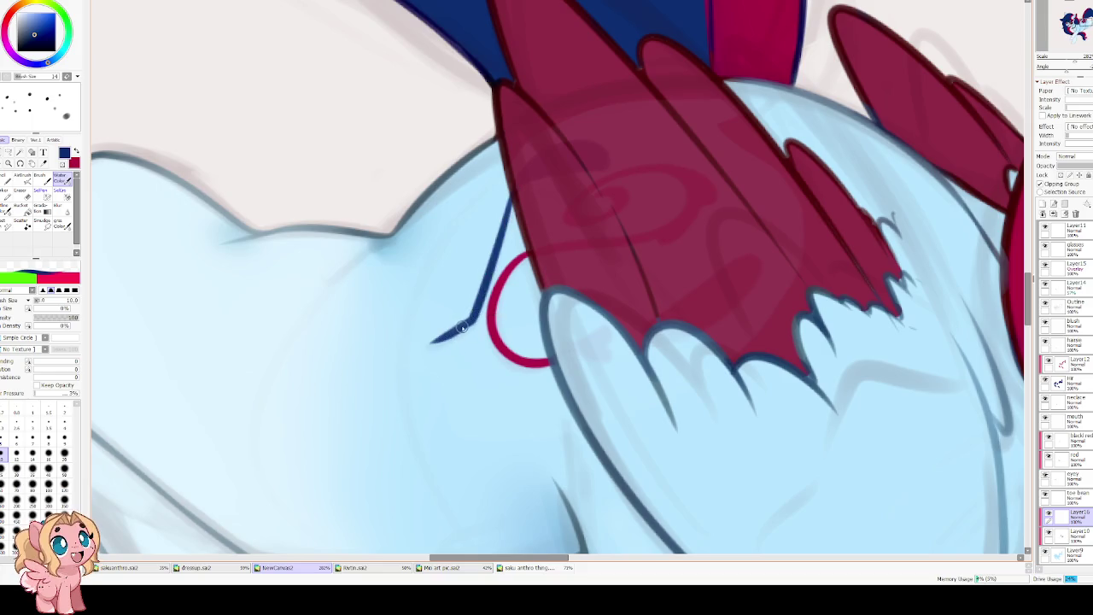
pyautogui.hotkey('ctrl', 'z')
pyautogui.moveTo(478, 312); pyautogui.dragTo(431, 344)
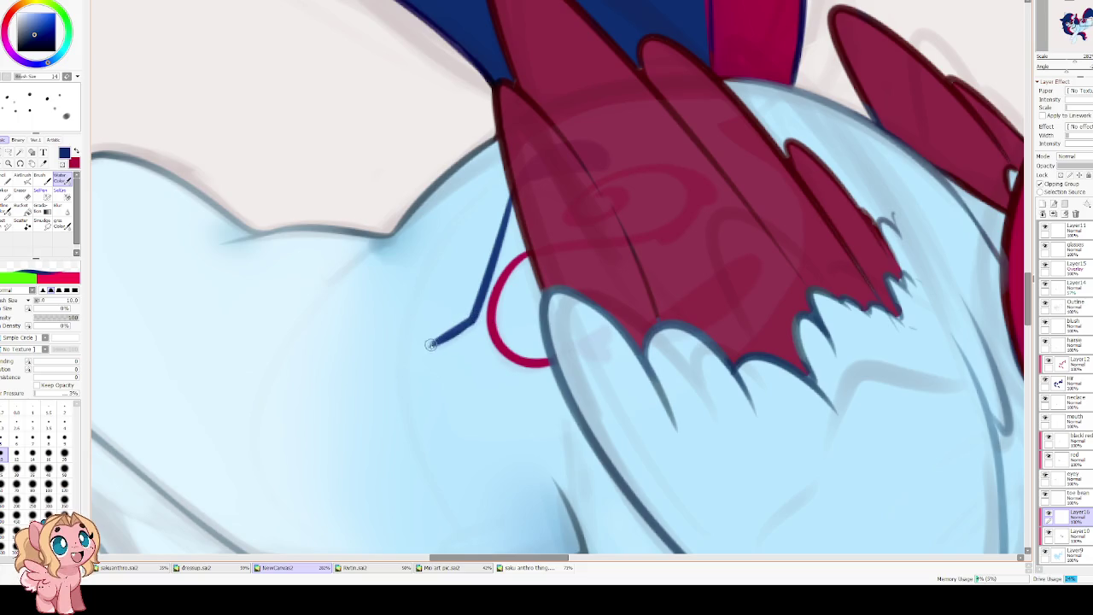
pyautogui.hotkey('ctrl', 'z')
pyautogui.moveTo(478, 314); pyautogui.dragTo(437, 341)
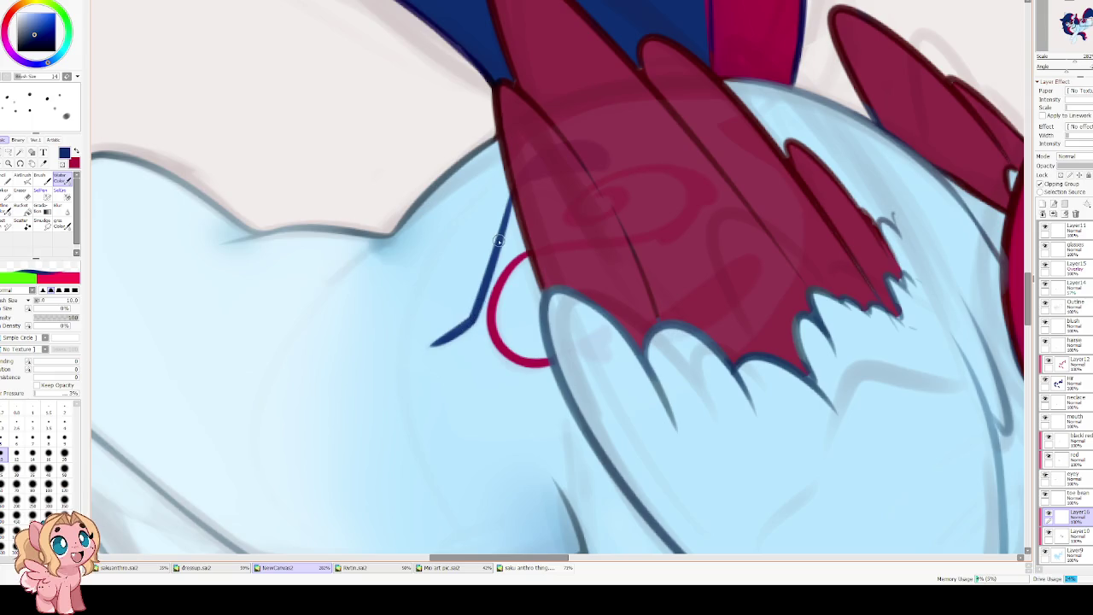
pyautogui.moveTo(519, 182); pyautogui.dragTo(504, 221)
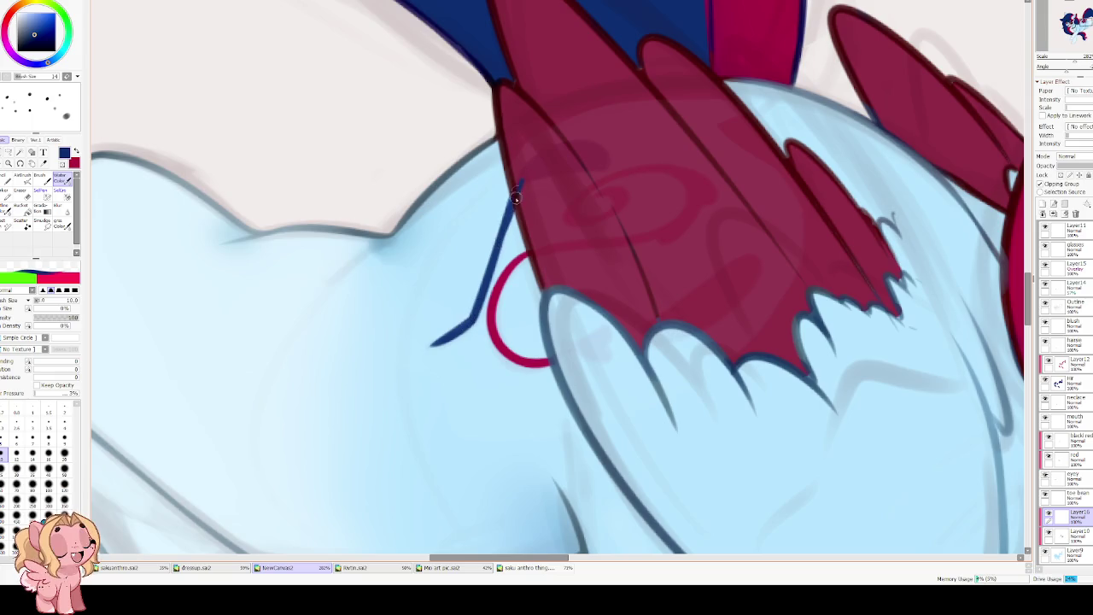
pyautogui.scroll(1, 484, 242)
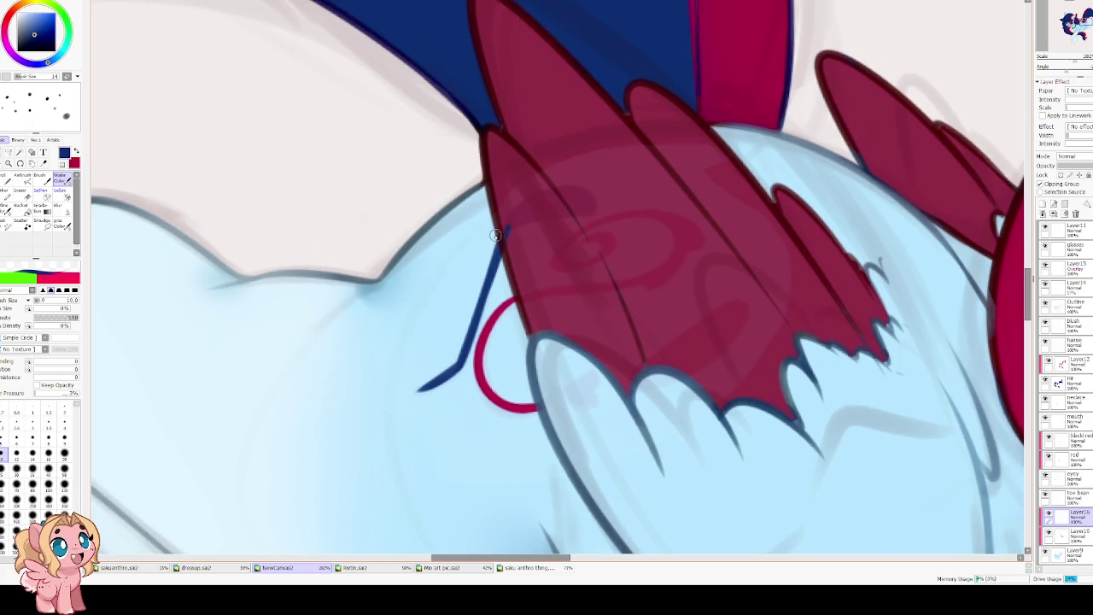
pyautogui.press('e')
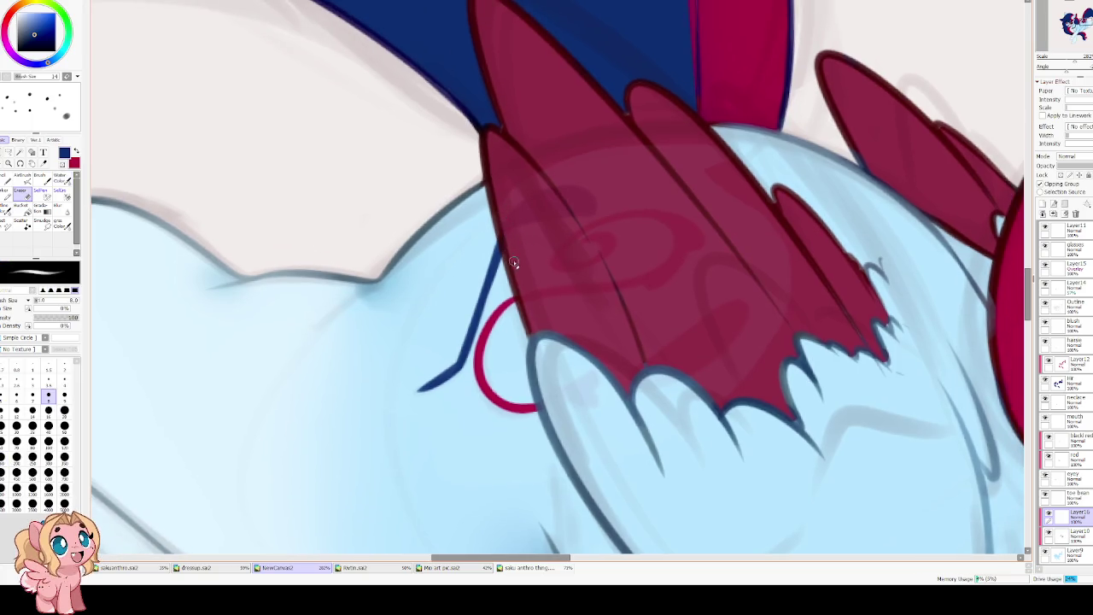
# Mirror the view, compare lineart and lens-shading visibility, and hide the sketch layer.
pyautogui.scroll(-2, 419, 109)
pyautogui.scroll(-2, 401, 213)
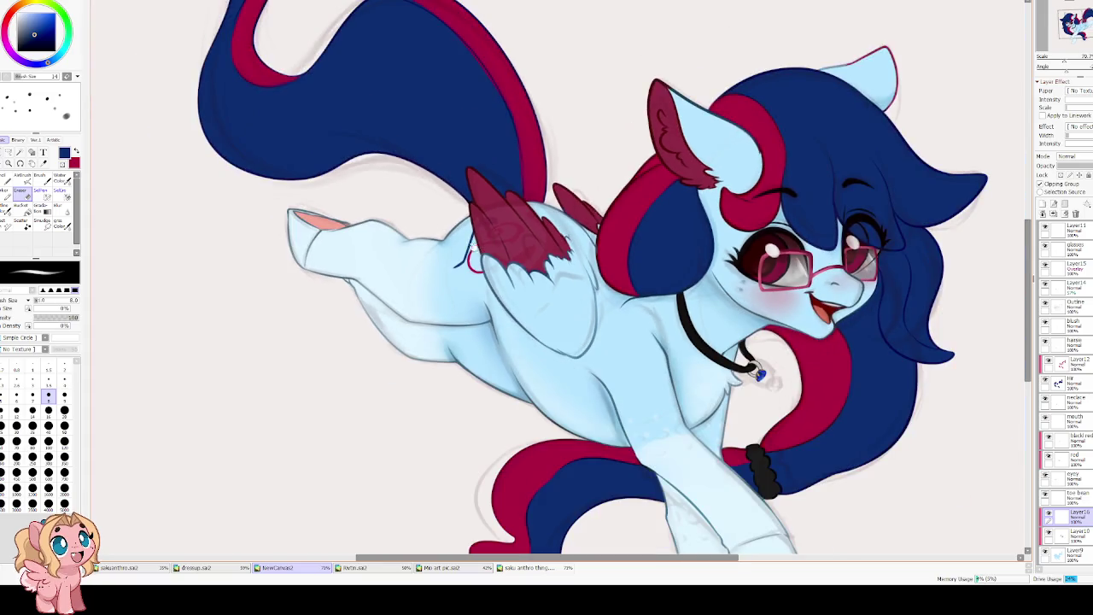
pyautogui.scroll(1, 372, 321)
pyautogui.press('h')
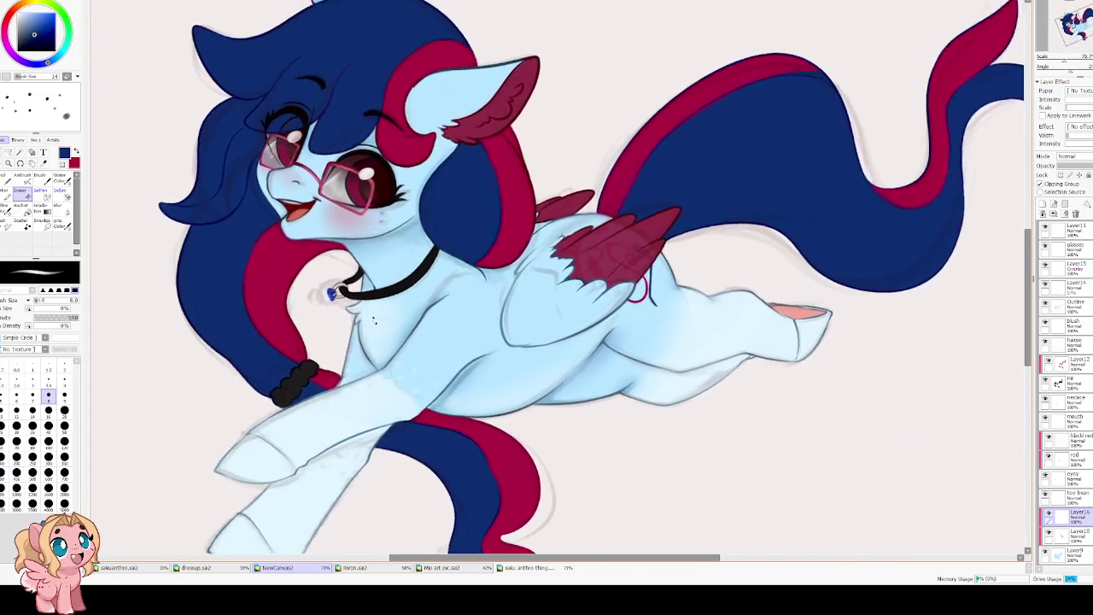
pyautogui.scroll(2, 397, 344)
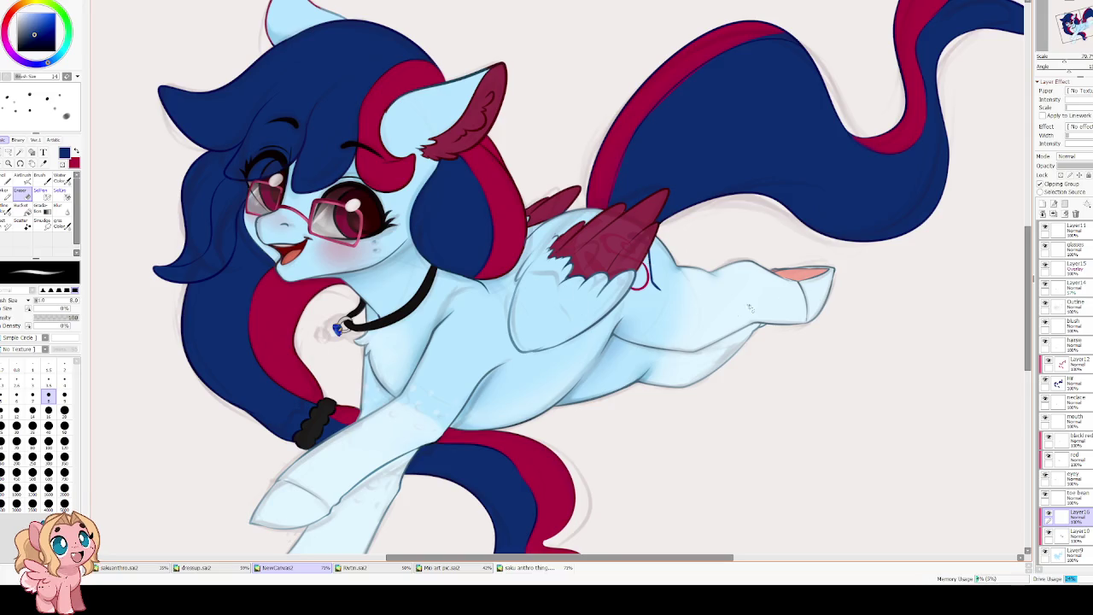
pyautogui.click(1045, 304)
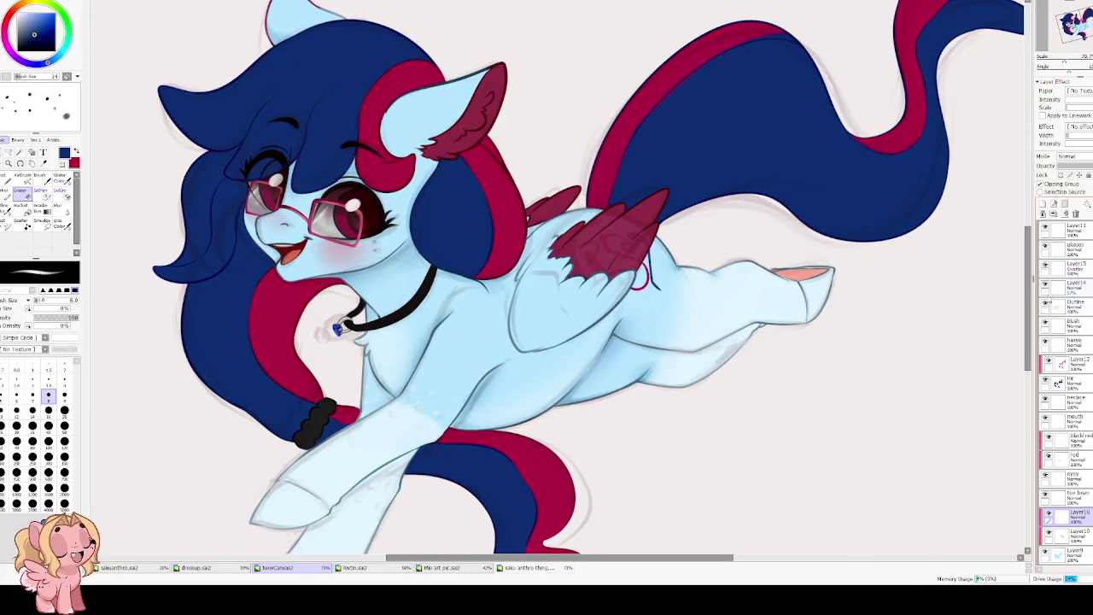
pyautogui.click(1043, 284)
pyautogui.click(1044, 266)
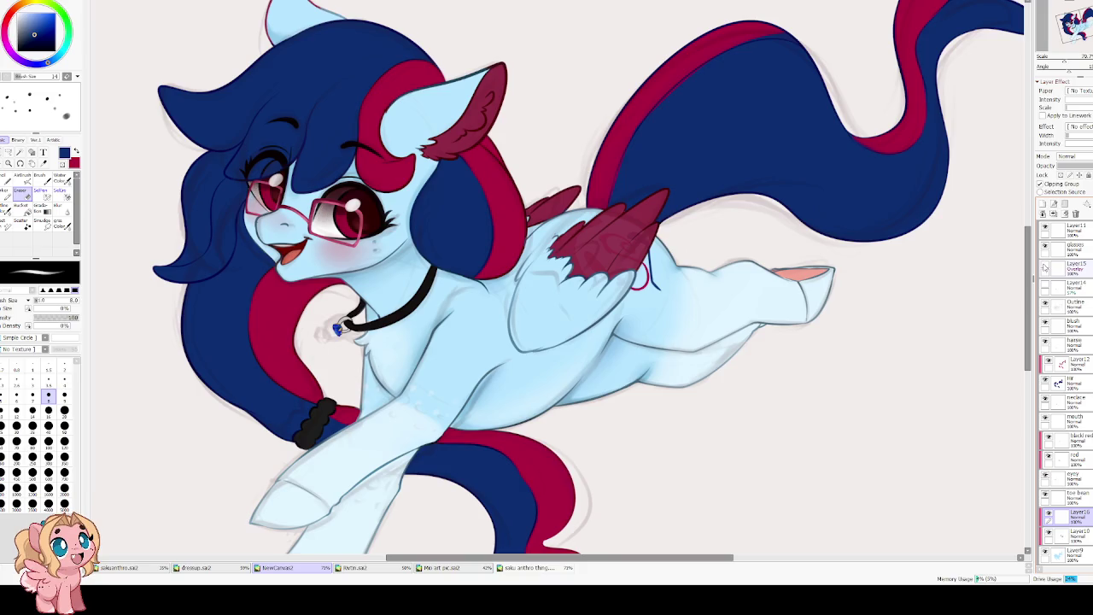
pyautogui.click(1044, 266)
pyautogui.click(1044, 267)
pyautogui.scroll(3, 1045, 259)
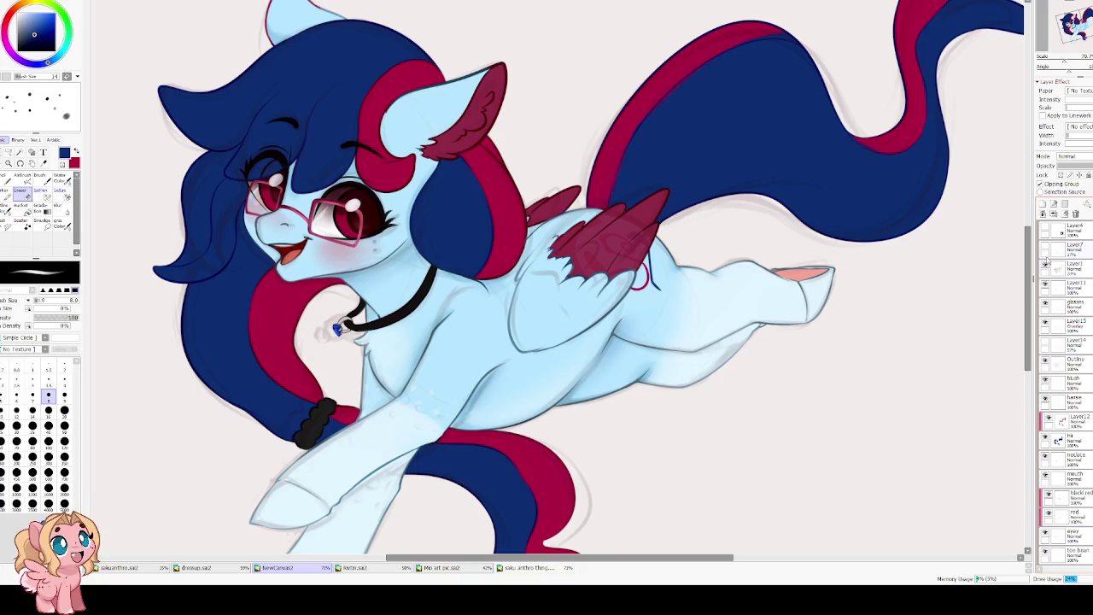
pyautogui.click(1044, 267)
# Delete Layer4 and another unneeded sketch layer.
pyautogui.scroll(2, 1055, 271)
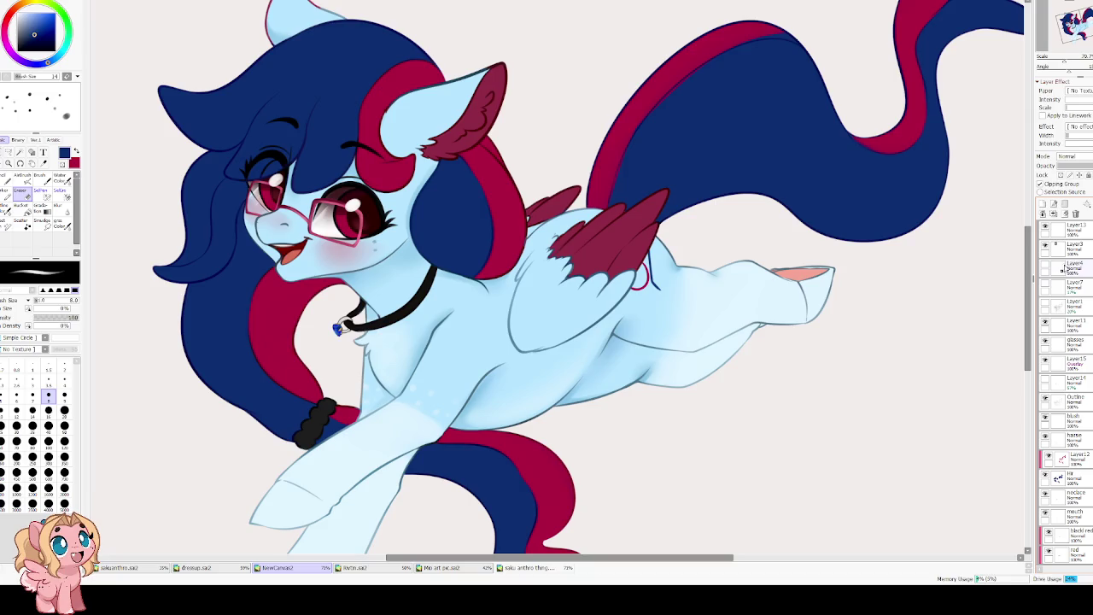
pyautogui.click(1062, 269)
pyautogui.click(1076, 214)
pyautogui.click(1078, 248)
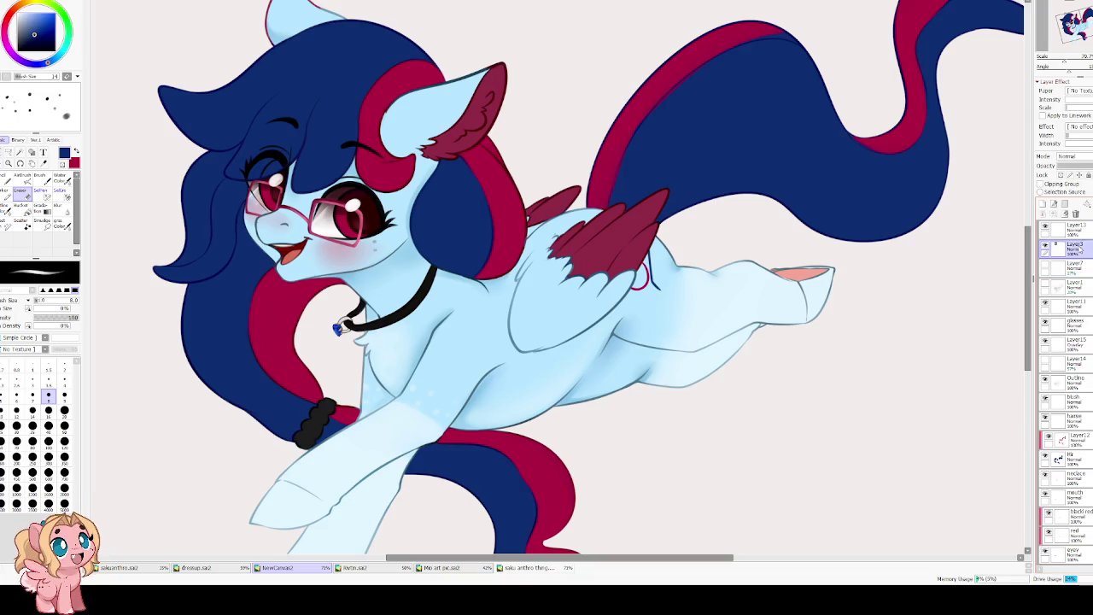
pyautogui.click(1076, 215)
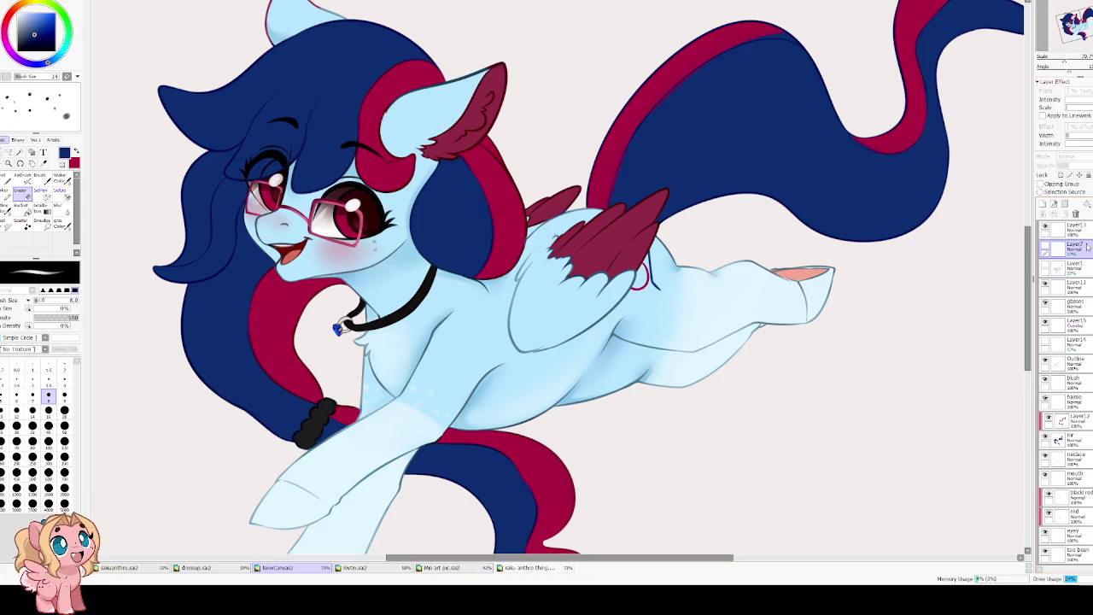
# Inspect Layer13's contents with a transform, cancel it, and delete Layer13.
pyautogui.click(1044, 227)
pyautogui.scroll(-2, 741, 230)
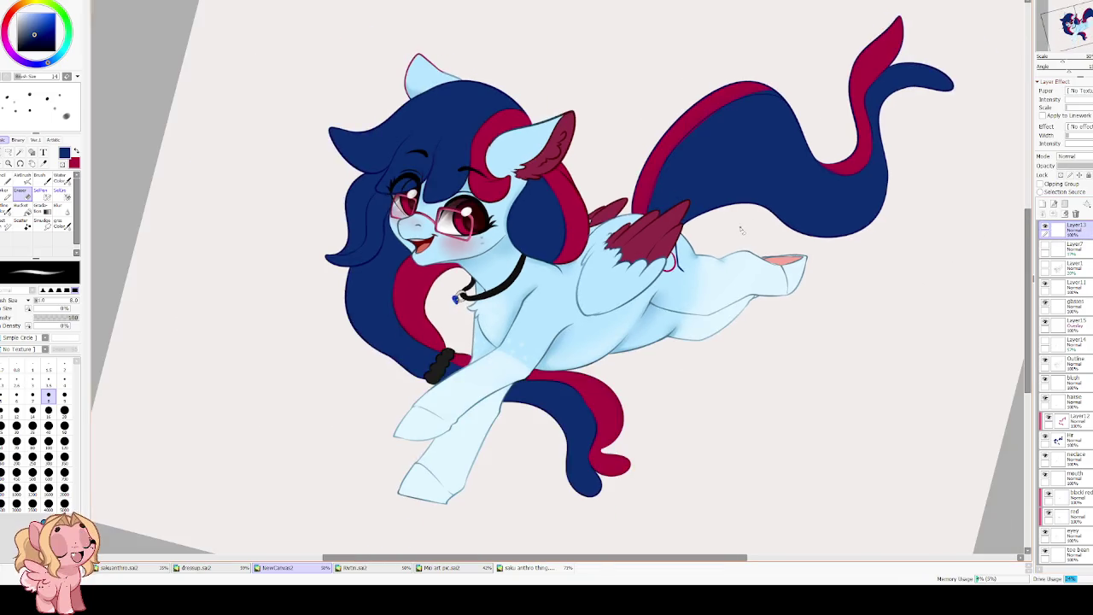
pyautogui.hotkey('ctrl', 't')
pyautogui.scroll(-2, 646, 210)
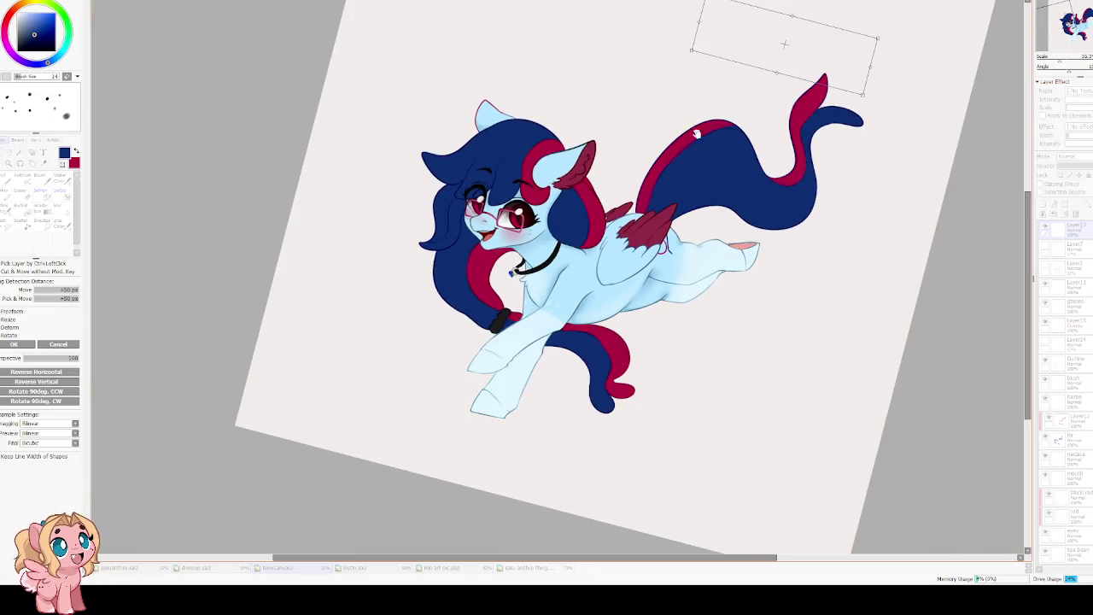
pyautogui.scroll(4, 656, 173)
pyautogui.scroll(1, 597, 153)
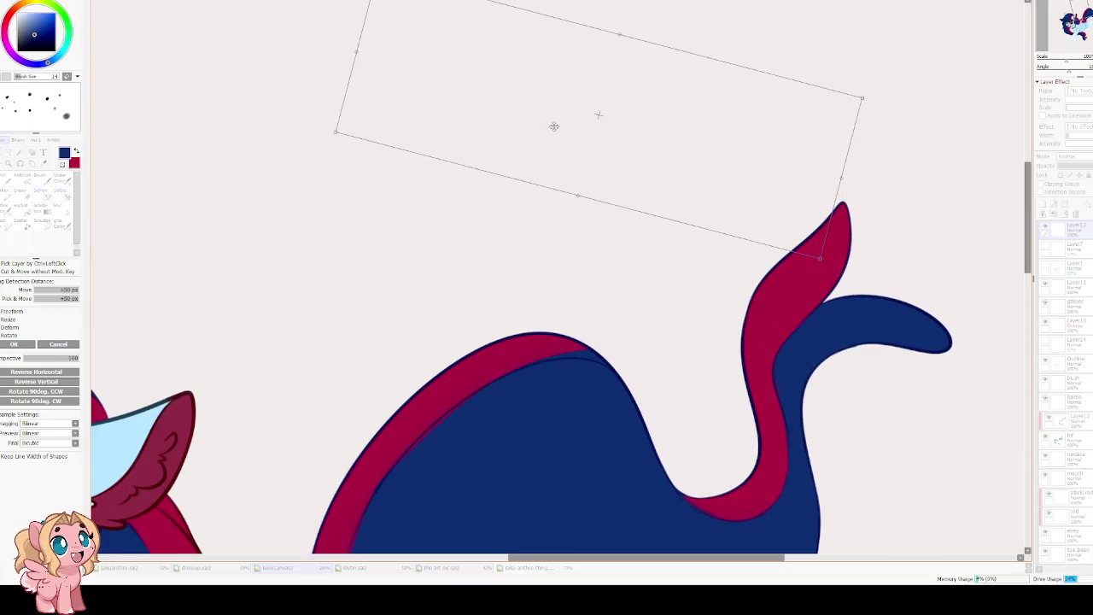
pyautogui.scroll(-1, 497, 145)
pyautogui.press('Escape')
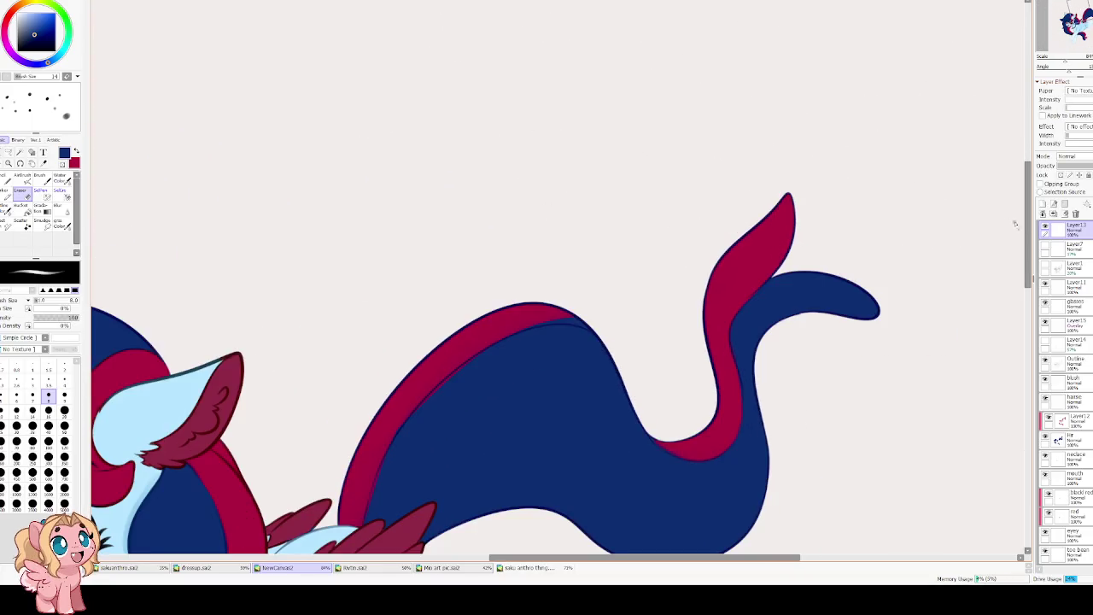
pyautogui.click(1075, 213)
# Straighten the tilted view and draw a rectangular selection framing the pony.
pyautogui.scroll(-3, 768, 188)
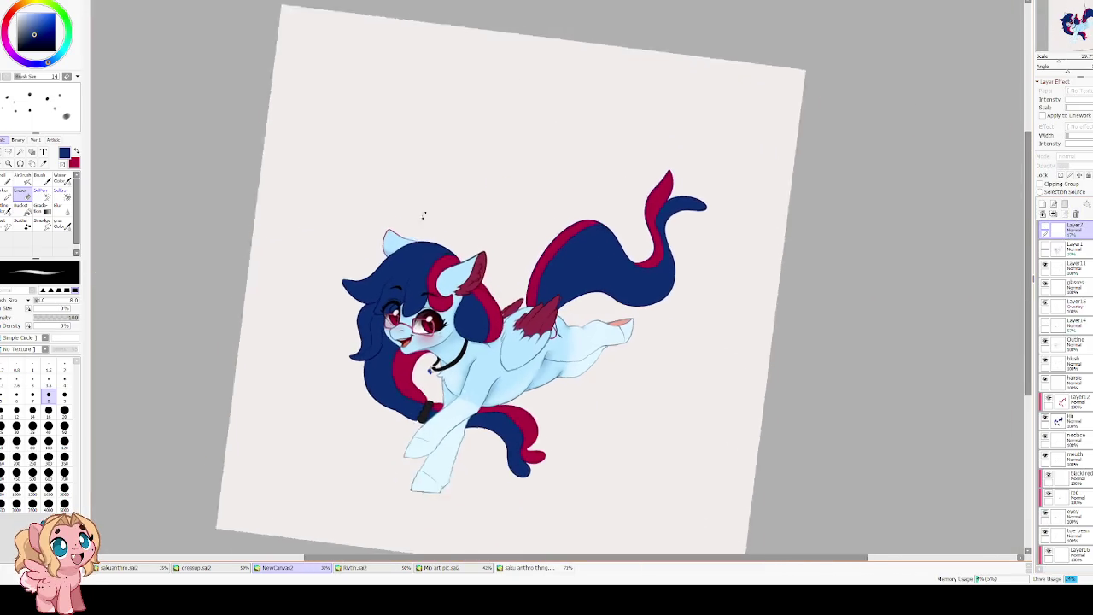
pyautogui.moveTo(422, 215); pyautogui.dragTo(414, 232)
pyautogui.press('ctrl')
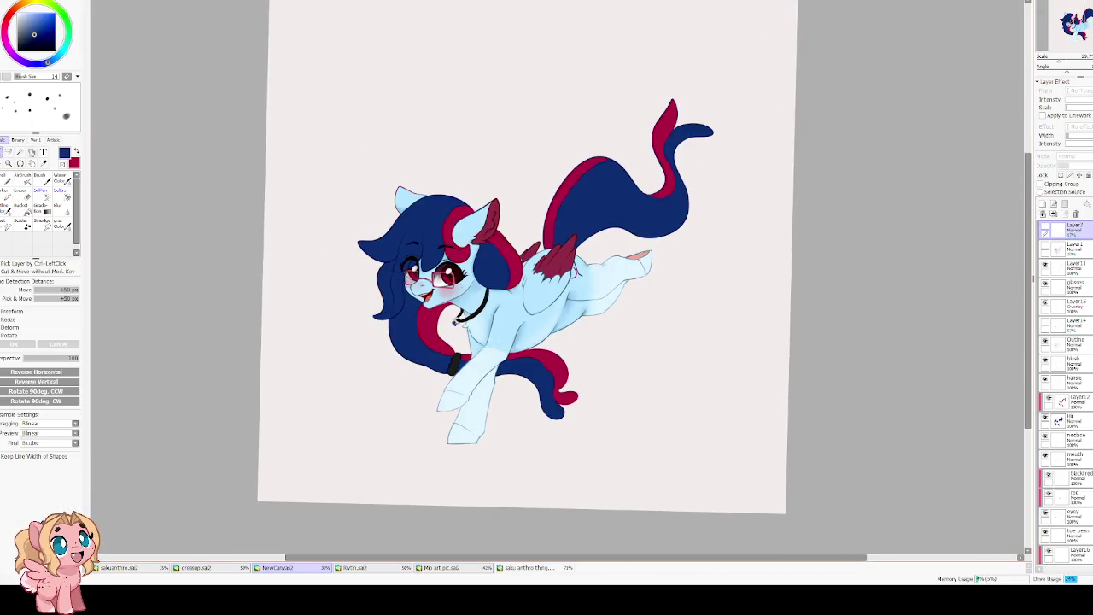
pyautogui.moveTo(341, 34)
pyautogui.mouseDown()
pyautogui.moveTo(739, 508)
pyautogui.moveTo(756, 510)
pyautogui.mouseUp()
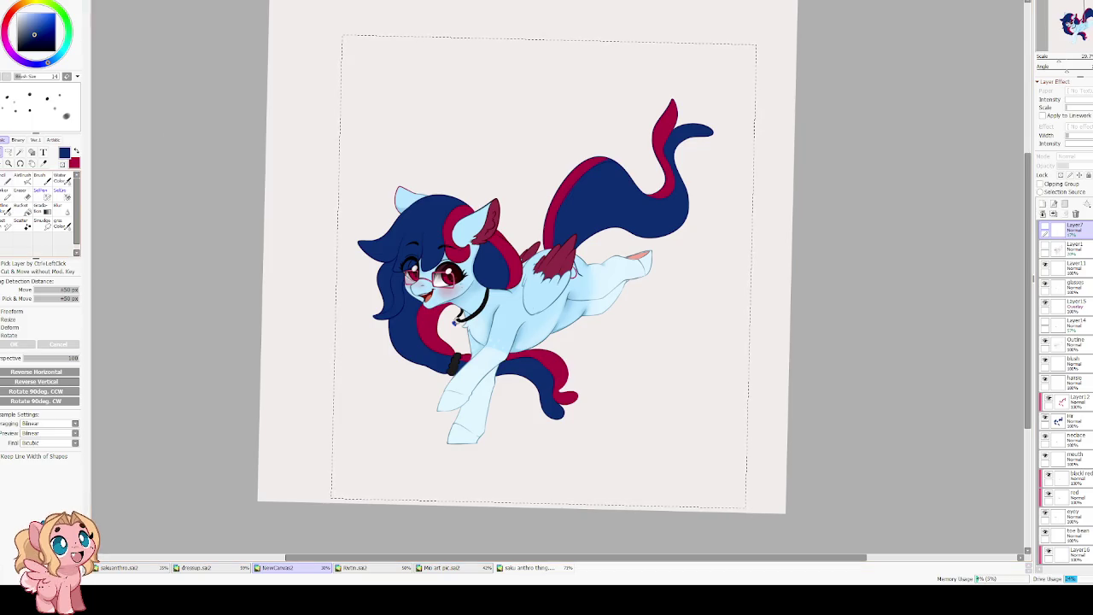
pyautogui.hotkey('ctrl', 'd')
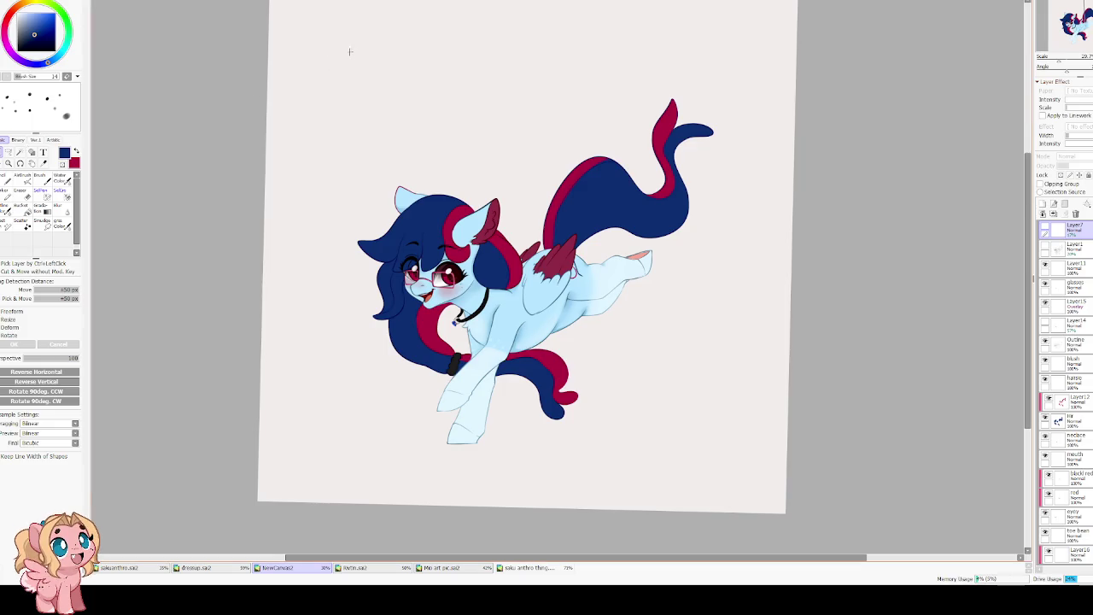
pyautogui.moveTo(339, 47); pyautogui.dragTo(743, 491)
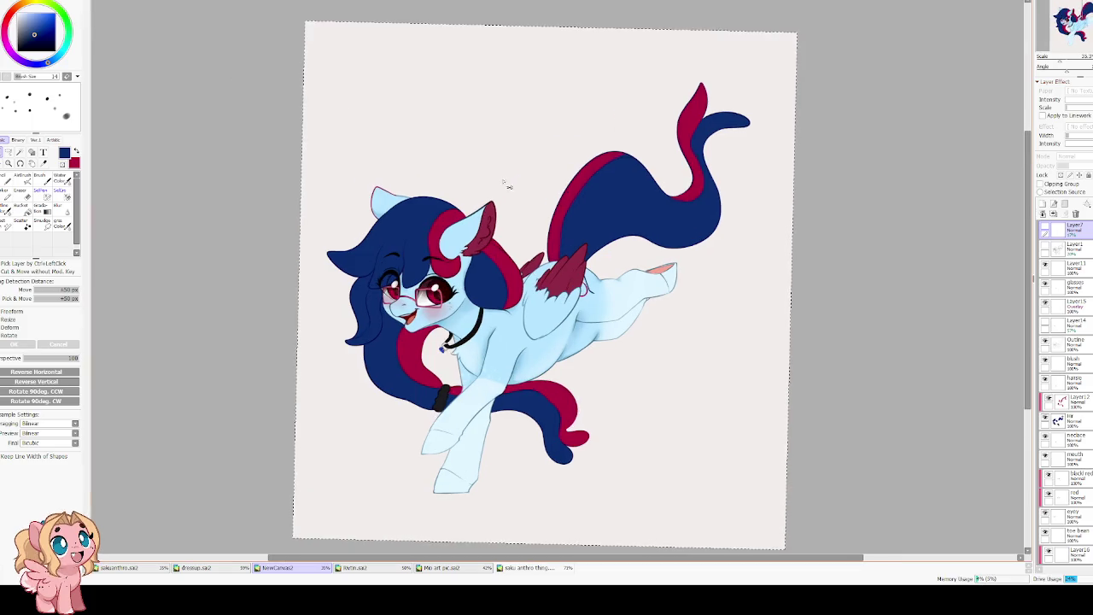
pyautogui.scroll(2, 543, 282)
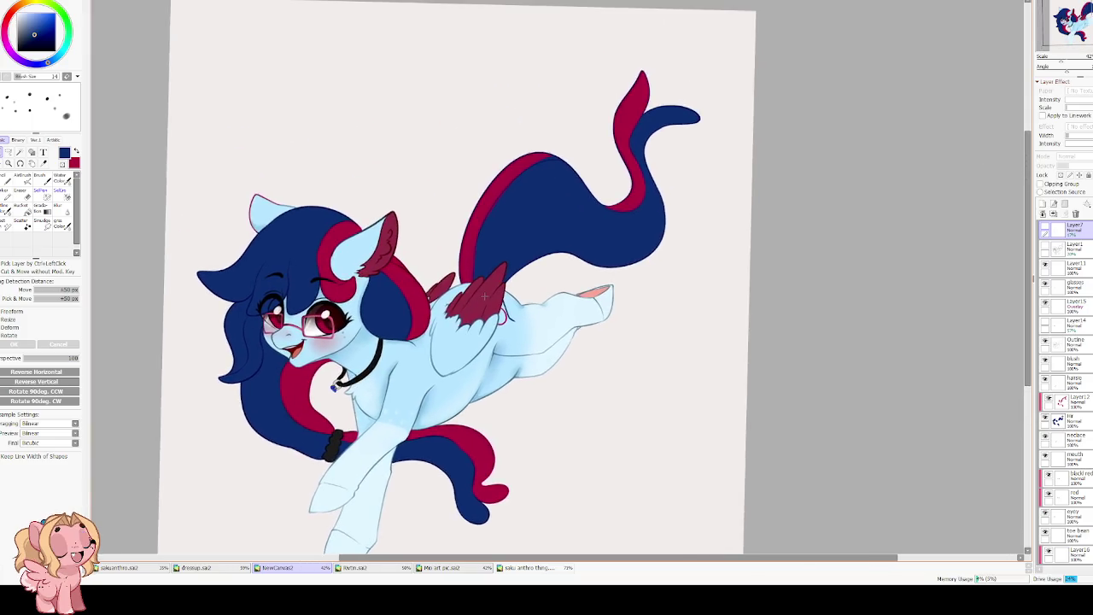
# Frame the whole tail, compare it with and without the red band, and erase with a size-14 eraser.
pyautogui.scroll(3, 543, 192)
pyautogui.scroll(2, 488, 256)
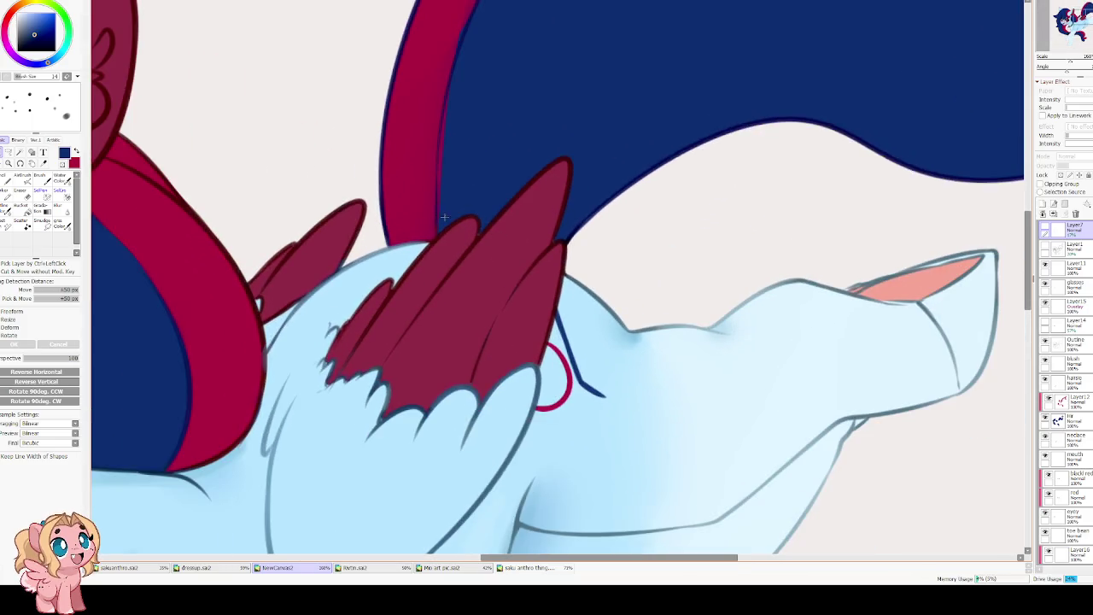
pyautogui.scroll(-2, 472, 162)
pyautogui.scroll(1, 468, 229)
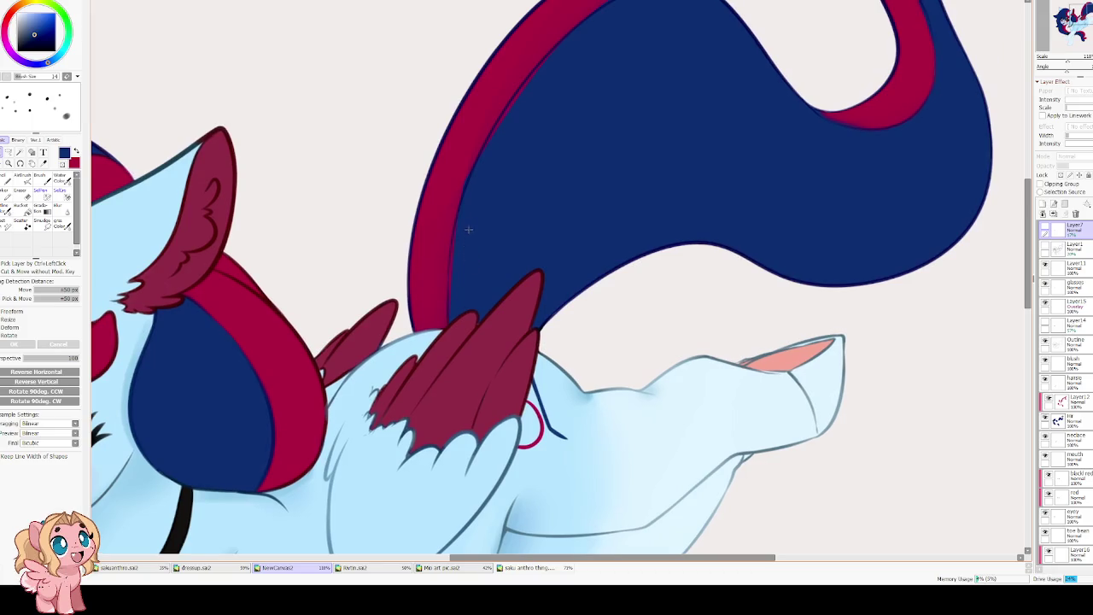
pyautogui.scroll(-2, 493, 178)
pyautogui.moveTo(402, 361); pyautogui.dragTo(383, 390)
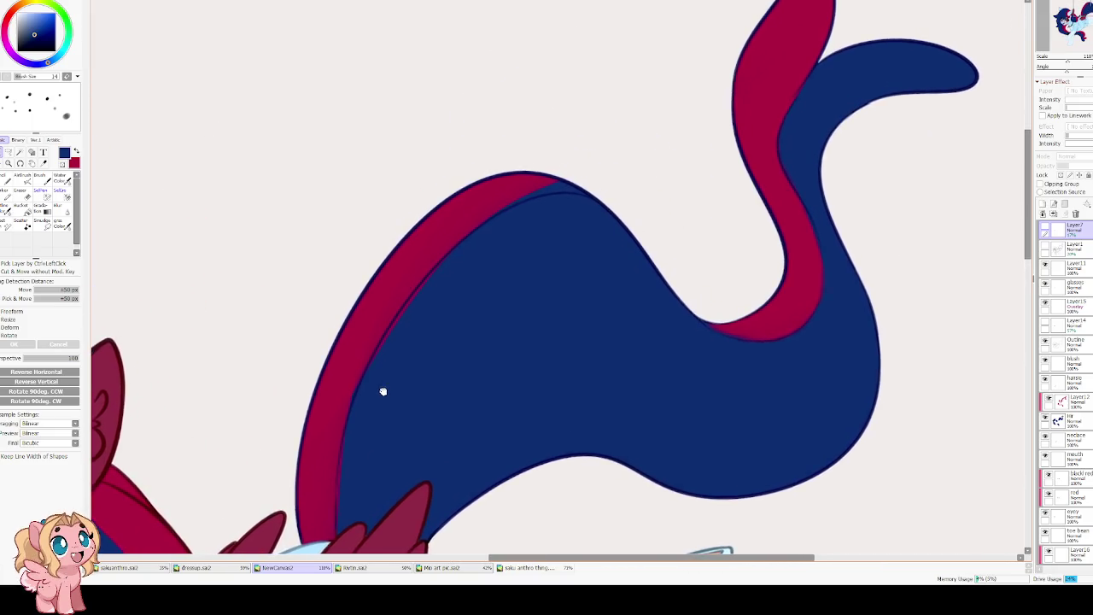
pyautogui.scroll(-1, 366, 282)
pyautogui.scroll(-1, 366, 279)
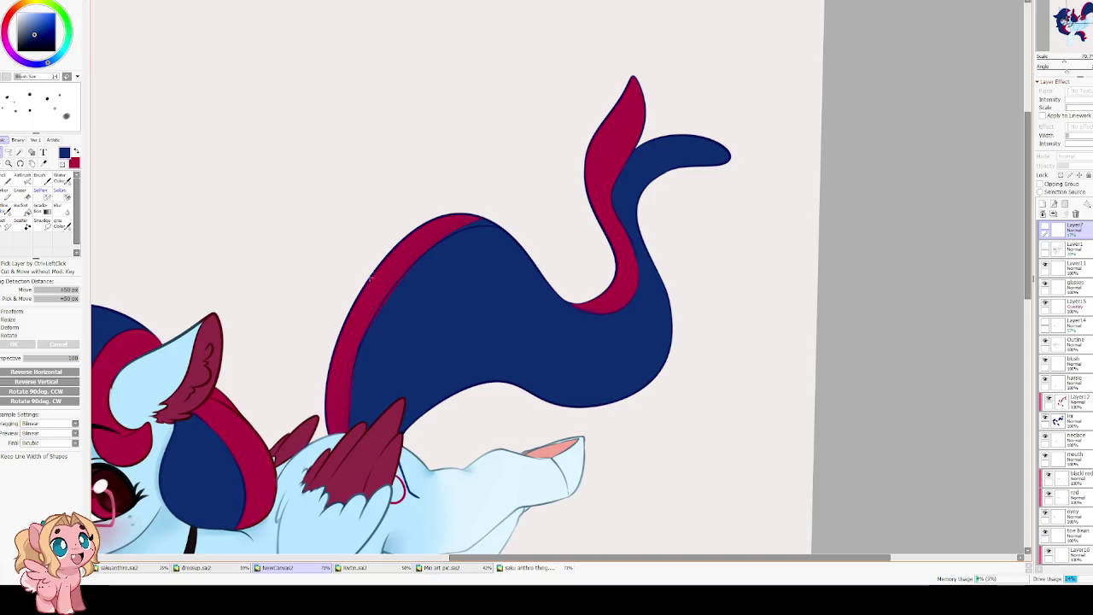
pyautogui.scroll(3, 487, 225)
pyautogui.scroll(1, 521, 229)
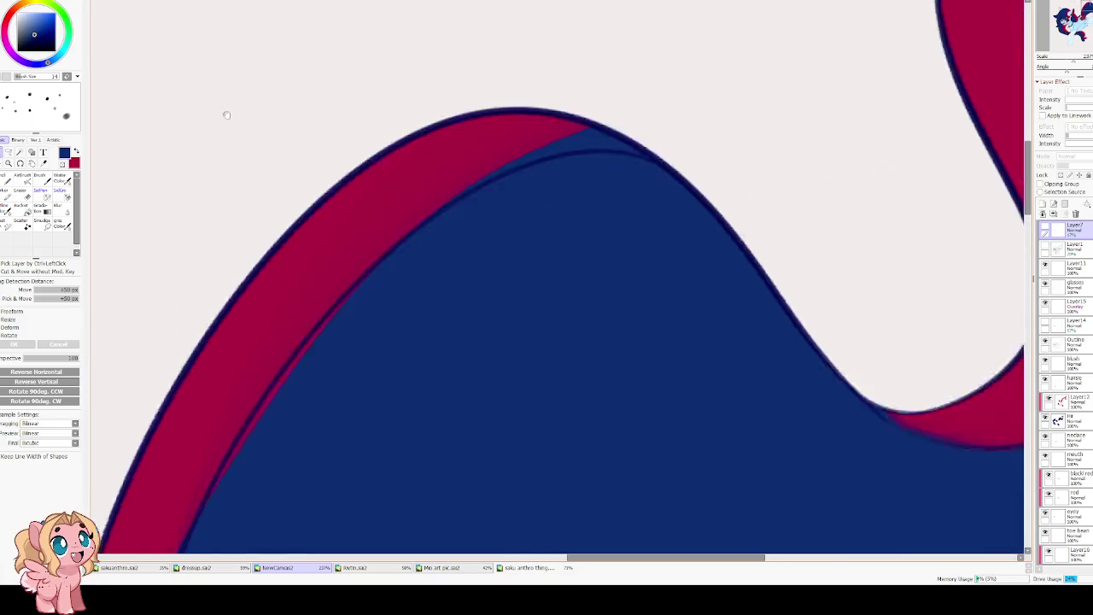
pyautogui.scroll(-1, 383, 110)
pyautogui.scroll(2, 444, 220)
pyautogui.press('ctrl')
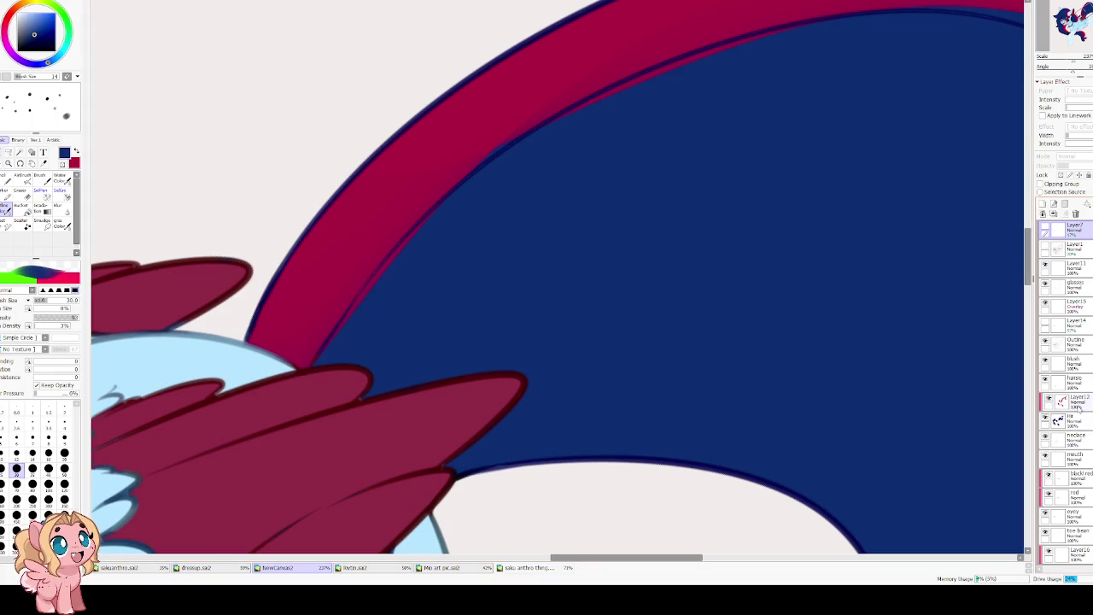
pyautogui.hotkey('ctrl', 'z')
pyautogui.hotkey('ctrl', 'y')
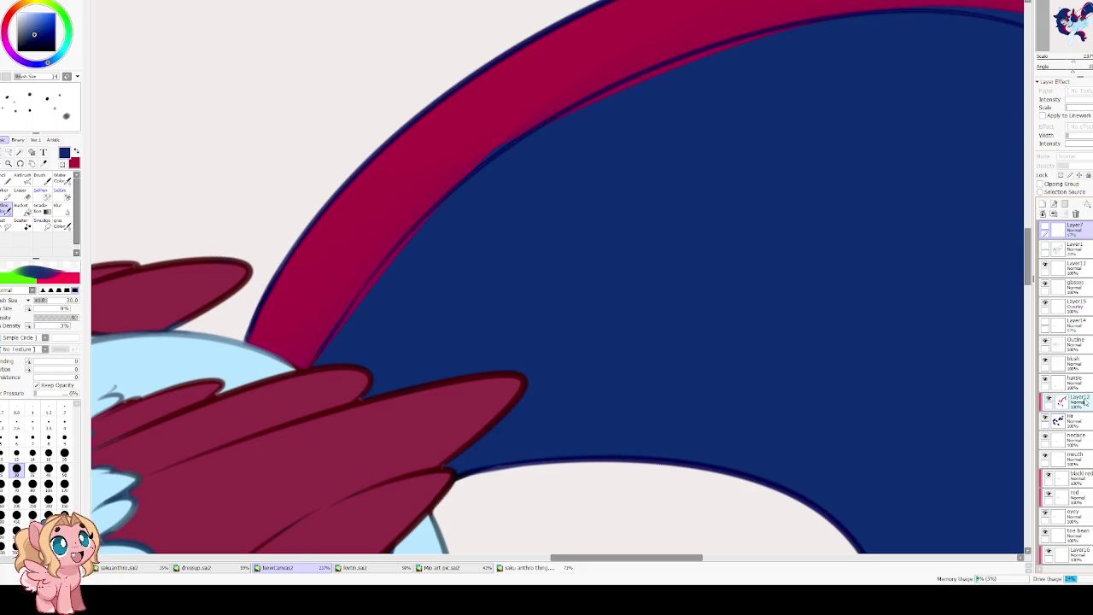
pyautogui.press('e')
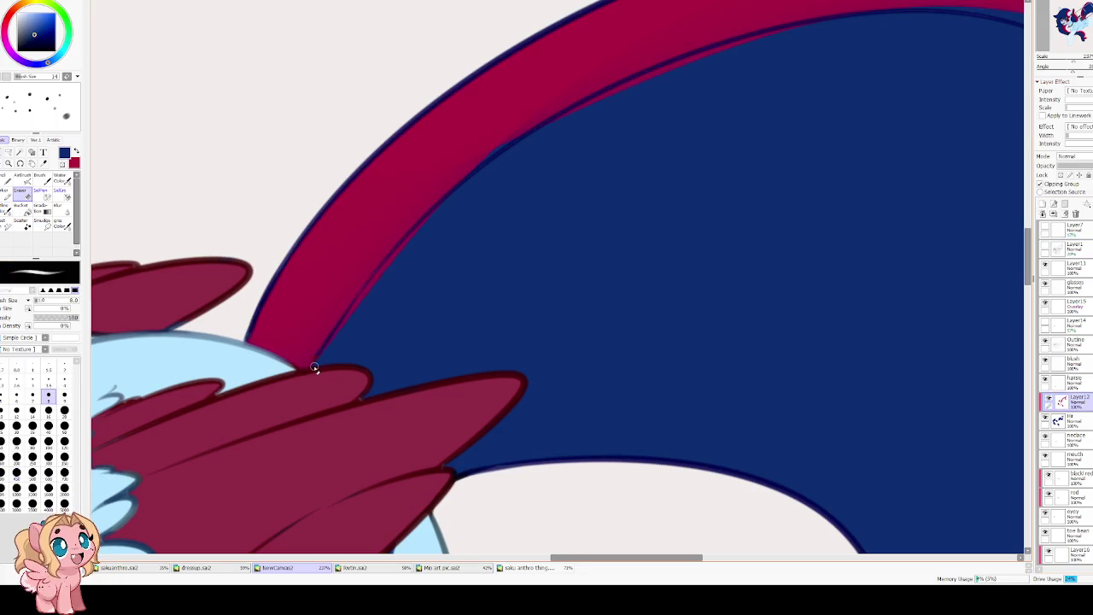
pyautogui.press(']')
pyautogui.press(']')
pyautogui.press(']')
pyautogui.press(']')
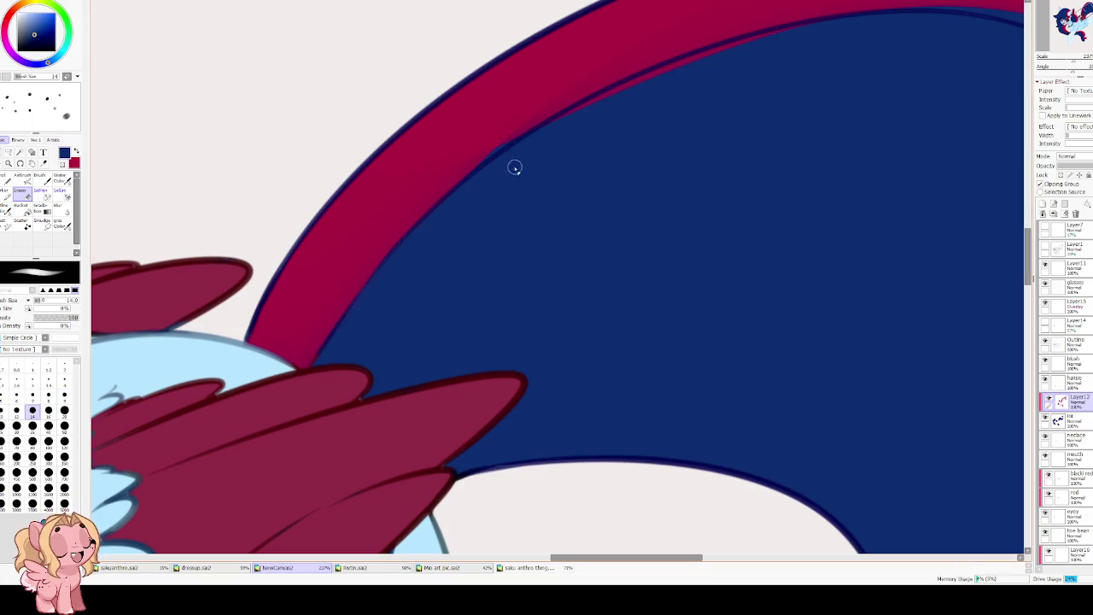
pyautogui.moveTo(484, 181); pyautogui.dragTo(380, 279)
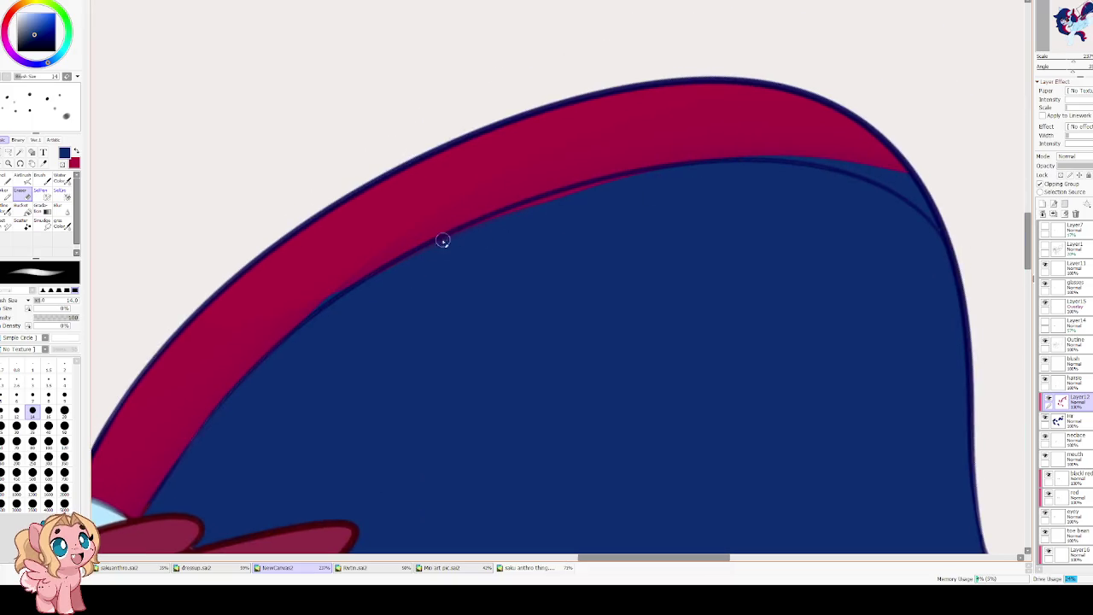
# Sample the mane's crimson and repaint the crimson strip higher along the tail's left edge.
pyautogui.keyDown('alt'); pyautogui.click(666, 115); pyautogui.keyUp('alt')
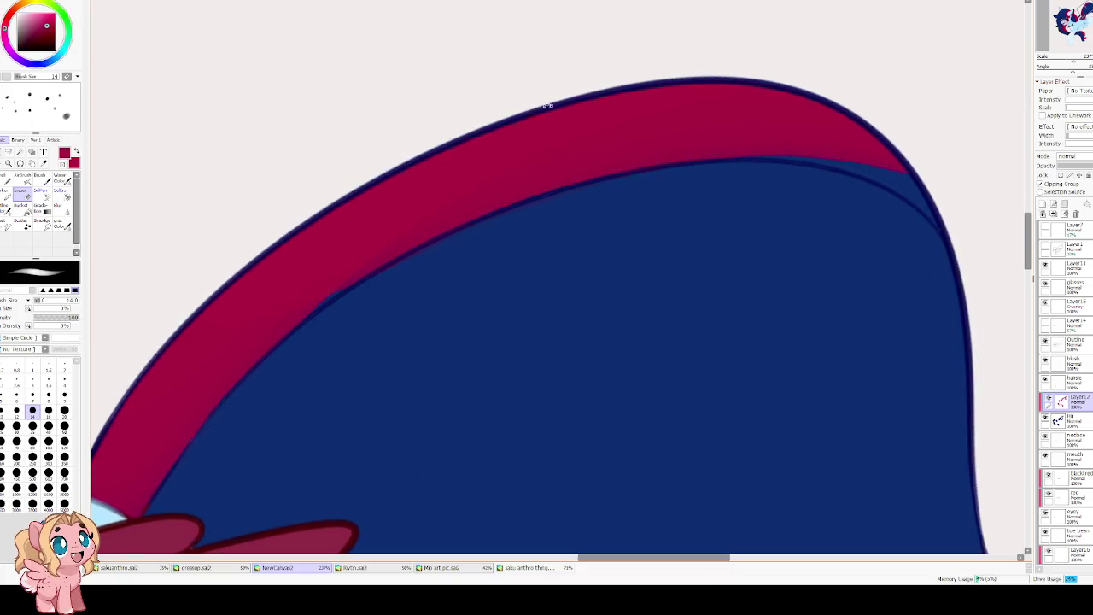
pyautogui.hscroll(-5, 580, 142)
pyautogui.press('b')
pyautogui.moveTo(444, 207)
pyautogui.mouseDown()
pyautogui.moveTo(422, 159)
pyautogui.moveTo(415, 285)
pyautogui.mouseUp()
pyautogui.hotkey('ctrl', 'z')
pyautogui.moveTo(451, 152); pyautogui.dragTo(415, 378)
pyautogui.hotkey('ctrl', 'z')
pyautogui.moveTo(453, 140); pyautogui.dragTo(415, 363)
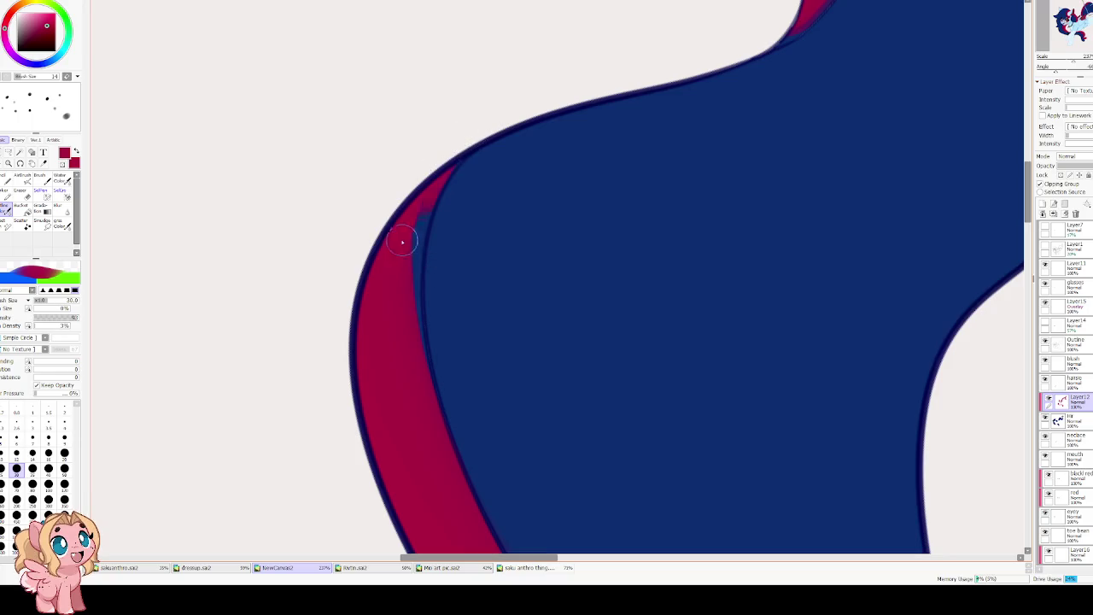
pyautogui.moveTo(448, 145); pyautogui.dragTo(390, 347)
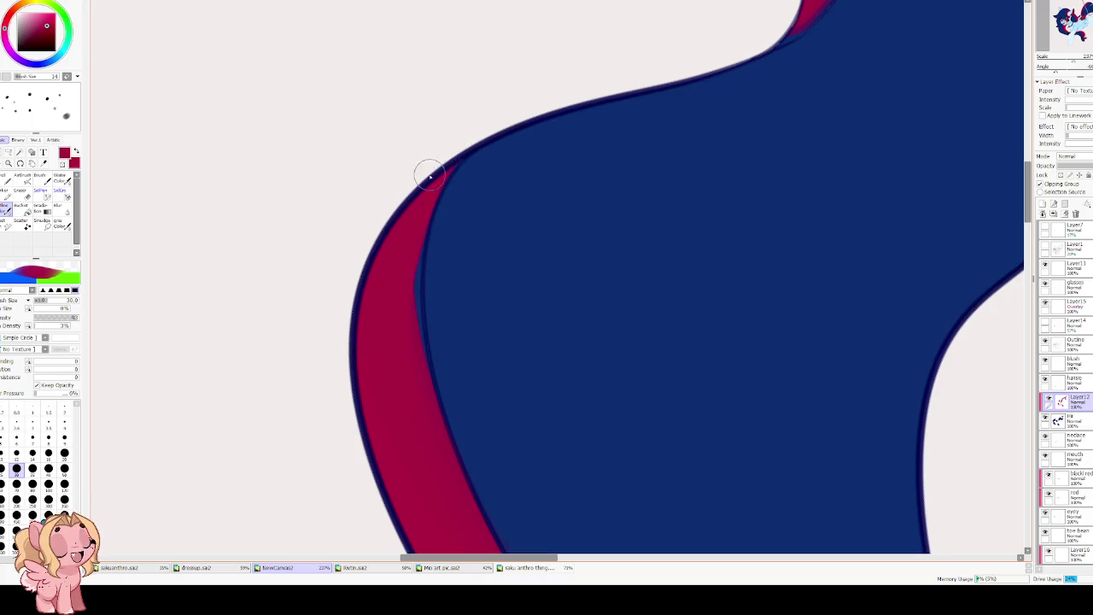
pyautogui.moveTo(465, 141)
pyautogui.mouseDown()
pyautogui.moveTo(396, 337)
pyautogui.moveTo(410, 244)
pyautogui.moveTo(419, 384)
pyautogui.mouseUp()
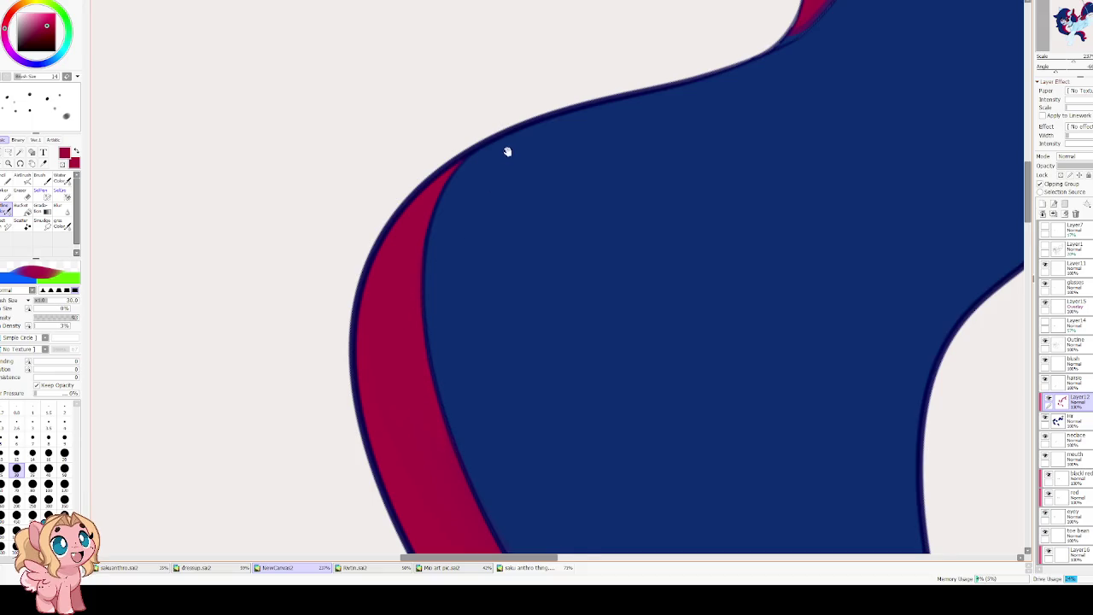
# With a smaller brush, widen and smooth the crimson band's lower edge.
pyautogui.scroll(-5, 505, 151)
pyautogui.hscroll(1, 612, 10)
pyautogui.press('[')
pyautogui.press('[')
pyautogui.press('[')
pyautogui.press('[')
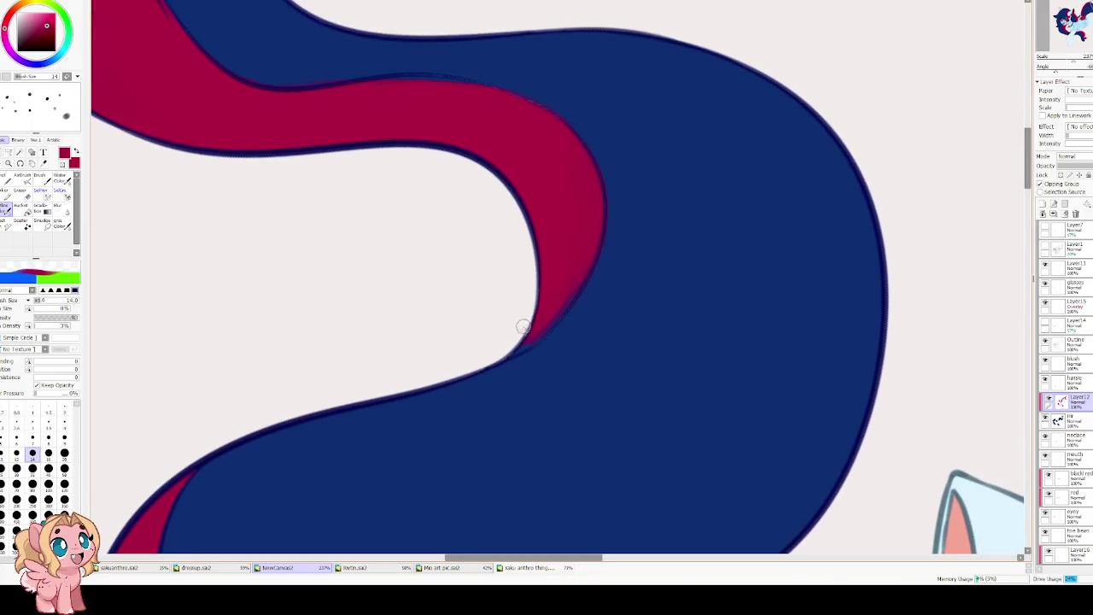
pyautogui.moveTo(512, 350); pyautogui.dragTo(564, 285)
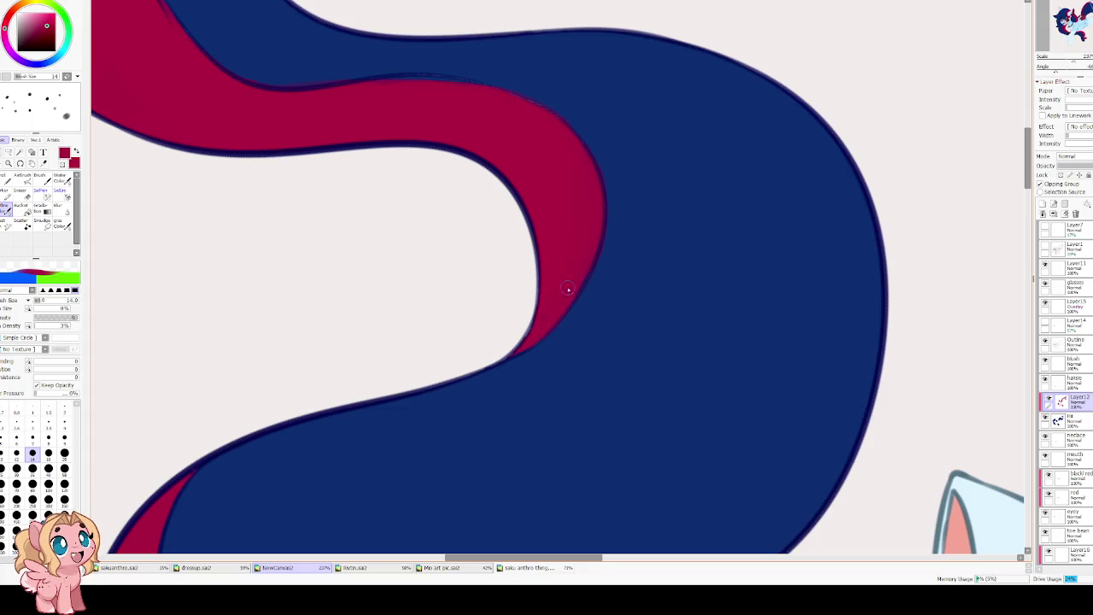
pyautogui.scroll(-5, 498, 107)
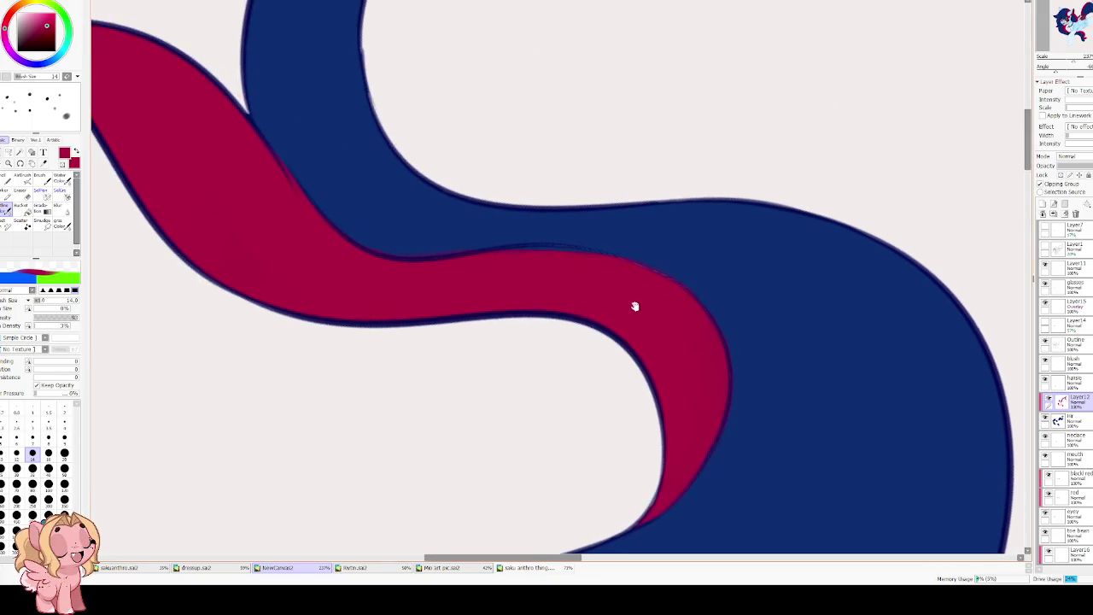
pyautogui.hscroll(3, 634, 305)
pyautogui.scroll(1, 600, 268)
# Clean up the tail edges with the eraser while panning across the tail curves.
pyautogui.press('e')
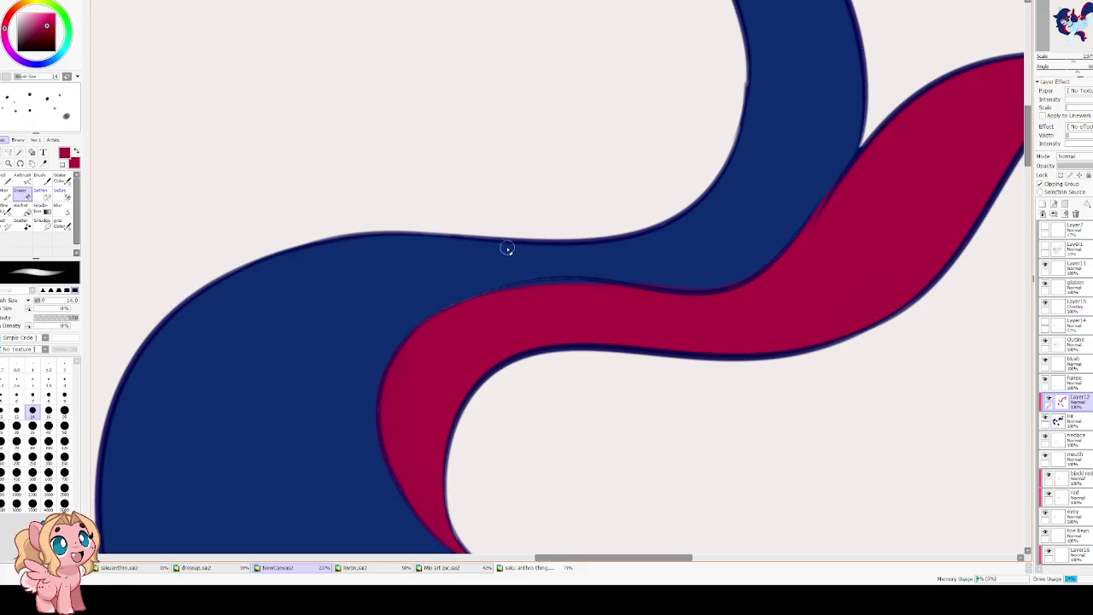
pyautogui.press('b')
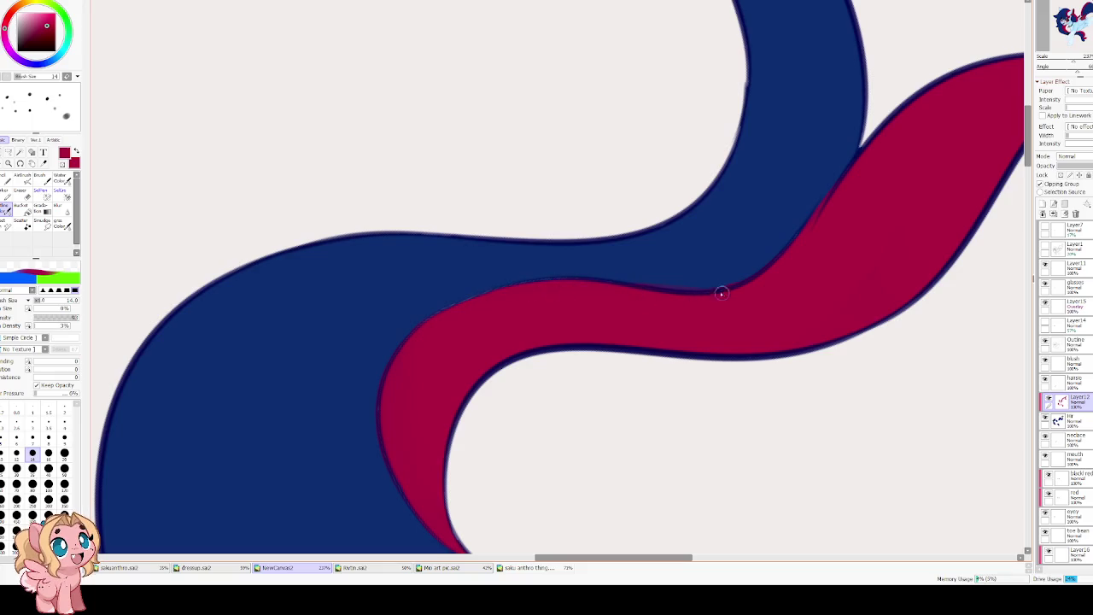
pyautogui.press('e')
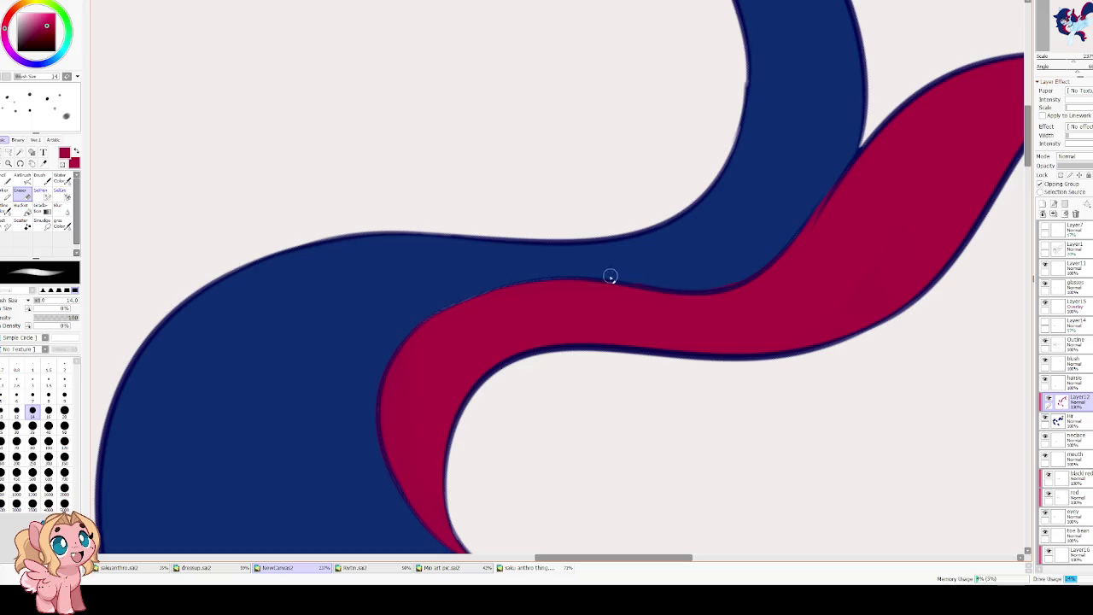
pyautogui.moveTo(491, 303); pyautogui.dragTo(564, 255)
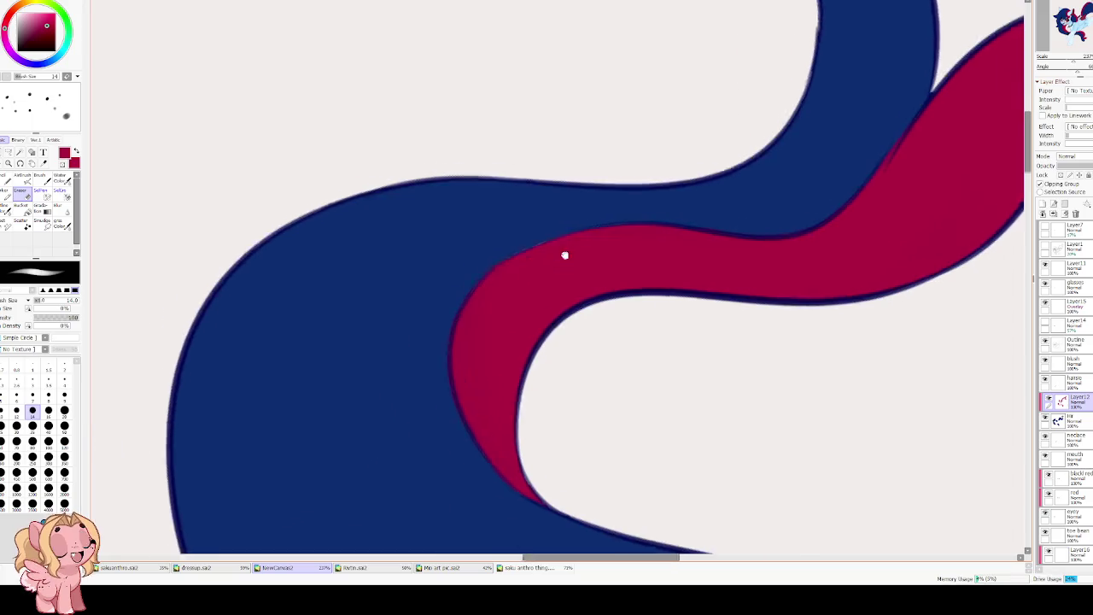
pyautogui.scroll(-3, 419, 239)
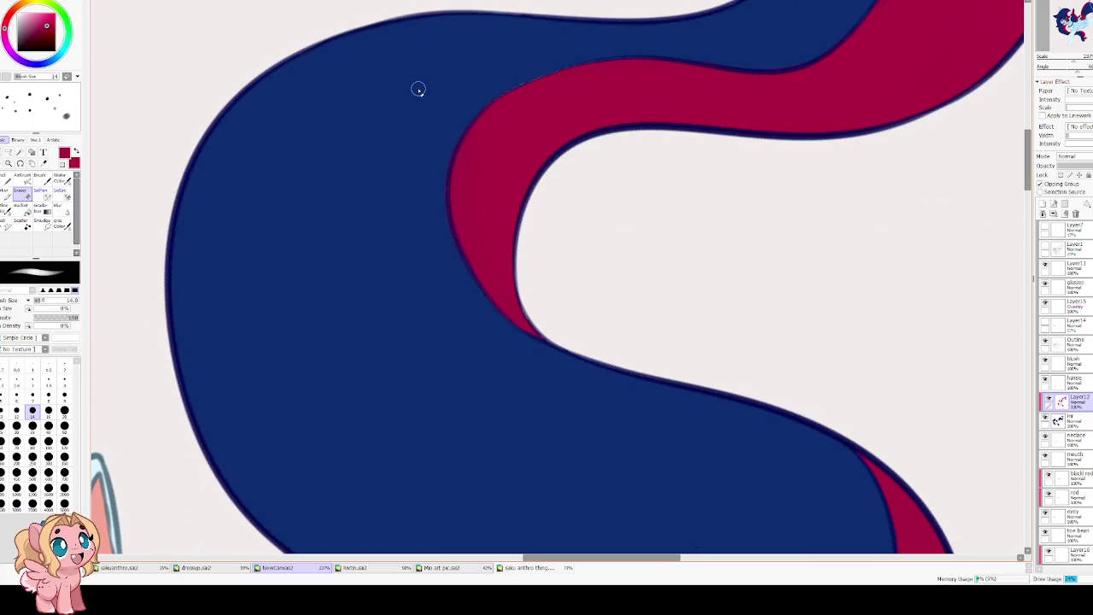
pyautogui.scroll(-3, 417, 89)
pyautogui.scroll(-3, 422, 136)
pyautogui.scroll(-3, 427, 177)
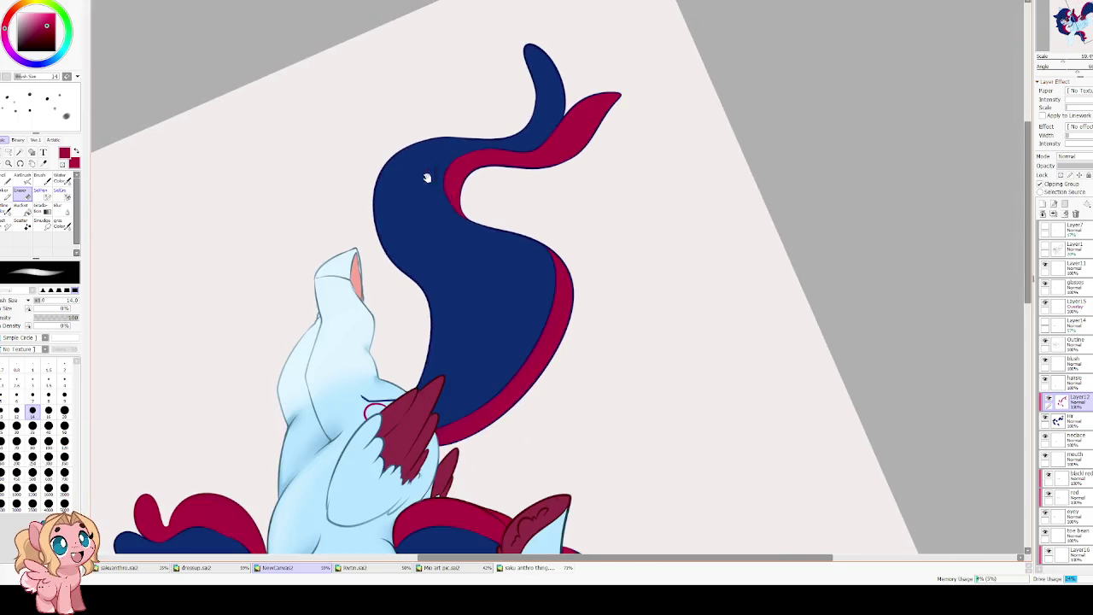
# Reset the canvas rotation, flip it horizontally so the head faces left, and zoom onto the face.
pyautogui.press('End')
pyautogui.press('Insert')
pyautogui.scroll(3, 487, 254)
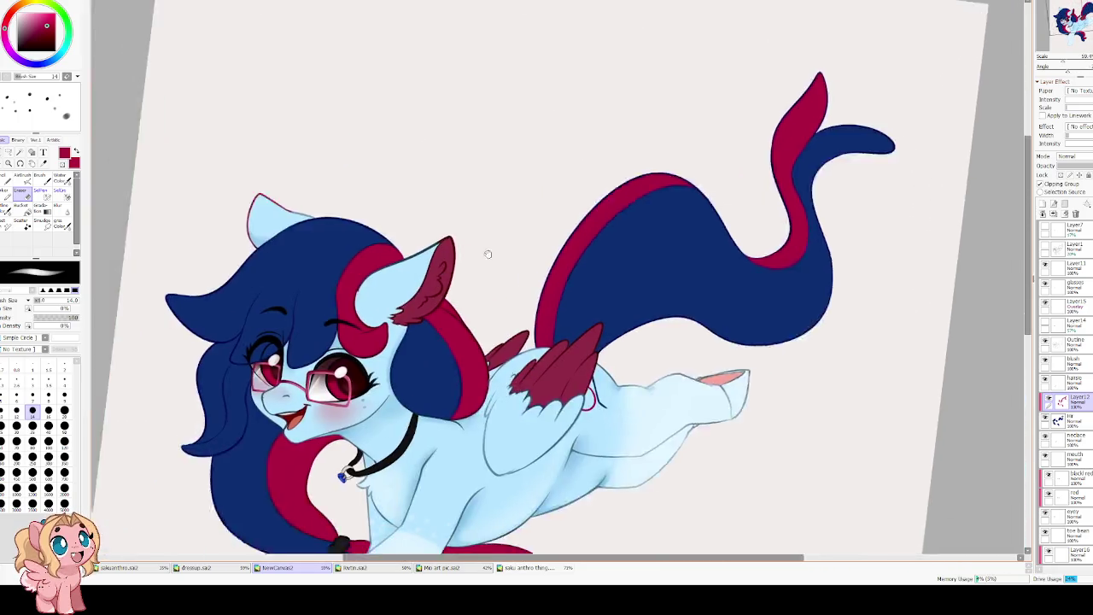
pyautogui.scroll(1, 487, 253)
pyautogui.scroll(3, 288, 296)
pyautogui.scroll(-2, 405, 308)
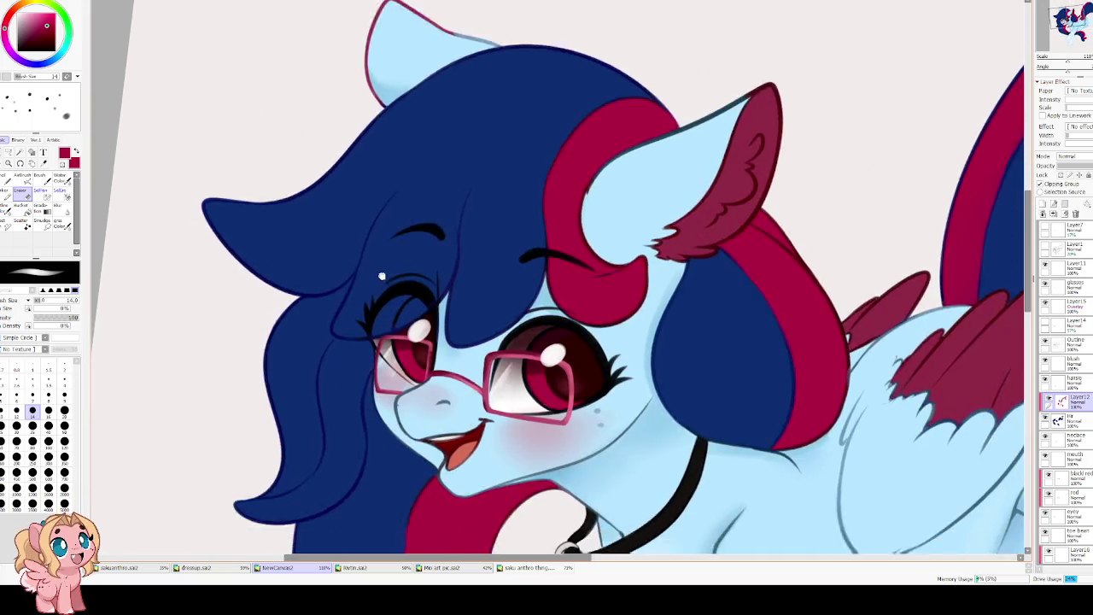
pyautogui.scroll(-2, 384, 286)
pyautogui.scroll(-2, 359, 260)
pyautogui.scroll(3, 345, 245)
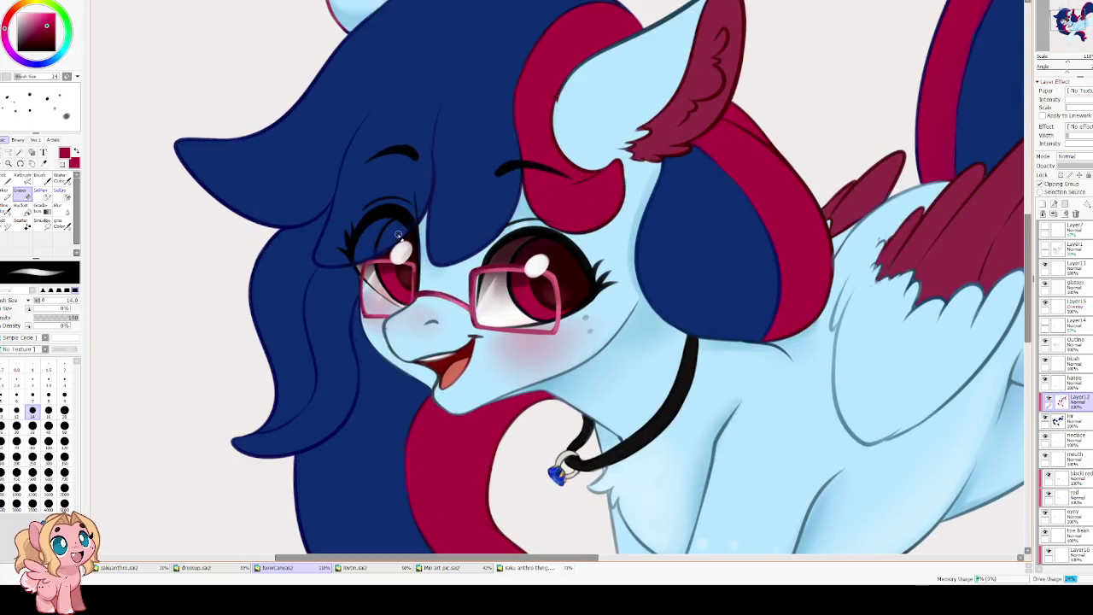
pyautogui.scroll(2, 470, 290)
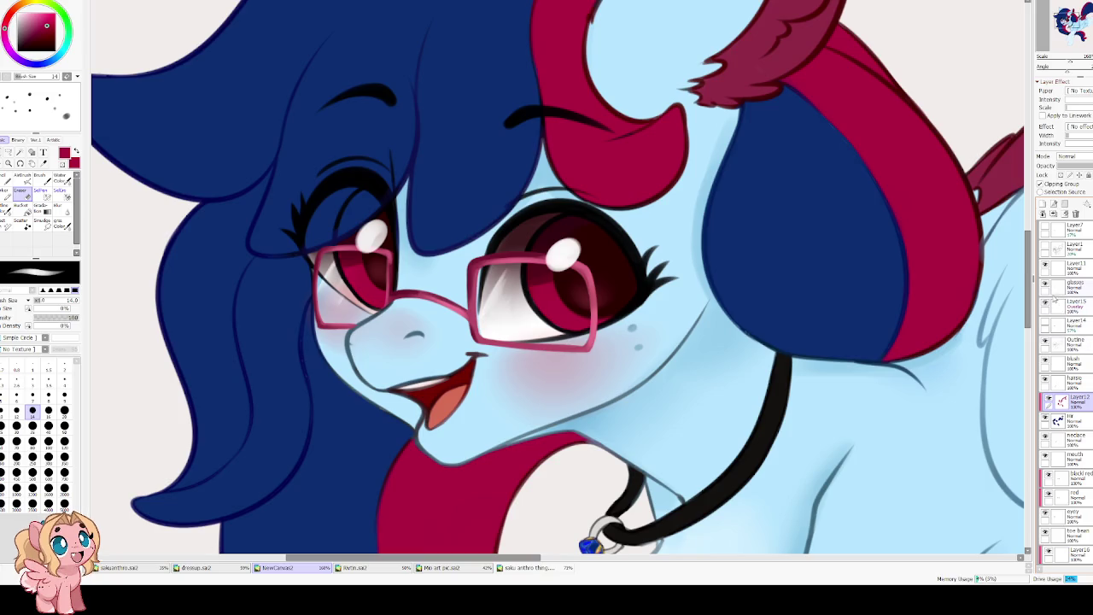
pyautogui.click(1045, 265)
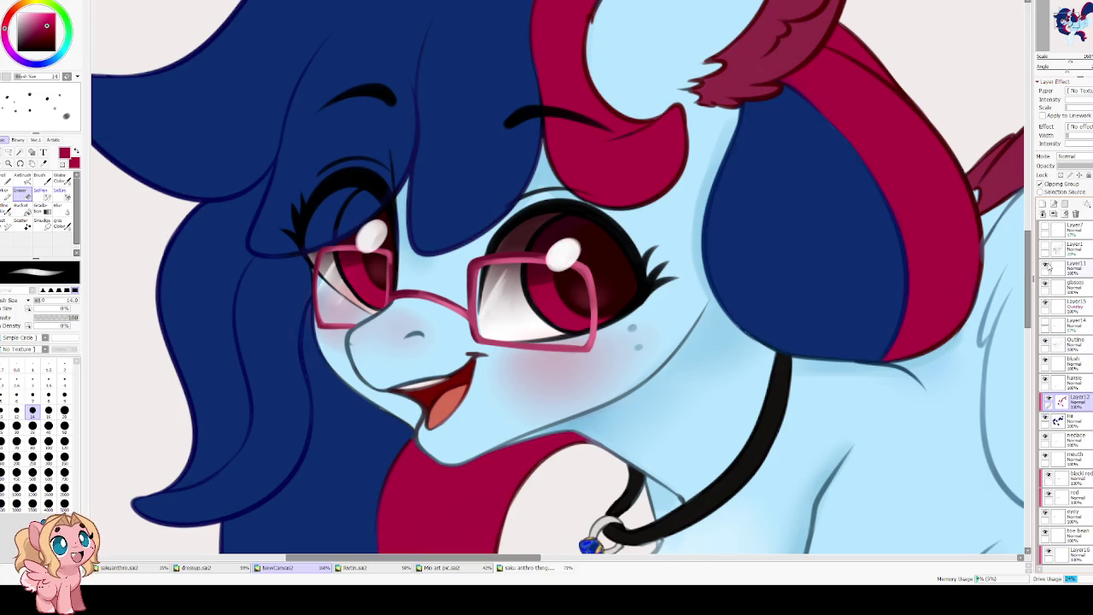
pyautogui.click(1058, 269)
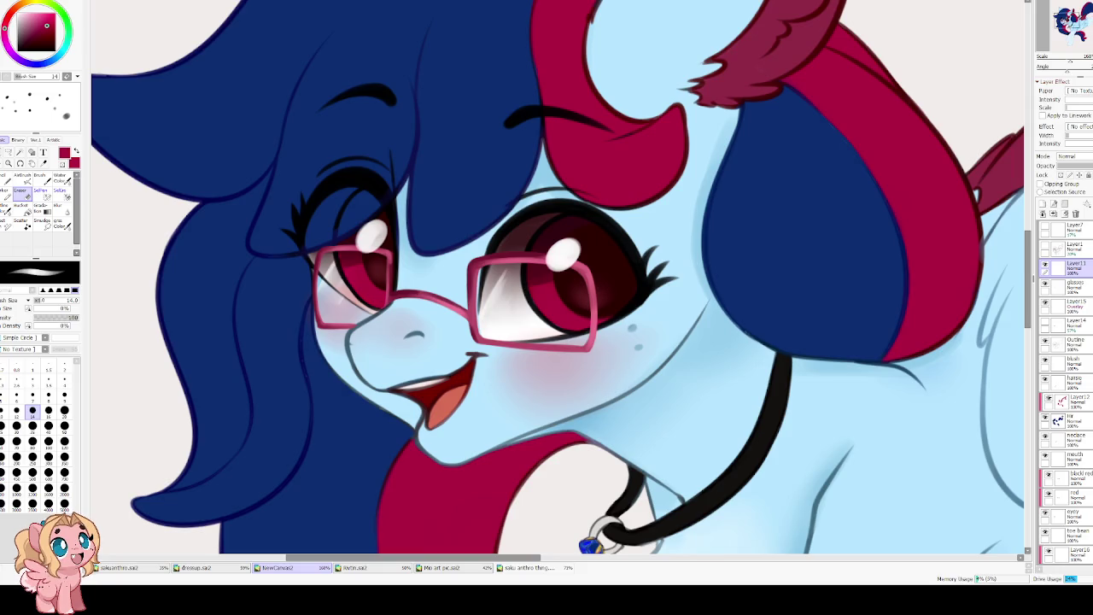
pyautogui.write('eye ref')
pyautogui.press('Return')
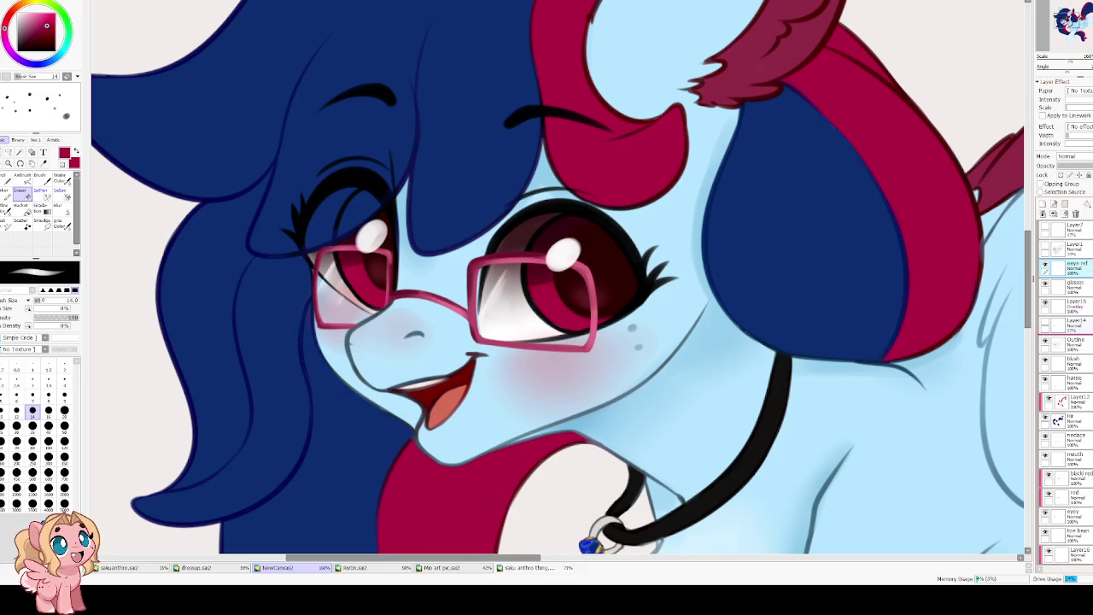
pyautogui.moveTo(1058, 266); pyautogui.dragTo(1059, 303)
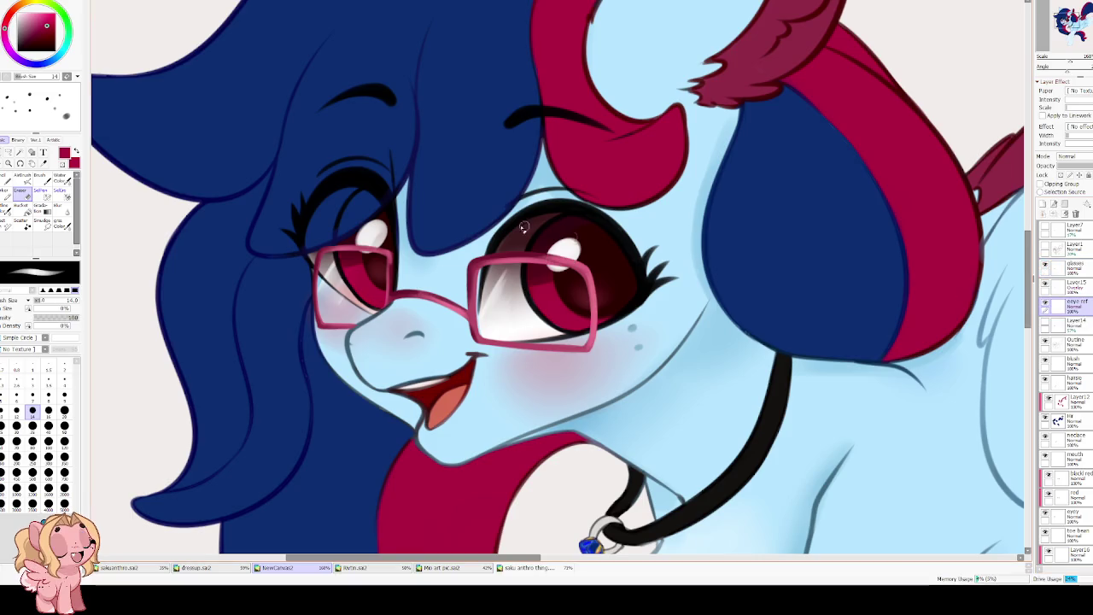
pyautogui.scroll(1, 431, 213)
pyautogui.press('b')
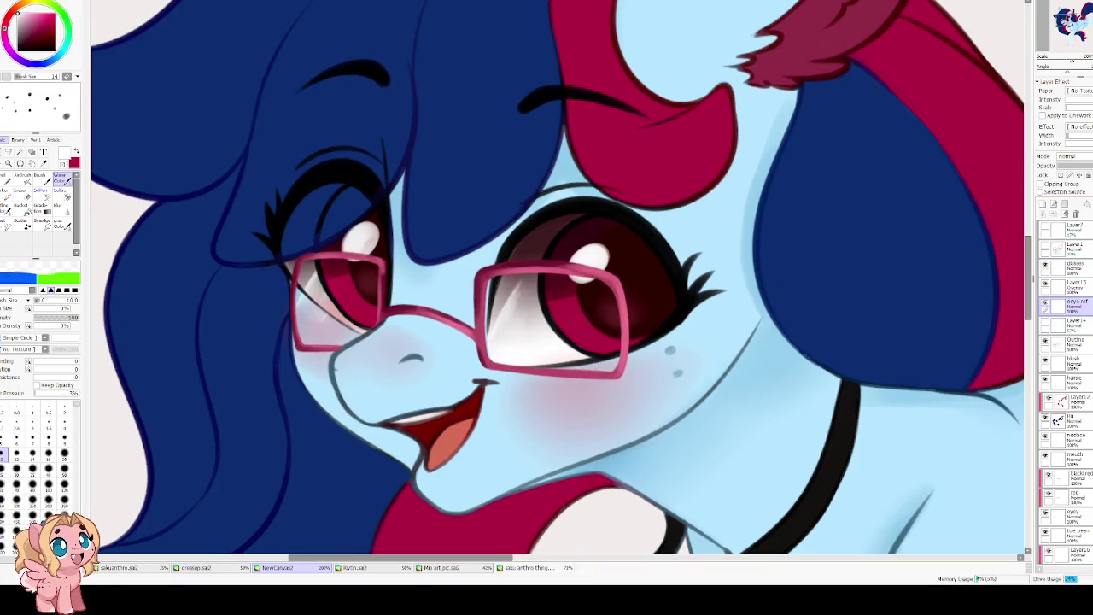
pyautogui.click(649, 321)
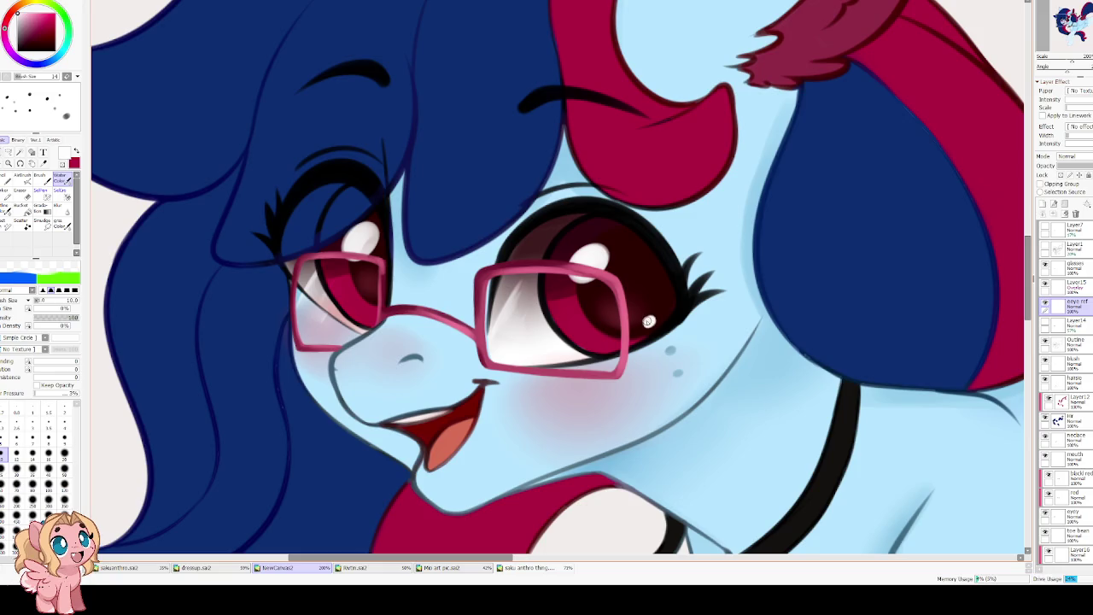
pyautogui.click(373, 297)
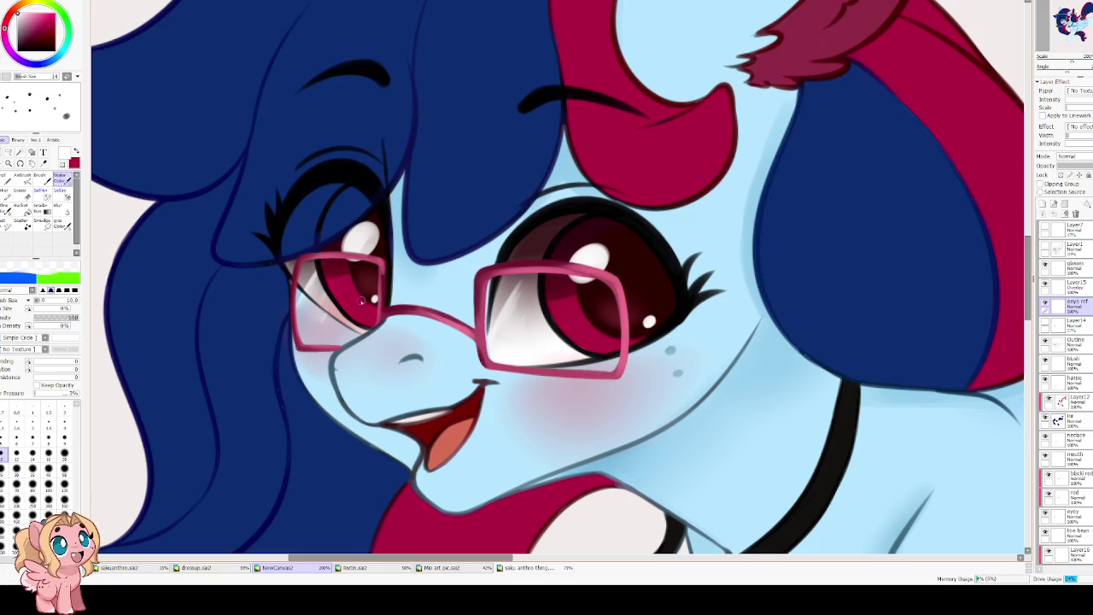
pyautogui.click(32, 10)
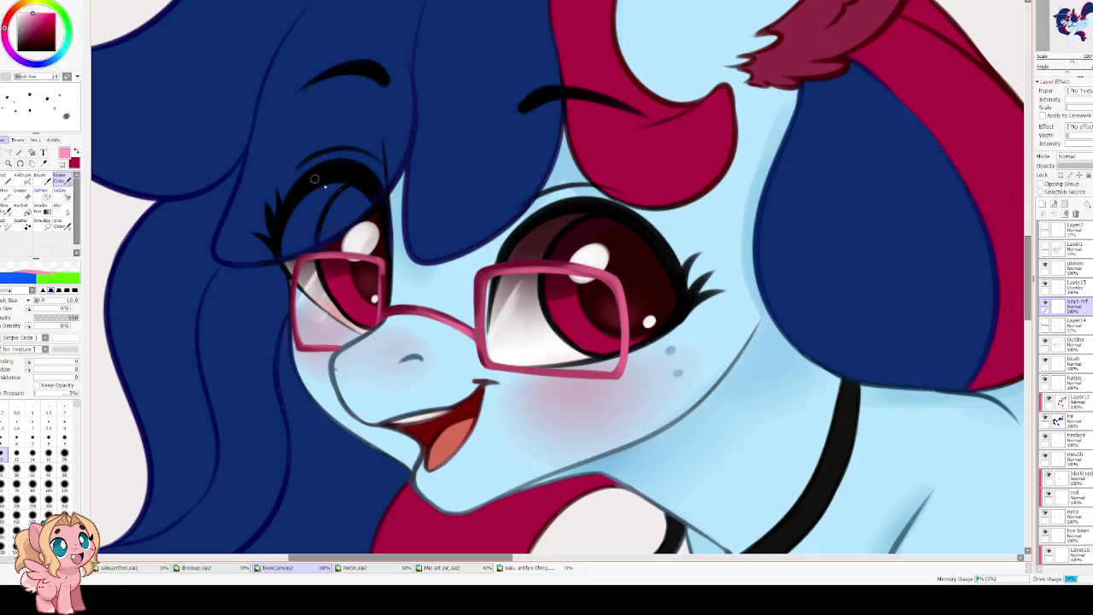
pyautogui.click(16, 467)
pyautogui.moveTo(363, 312); pyautogui.dragTo(375, 318)
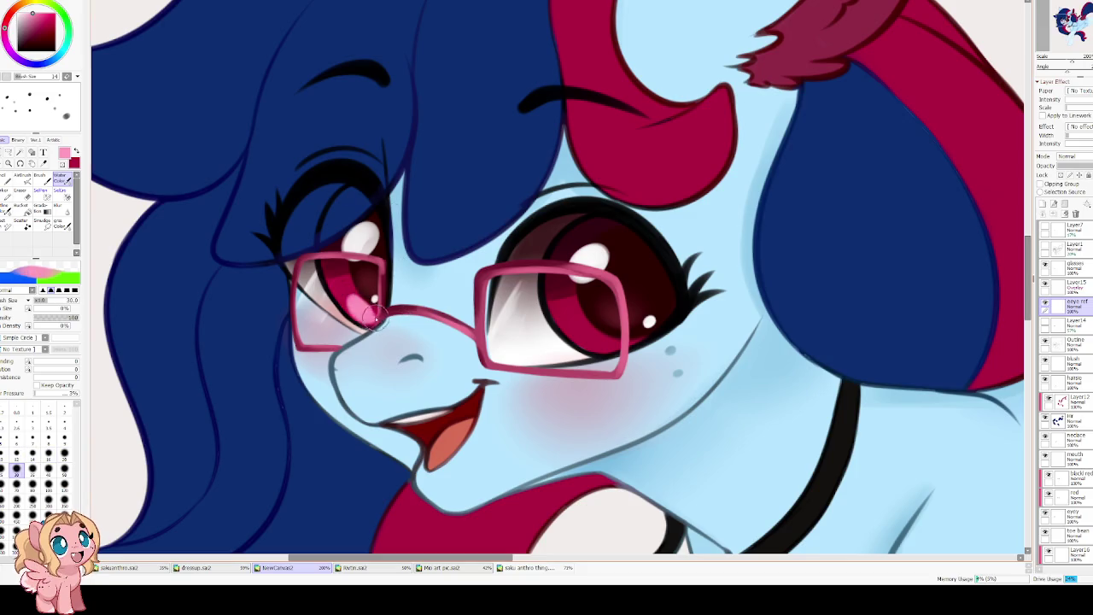
pyautogui.moveTo(570, 338); pyautogui.dragTo(610, 329)
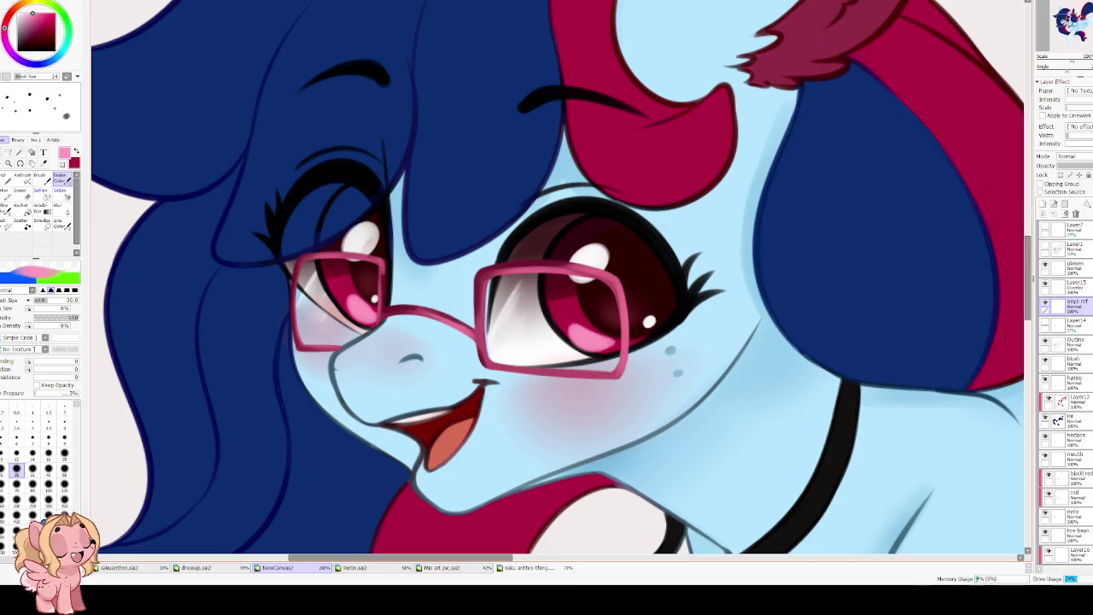
pyautogui.click(58, 207)
pyautogui.click(16, 453)
pyautogui.moveTo(402, 299); pyautogui.dragTo(352, 299)
pyautogui.click(3, 436)
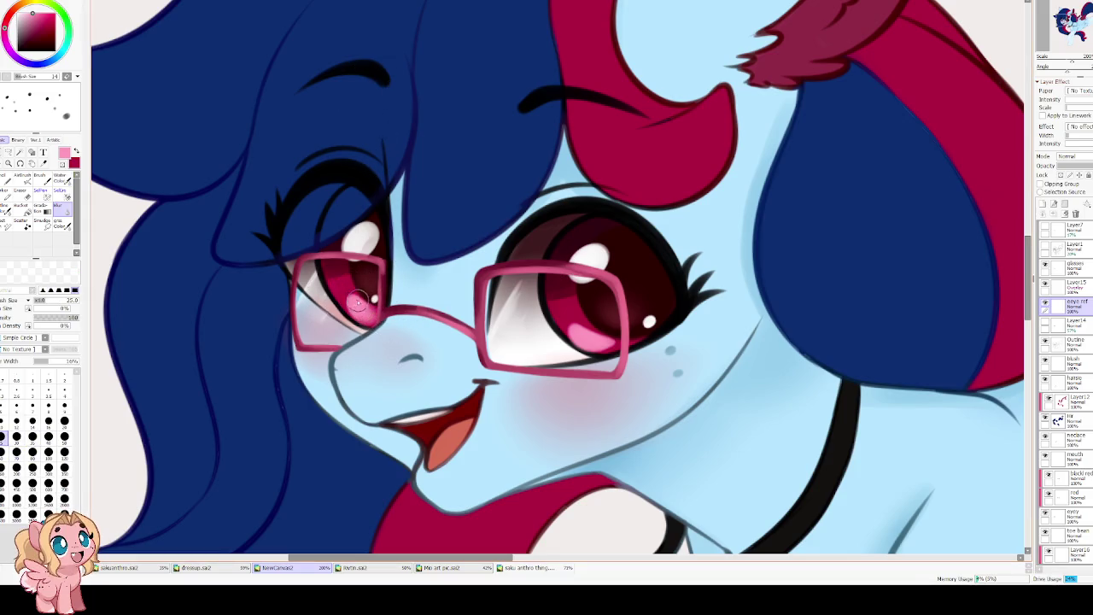
pyautogui.moveTo(570, 333); pyautogui.dragTo(587, 326)
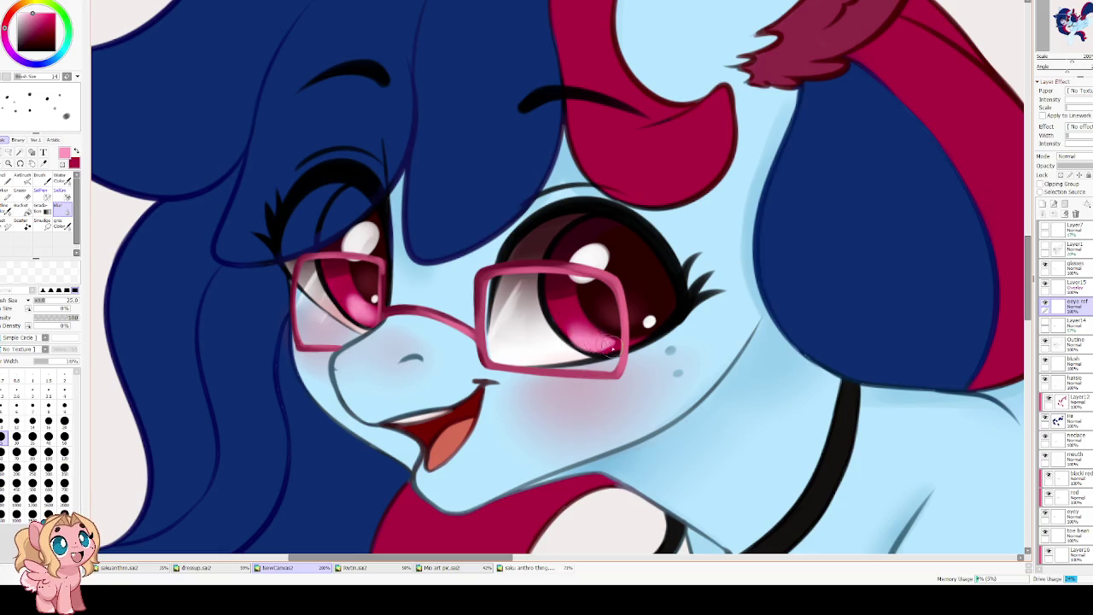
pyautogui.press('e')
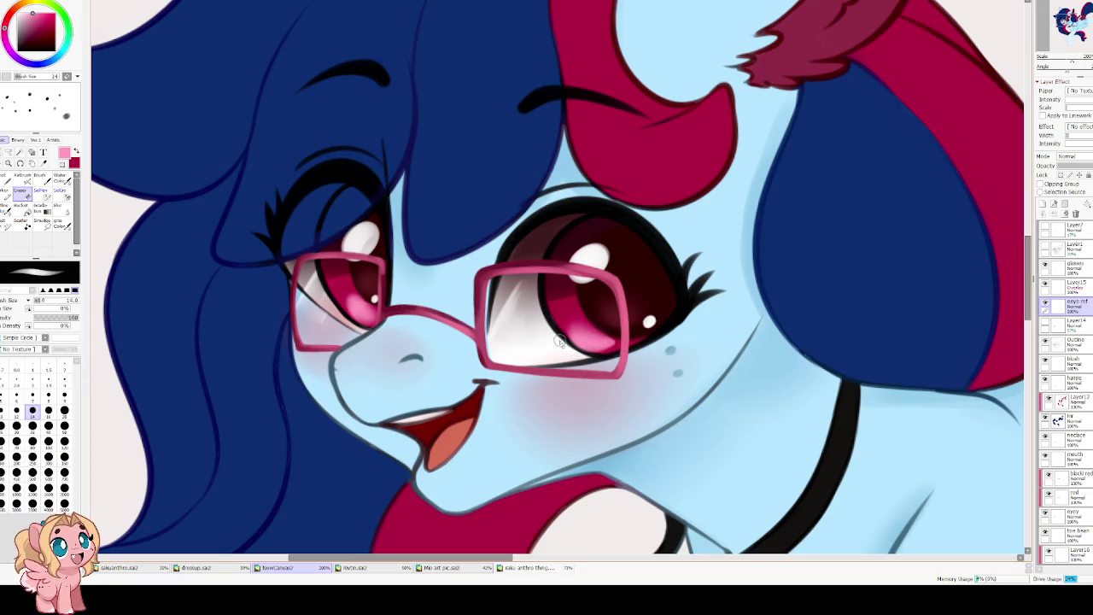
pyautogui.scroll(-2, 341, 317)
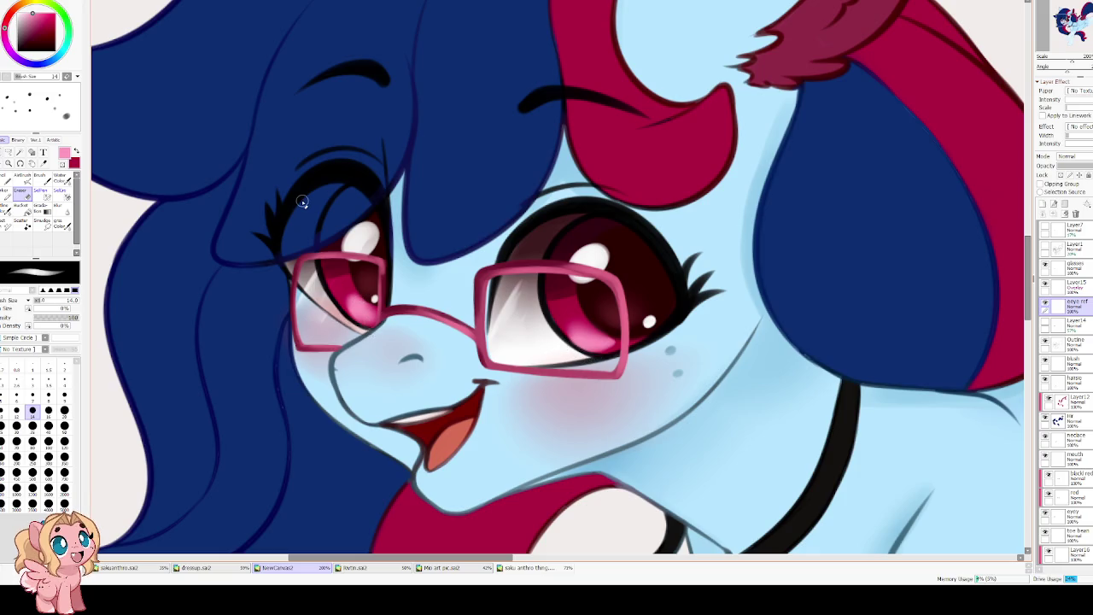
pyautogui.scroll(-3, 416, 182)
pyautogui.scroll(1, 417, 182)
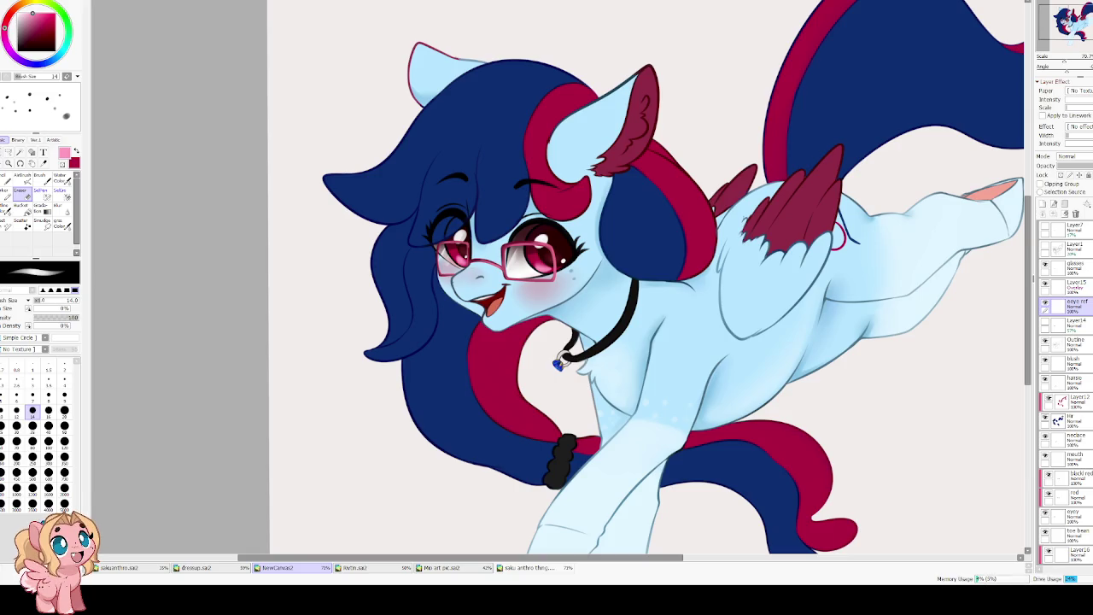
# Flip the view to check the drawing, then select the BG layer.
pyautogui.scroll(-1, 871, 193)
pyautogui.scroll(-2, 636, 214)
pyautogui.scroll(2, 630, 213)
pyautogui.scroll(-1, 630, 213)
pyautogui.press('h')
pyautogui.press('h')
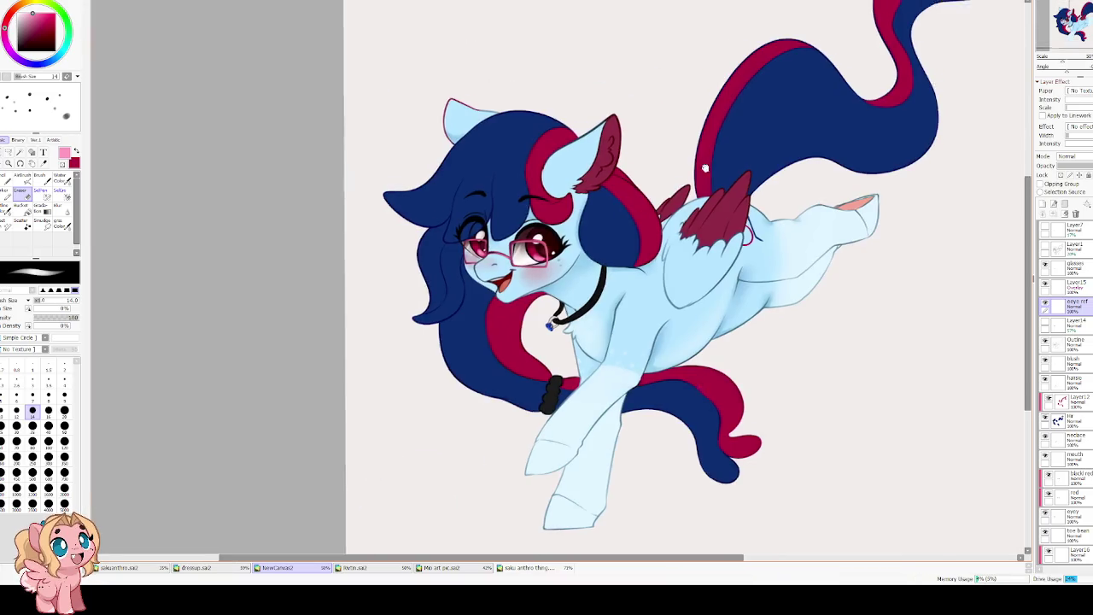
pyautogui.scroll(-1, 512, 216)
pyautogui.scroll(-3, 1067, 384)
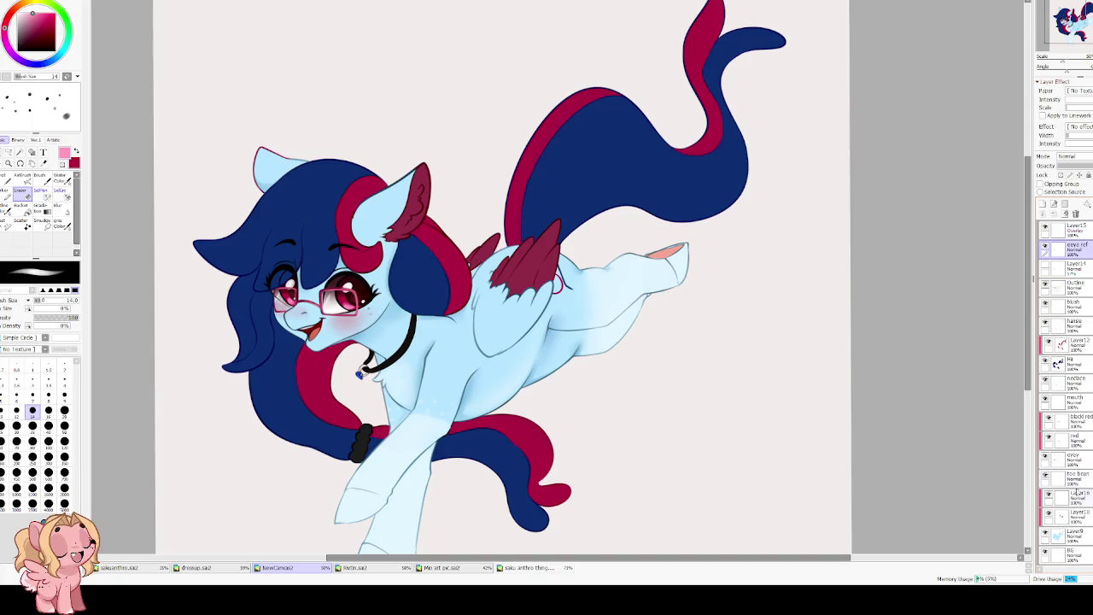
pyautogui.click(1067, 552)
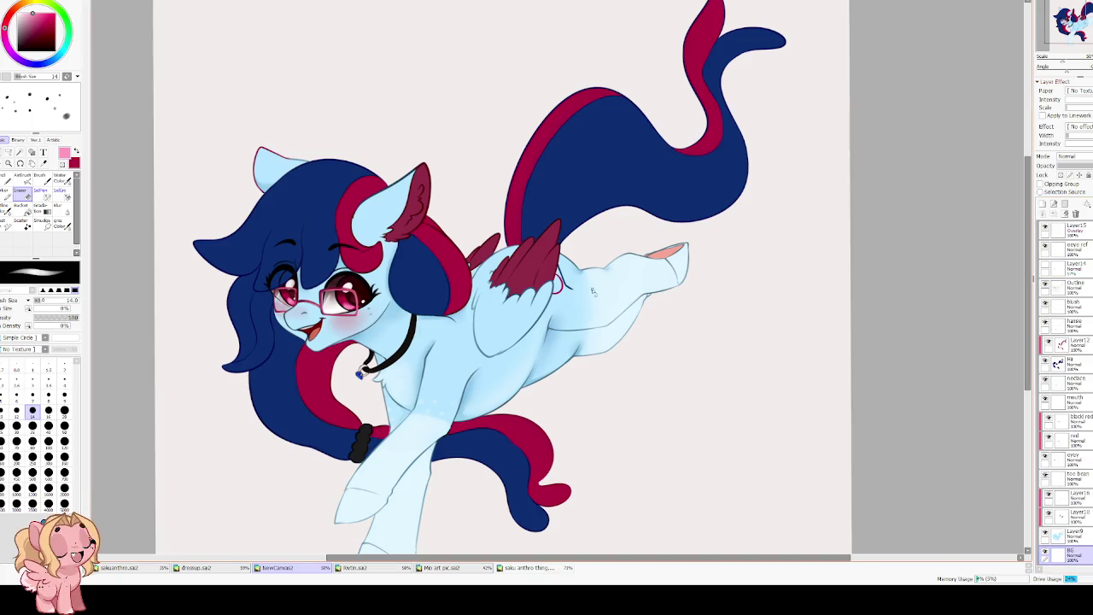
# Choose a dark muted blue-purple paint colour on the colour wheel and square.
pyautogui.moveTo(32, 12); pyautogui.dragTo(9, 15)
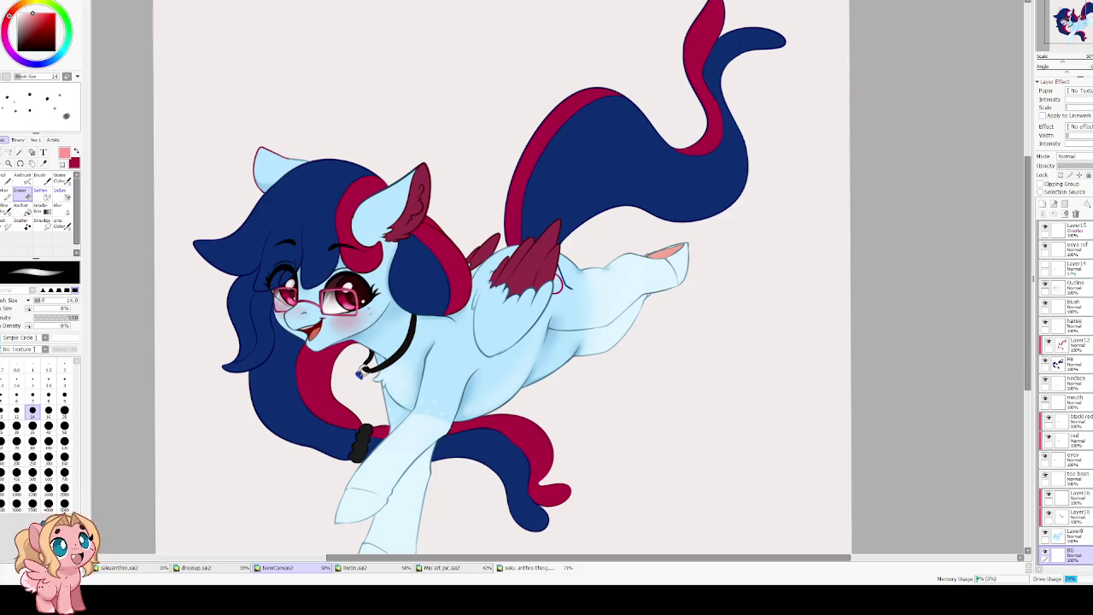
pyautogui.scroll(1, 330, 291)
pyautogui.scroll(-1, 330, 291)
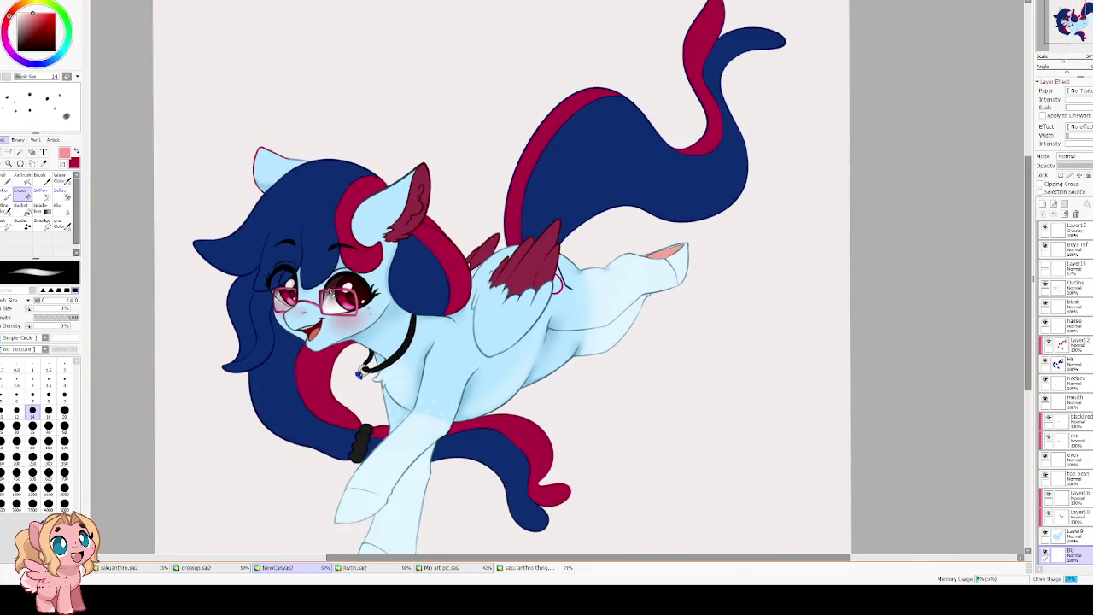
pyautogui.click(34, 64)
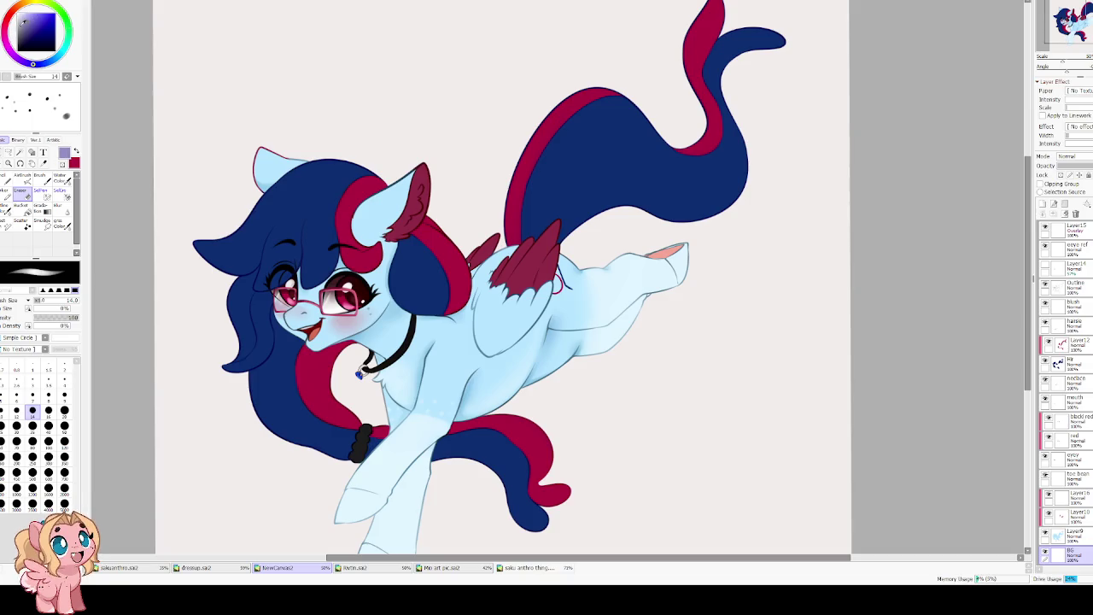
pyautogui.click(27, 26)
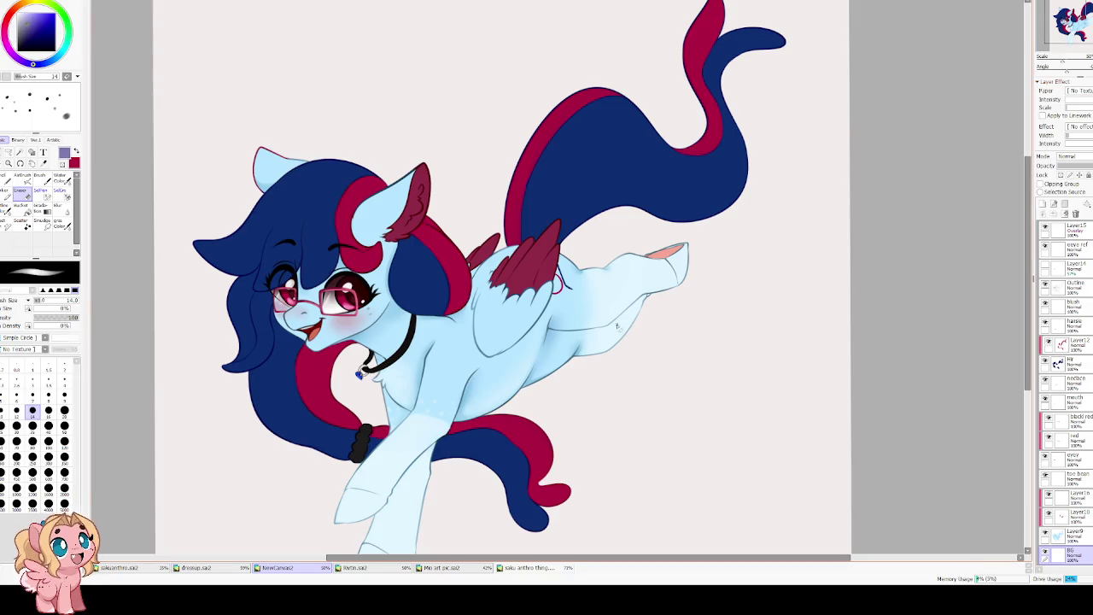
# Bucket-fill the BG layer with purple, then shift its hue to grey-blue.
pyautogui.press('g')
pyautogui.click(442, 182)
pyautogui.scroll(-1, 443, 182)
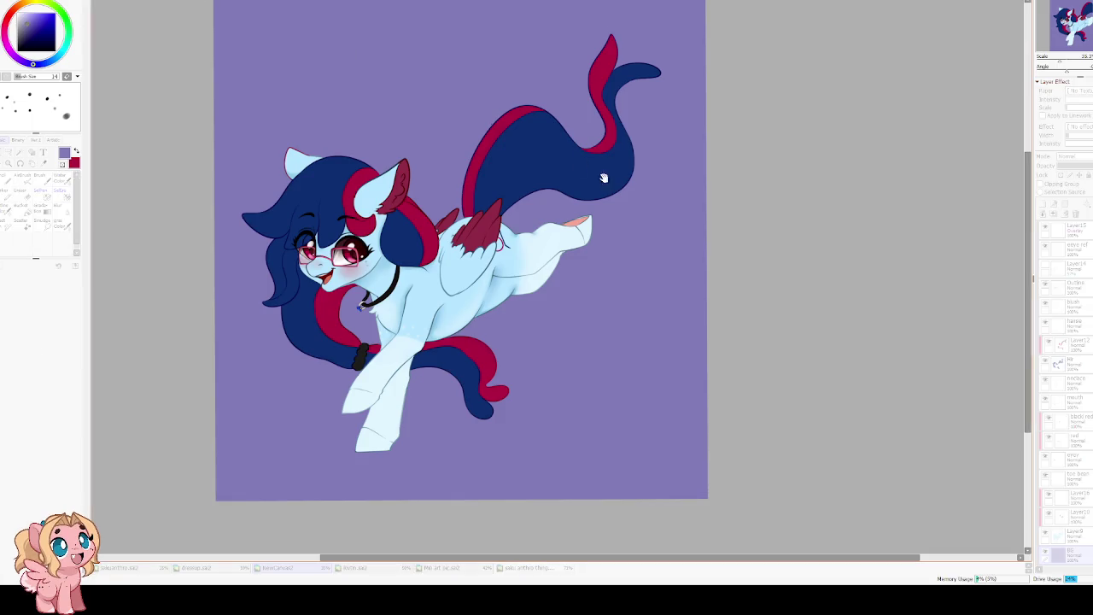
pyautogui.moveTo(890, 284)
pyautogui.mouseDown()
pyautogui.moveTo(860, 284)
pyautogui.moveTo(911, 314)
pyautogui.mouseUp()
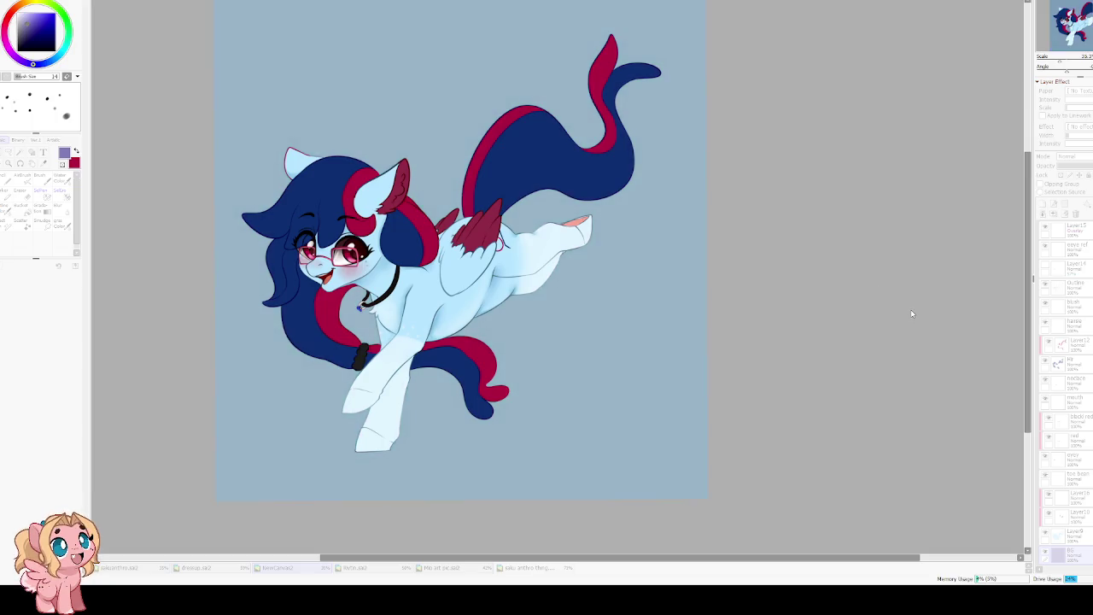
pyautogui.scroll(1, 917, 339)
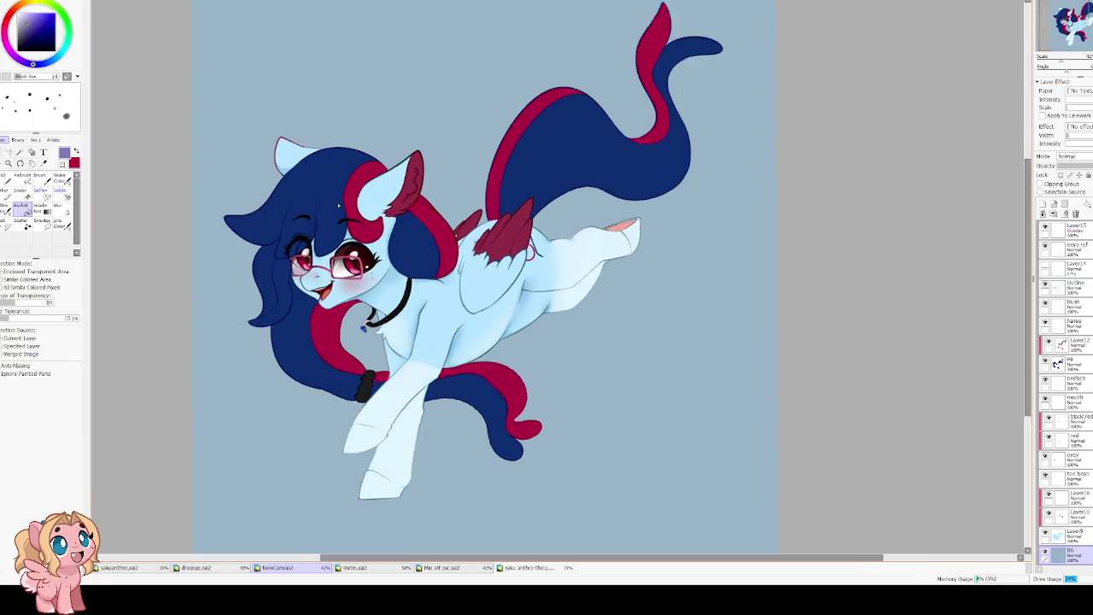
# Flip and pan the view to check the grey-blue background behind the pony.
pyautogui.press('h')
pyautogui.press('h')
pyautogui.scroll(1, 364, 195)
pyautogui.moveTo(363, 195); pyautogui.dragTo(442, 169)
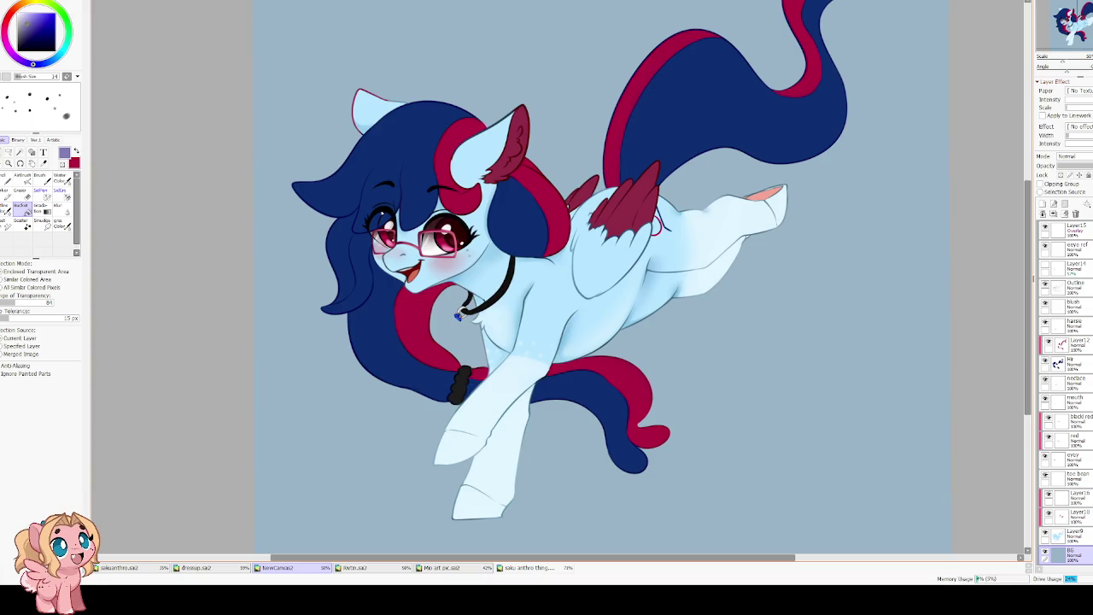
pyautogui.scroll(-2, 447, 212)
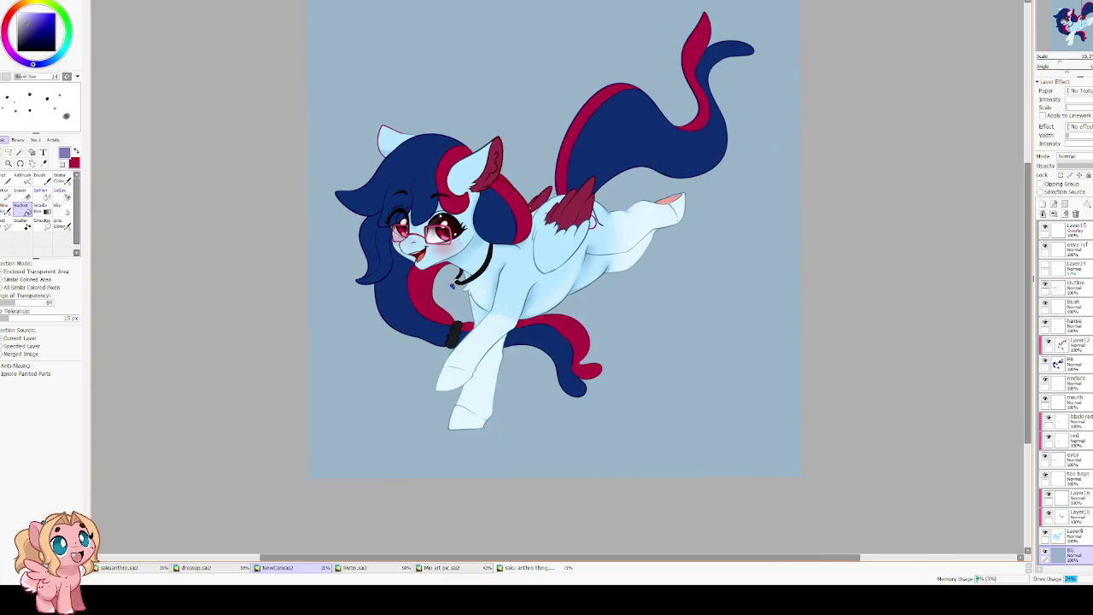
pyautogui.scroll(1, 447, 212)
pyautogui.scroll(-2, 440, 180)
pyautogui.scroll(-1, 441, 179)
pyautogui.scroll(1, 441, 179)
pyautogui.scroll(1, 666, 282)
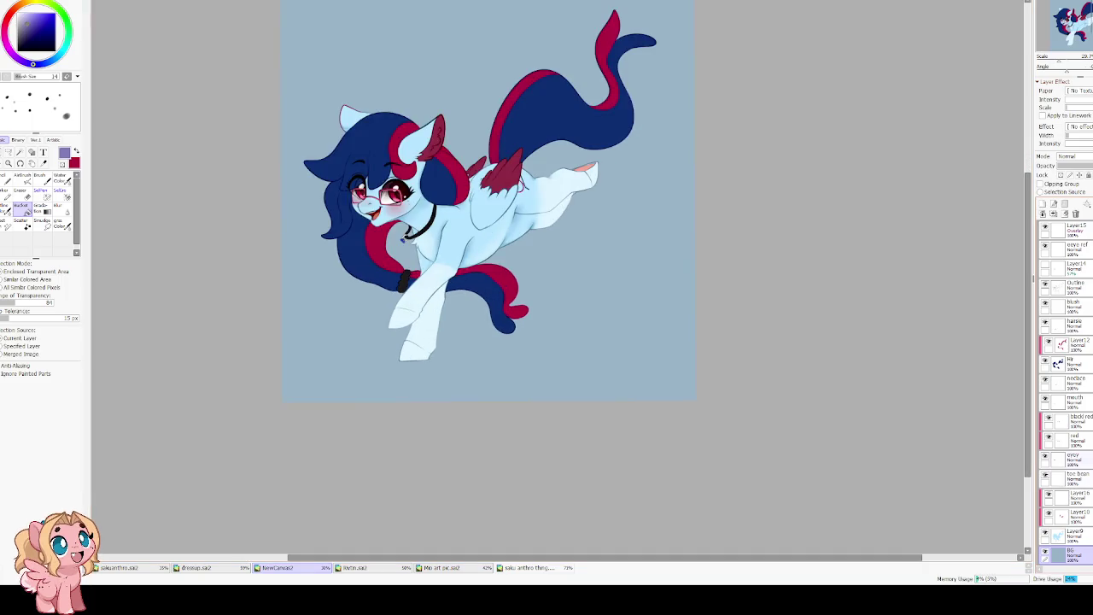
# Compare the eye-highlight Layer14 on and off, then adjust its opacity.
pyautogui.click(1084, 529)
pyautogui.scroll(2, 1067, 427)
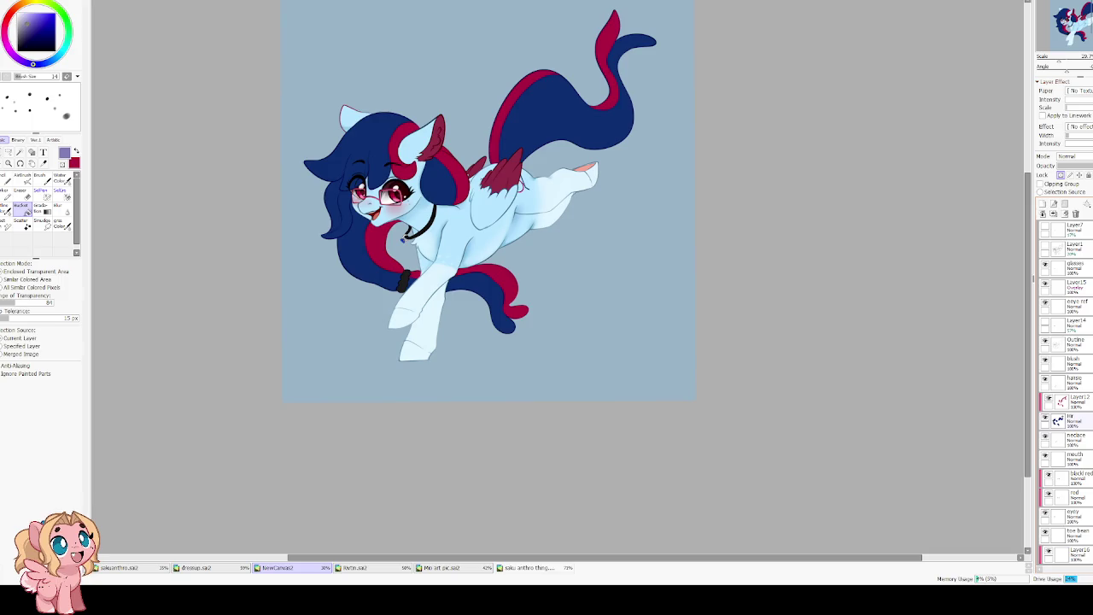
pyautogui.click(1043, 322)
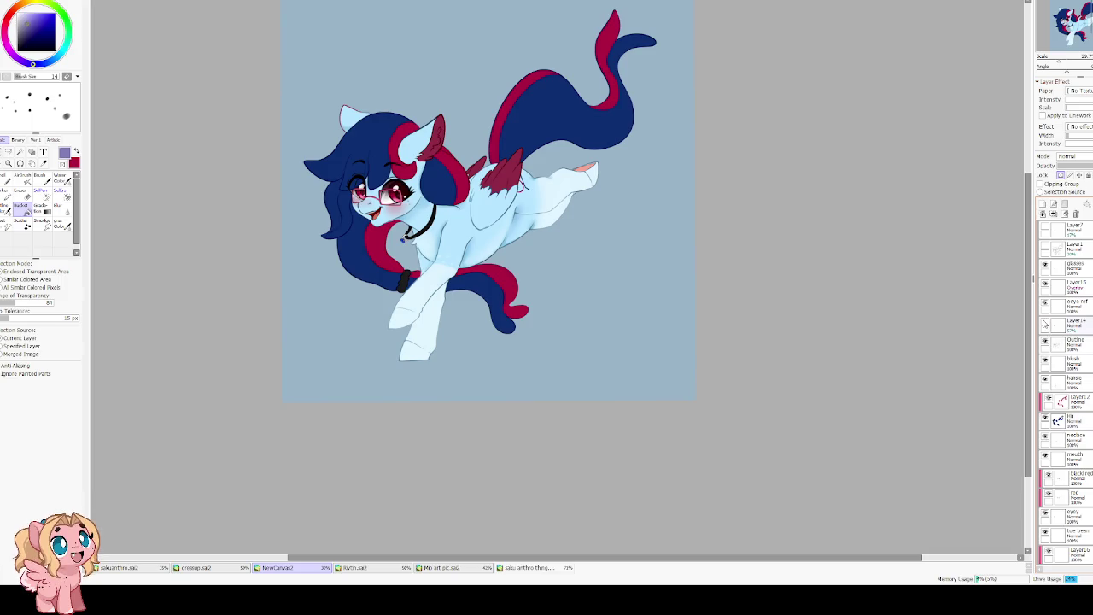
pyautogui.click(1043, 322)
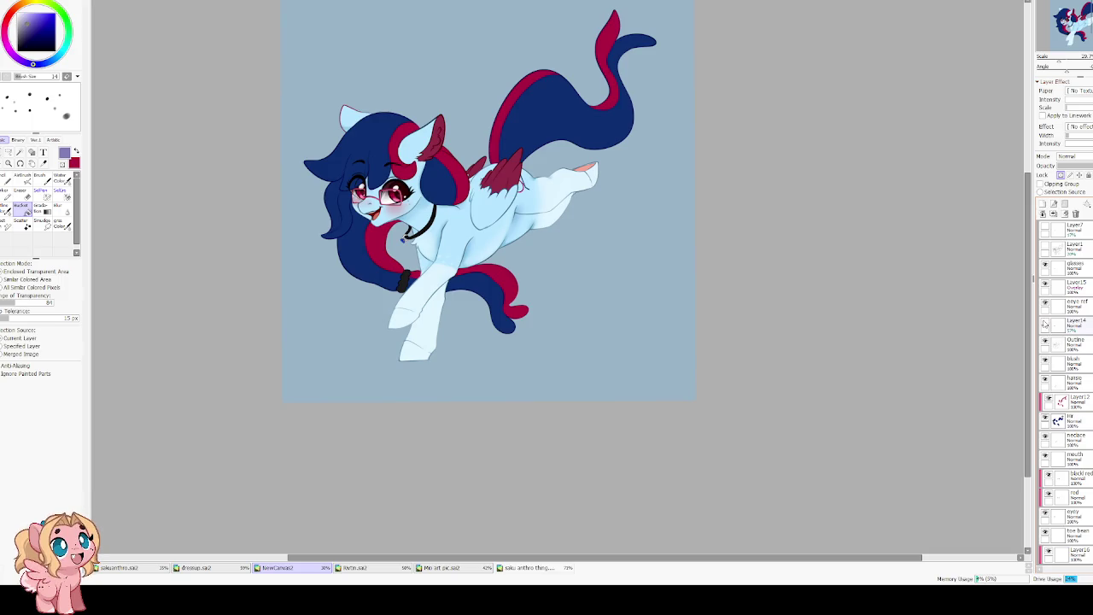
pyautogui.click(1043, 322)
pyautogui.scroll(-1, 1063, 325)
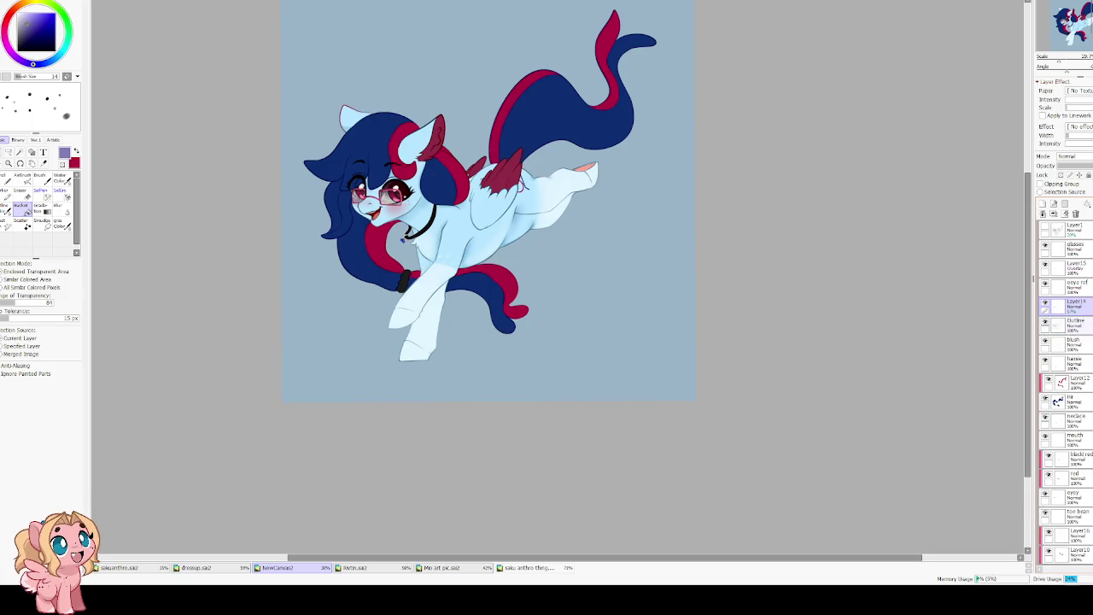
pyautogui.moveTo(1087, 168); pyautogui.dragTo(1074, 168)
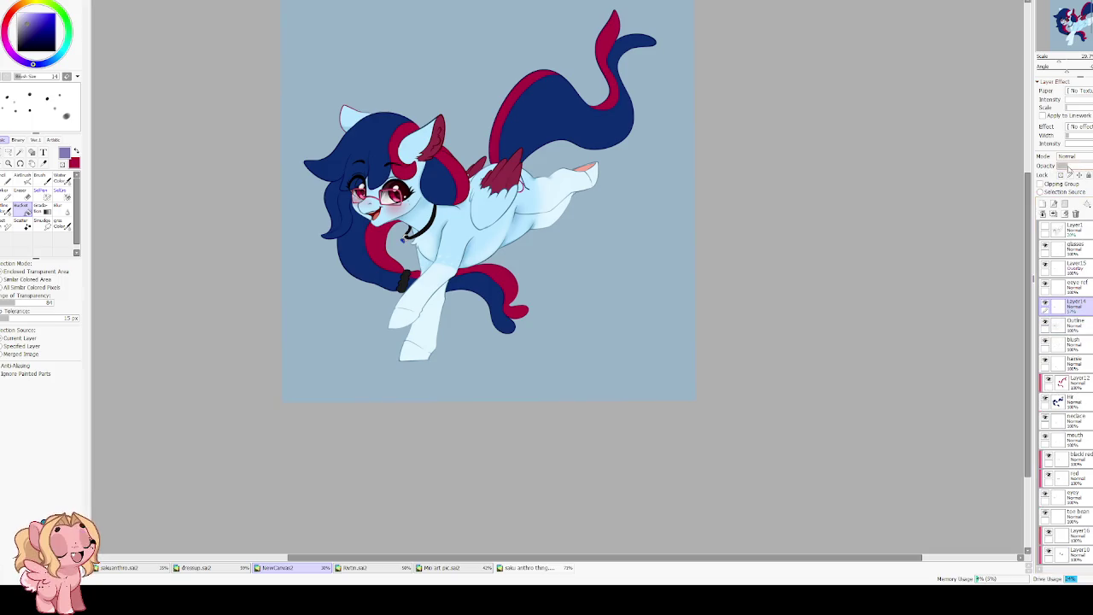
pyautogui.scroll(1, 1063, 342)
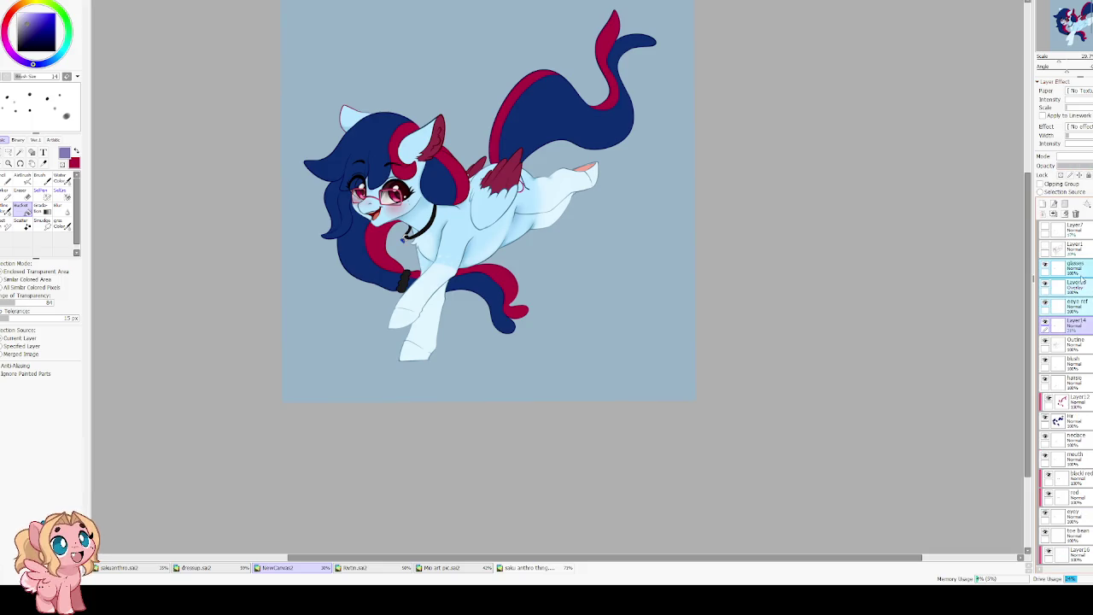
pyautogui.scroll(-3, 1084, 278)
# Select the layers from Outline down to BG and nudge them slightly right.
pyautogui.keyDown('shift'); pyautogui.click(1064, 545); pyautogui.keyUp('shift')
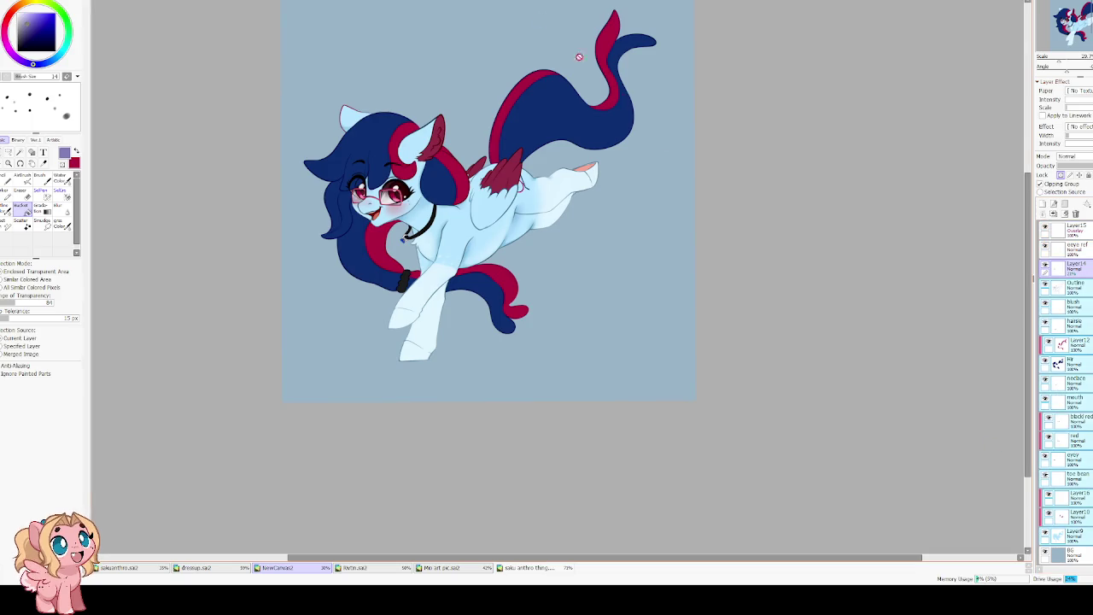
pyautogui.hotkey('ctrl', 't')
pyautogui.moveTo(398, 134); pyautogui.dragTo(418, 128)
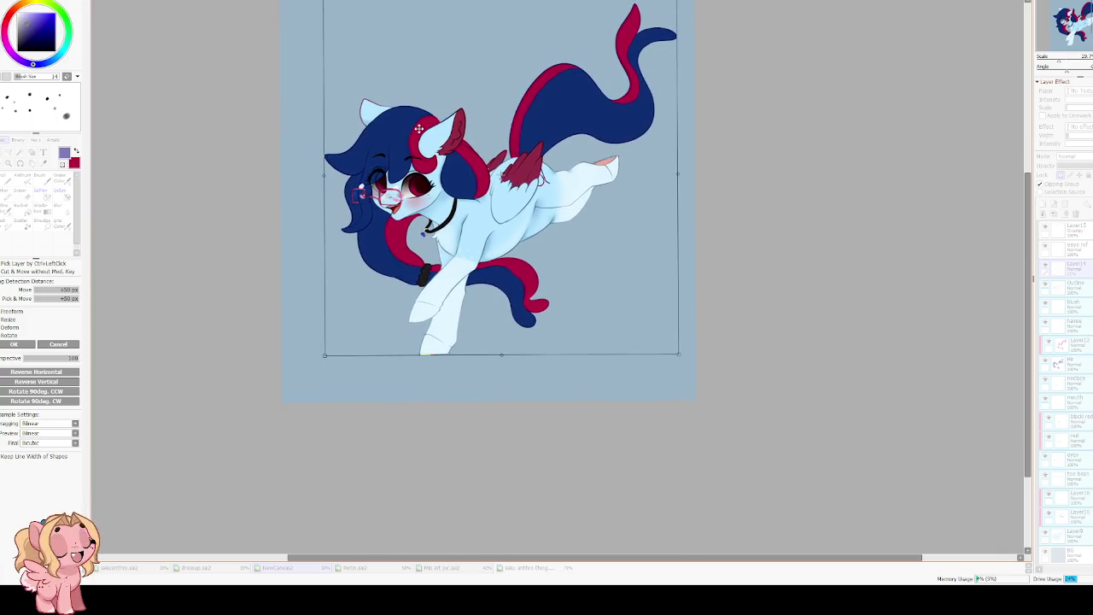
pyautogui.press('Return')
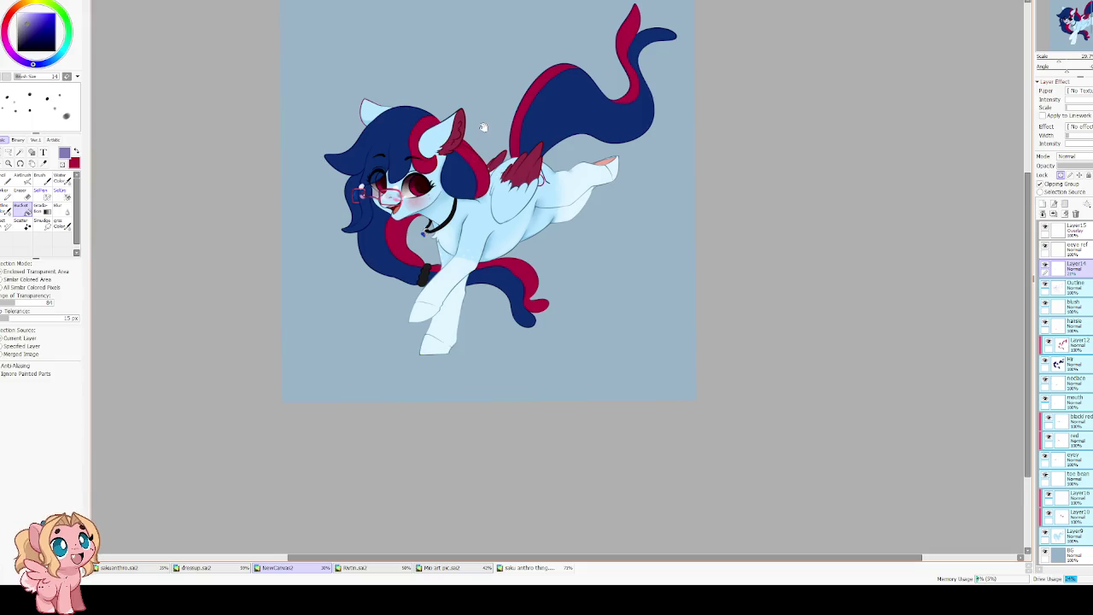
pyautogui.scroll(1, 497, 237)
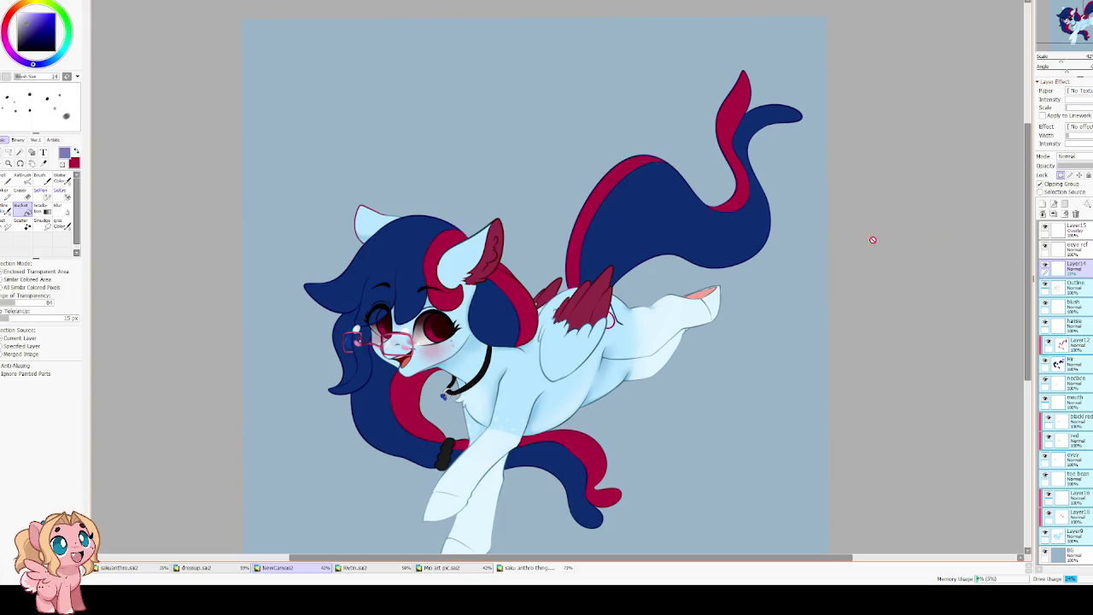
pyautogui.scroll(4, 356, 366)
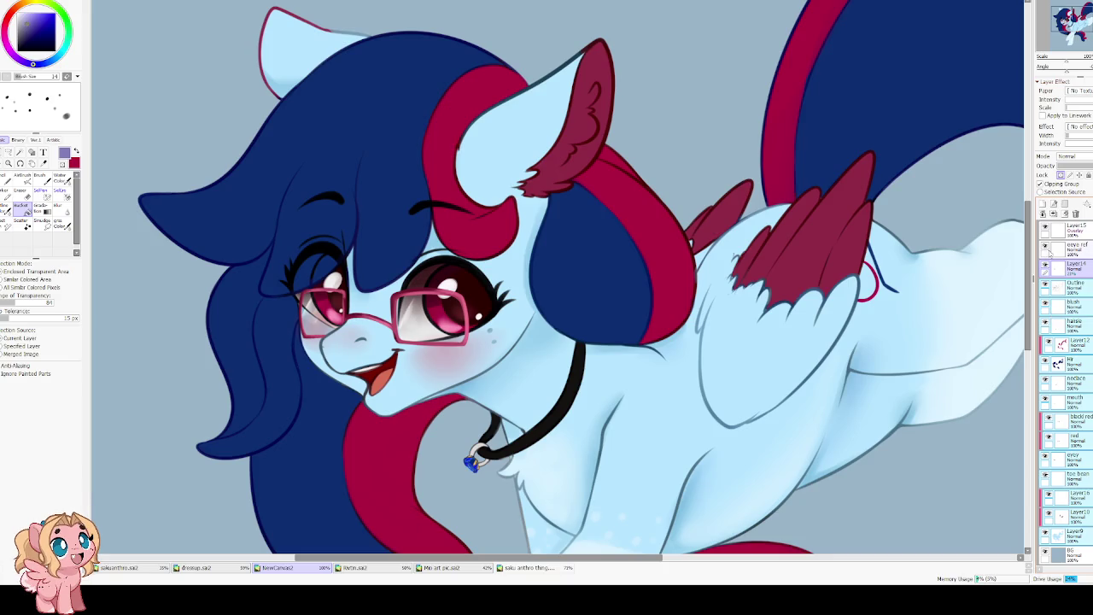
# Move Layer15's pony artwork a little to the right to match.
pyautogui.click(1071, 229)
pyautogui.scroll(1, 1085, 234)
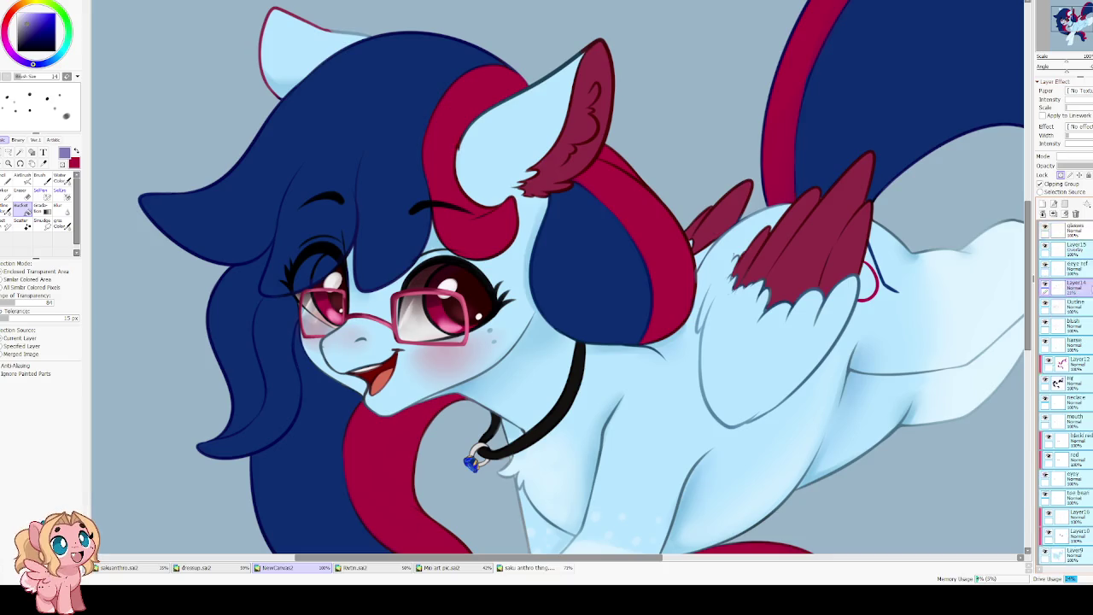
pyautogui.scroll(2, 1084, 235)
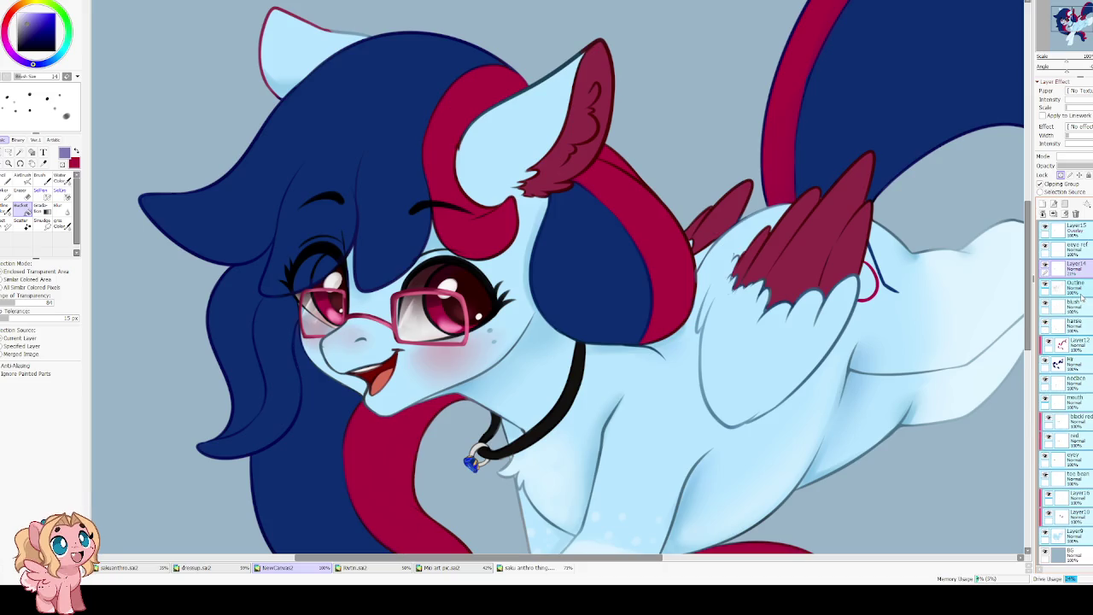
pyautogui.hotkey('ctrl', 't')
pyautogui.scroll(-3, 336, 253)
pyautogui.moveTo(419, 268); pyautogui.dragTo(441, 258)
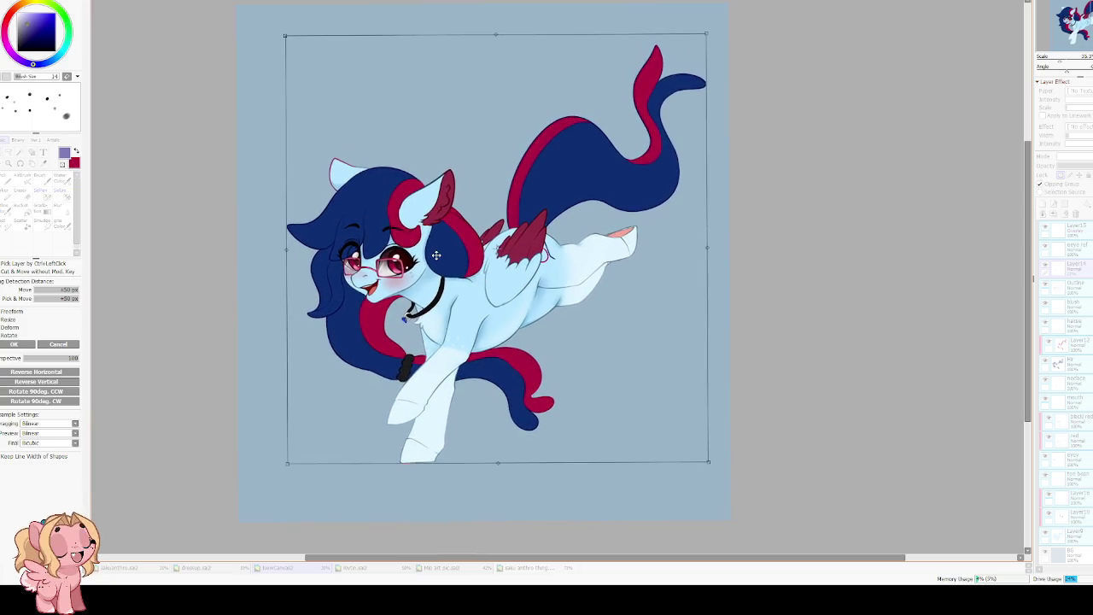
pyautogui.press('Return')
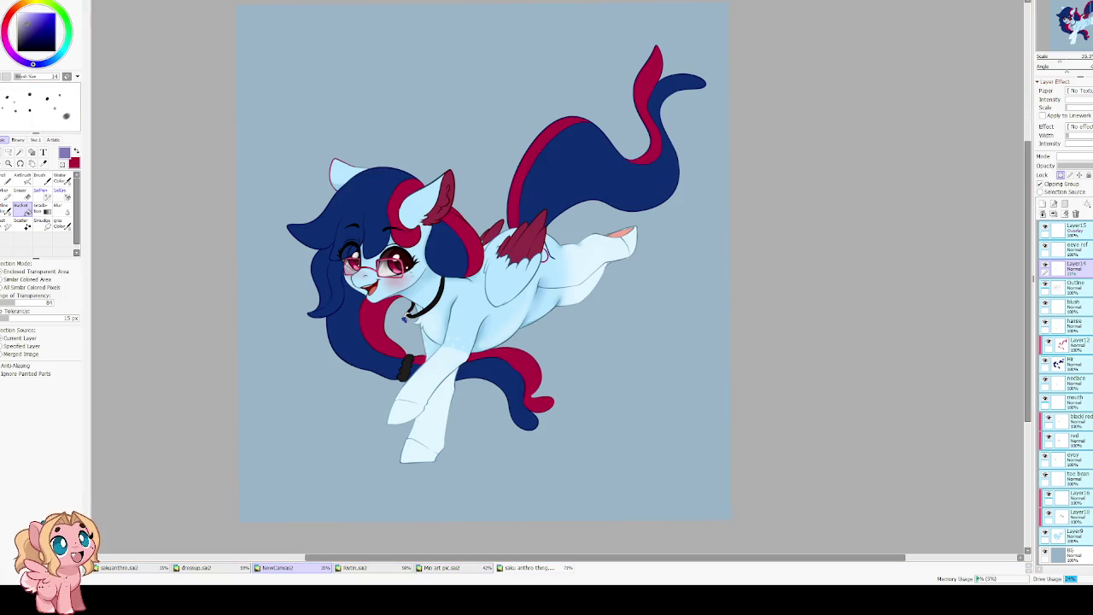
pyautogui.scroll(-3, 309, 115)
# Select a rectangle inset from the canvas edges and fill the outer band of BG with pale light blue.
pyautogui.moveTo(290, 87); pyautogui.dragTo(425, 245)
pyautogui.moveTo(290, 87); pyautogui.dragTo(316, 111)
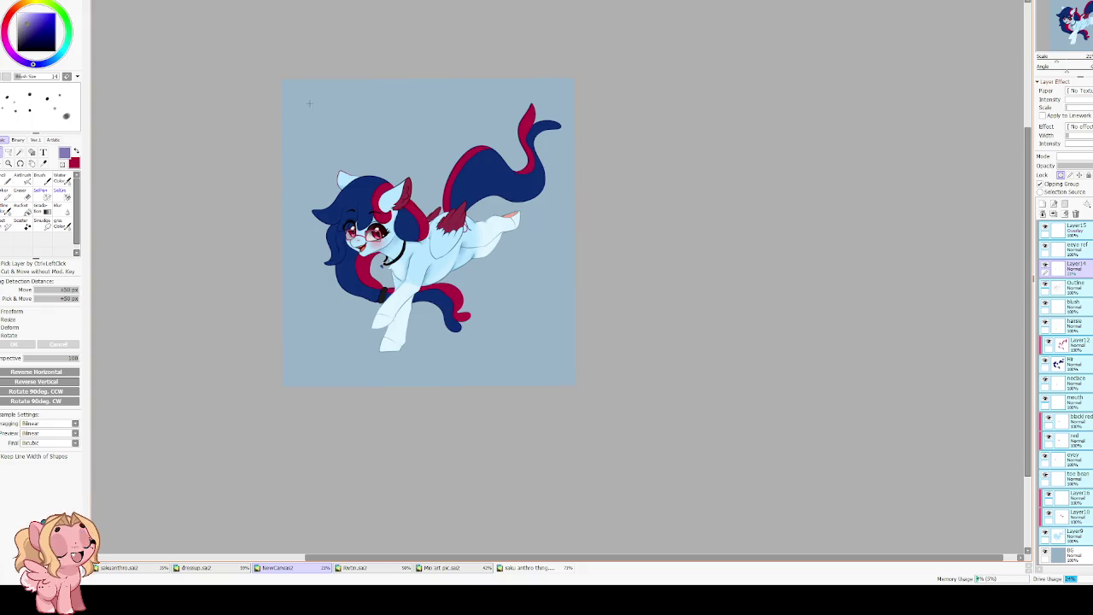
pyautogui.moveTo(307, 104); pyautogui.dragTo(548, 361)
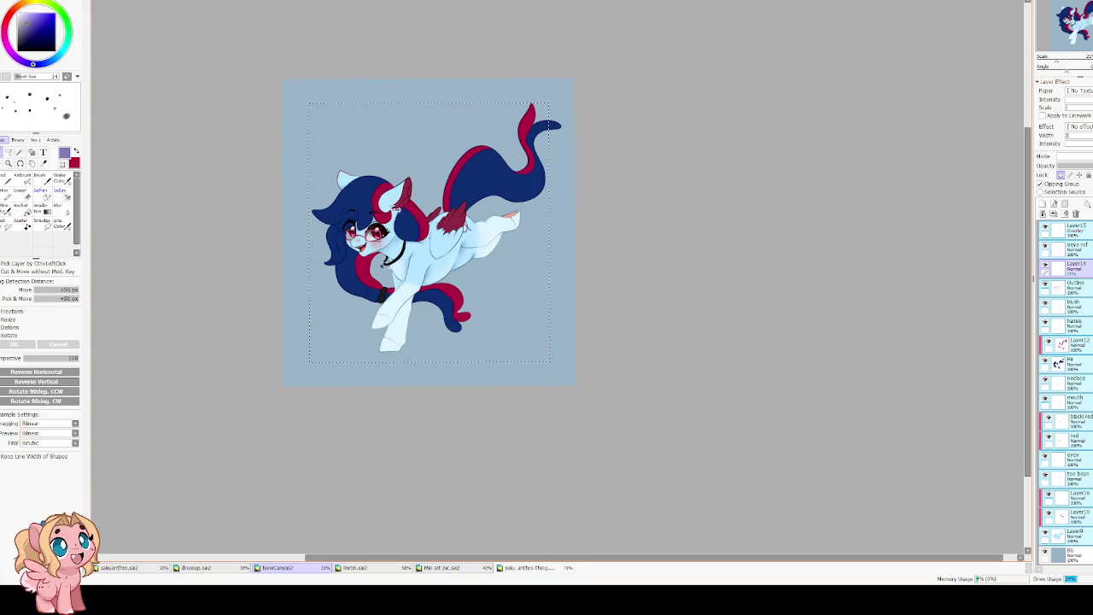
pyautogui.scroll(3, 535, 286)
pyautogui.scroll(-2, 534, 286)
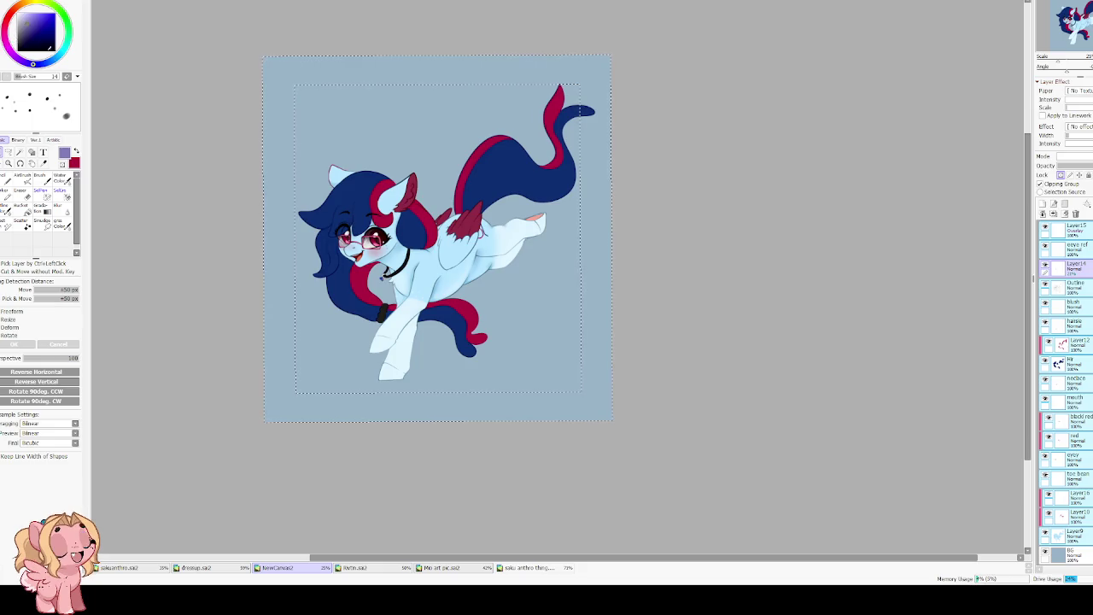
pyautogui.keyDown('alt'); pyautogui.click(461, 256); pyautogui.keyUp('alt')
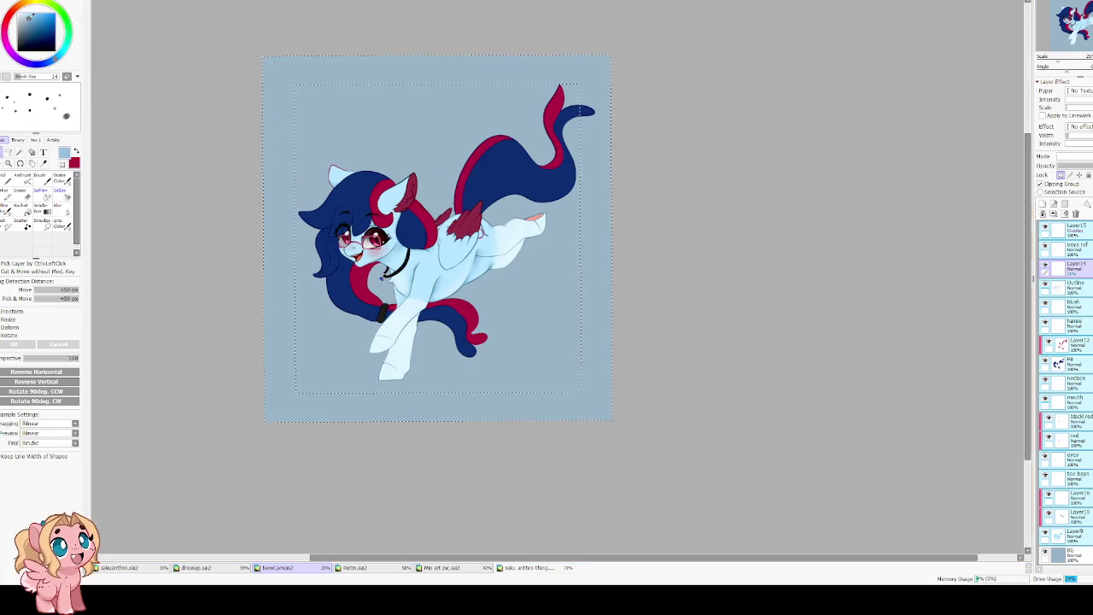
pyautogui.press('g')
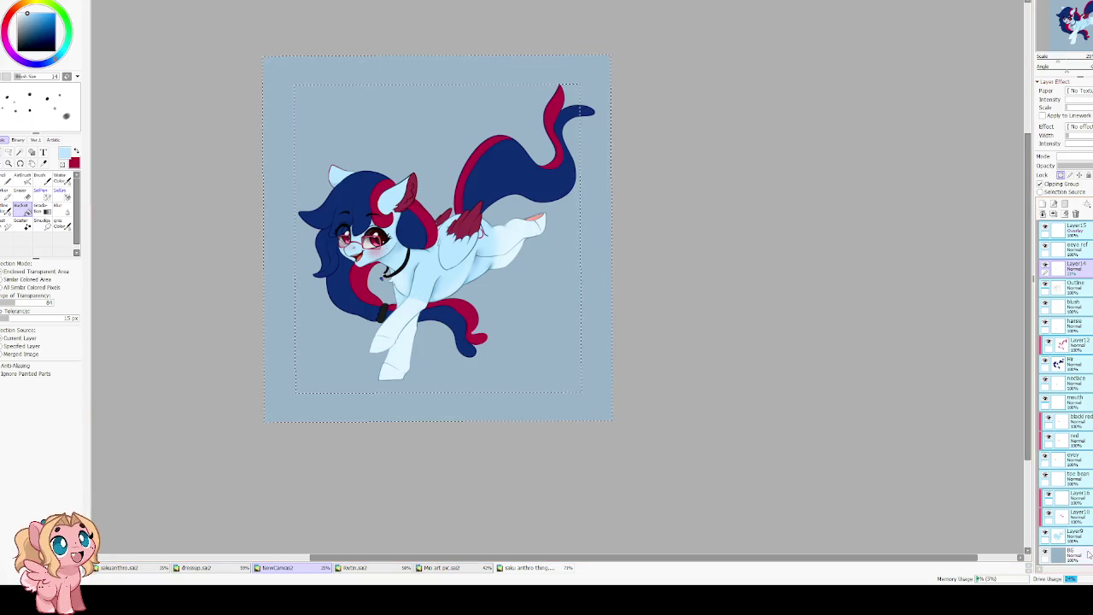
pyautogui.click(1081, 553)
pyautogui.click(270, 83)
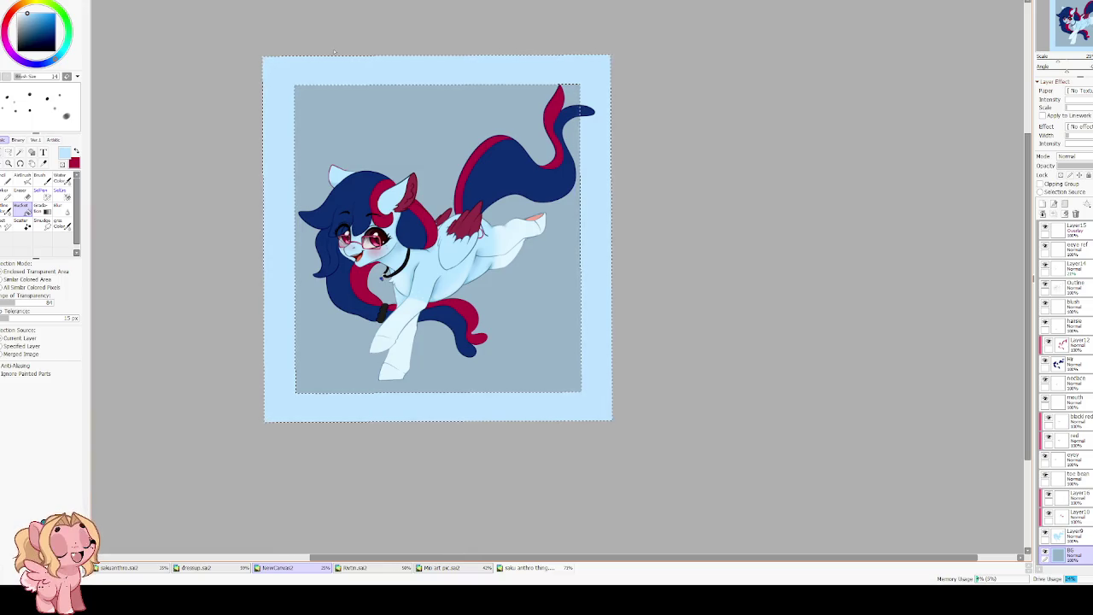
# Invert the selection, resample the light blue and grey-blue, and fill the inner area.
pyautogui.hotkey('ctrl', 'i')
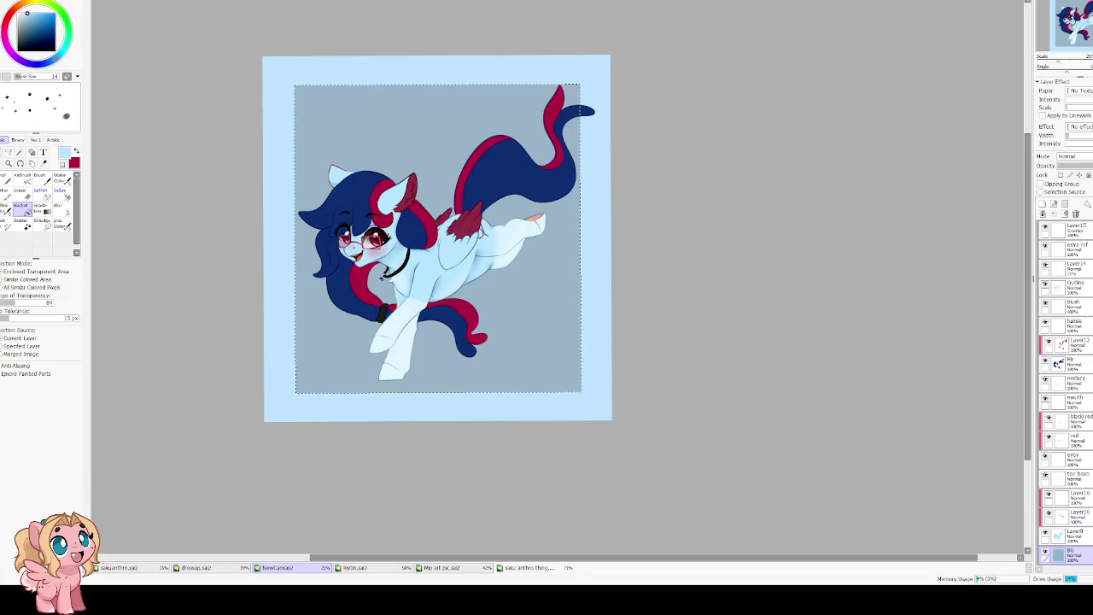
pyautogui.click(75, 151)
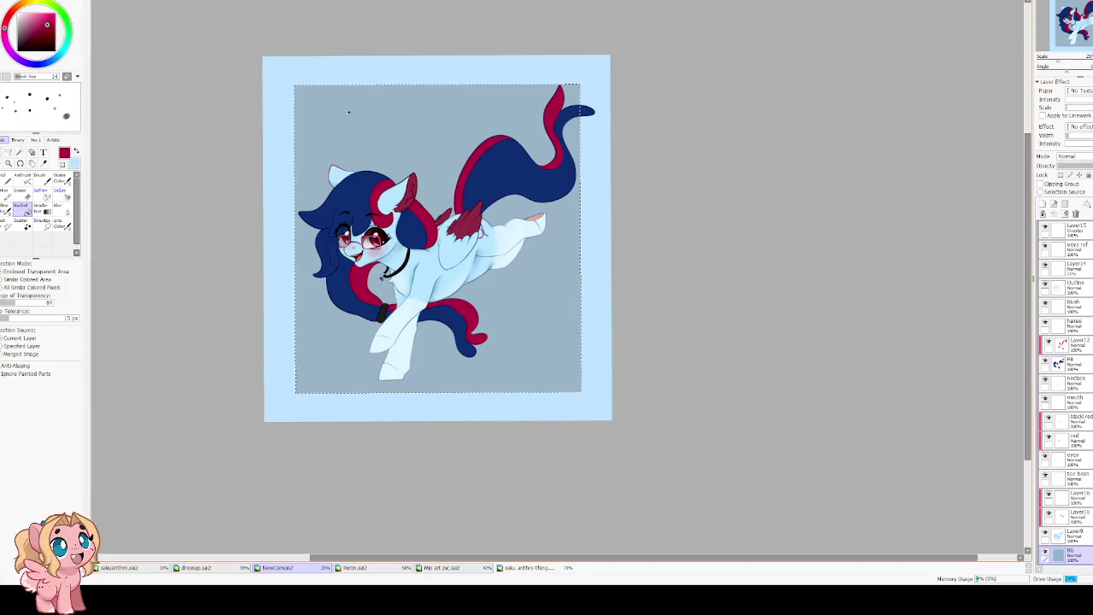
pyautogui.rightClick(310, 69)
pyautogui.rightClick(317, 87)
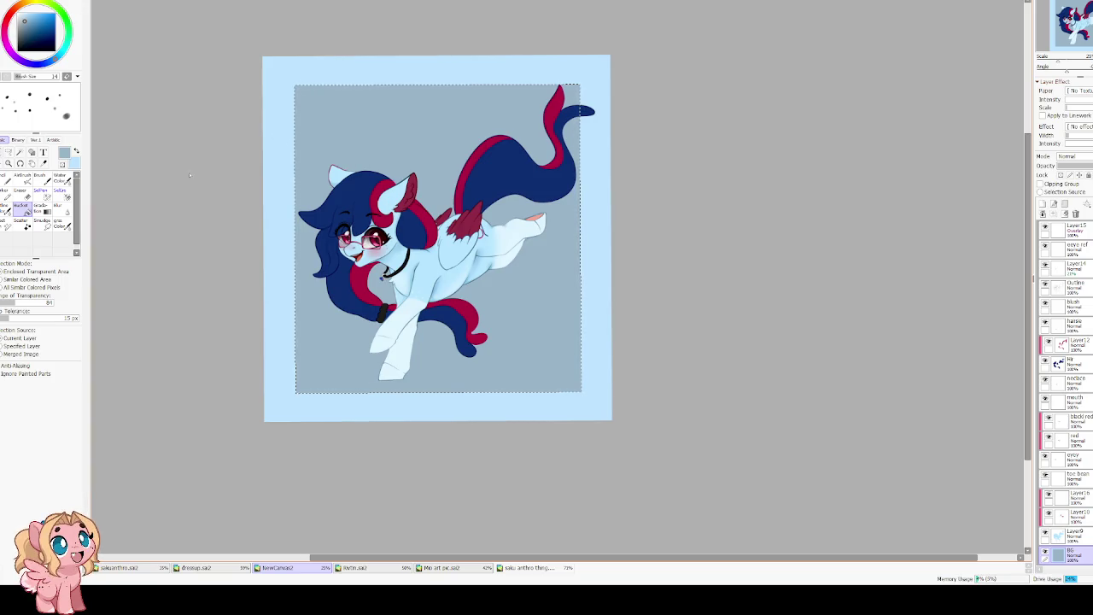
pyautogui.click(307, 98)
# Invert the selection and fill the border band grey-blue to compare reversed colours.
pyautogui.hotkey('ctrl', 'a')
pyautogui.click(75, 151)
pyautogui.click(273, 92)
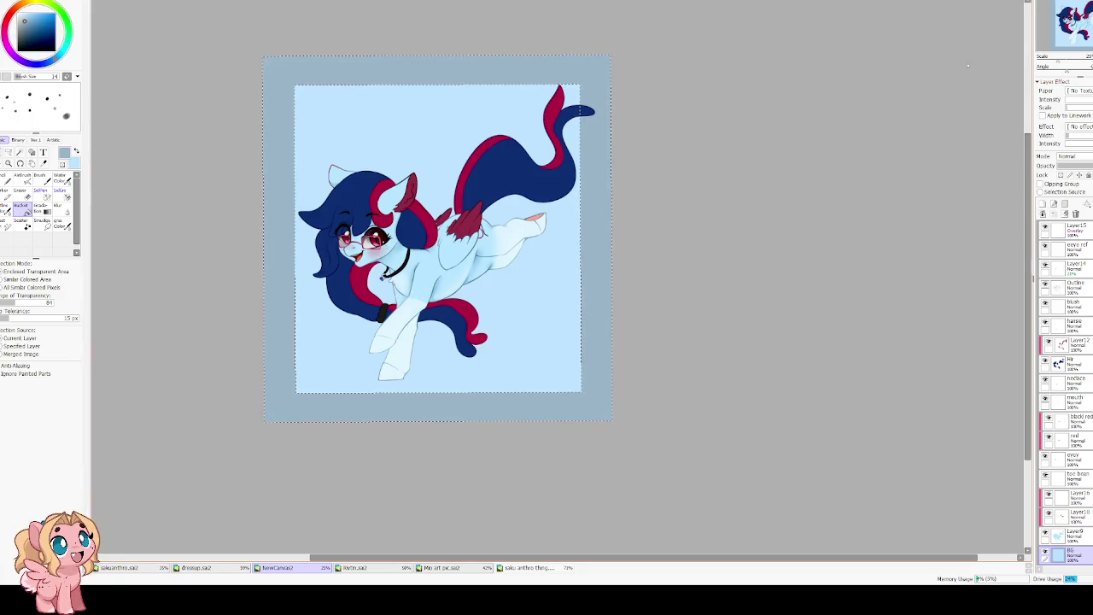
pyautogui.scroll(1, 399, 109)
pyautogui.scroll(1, 399, 109)
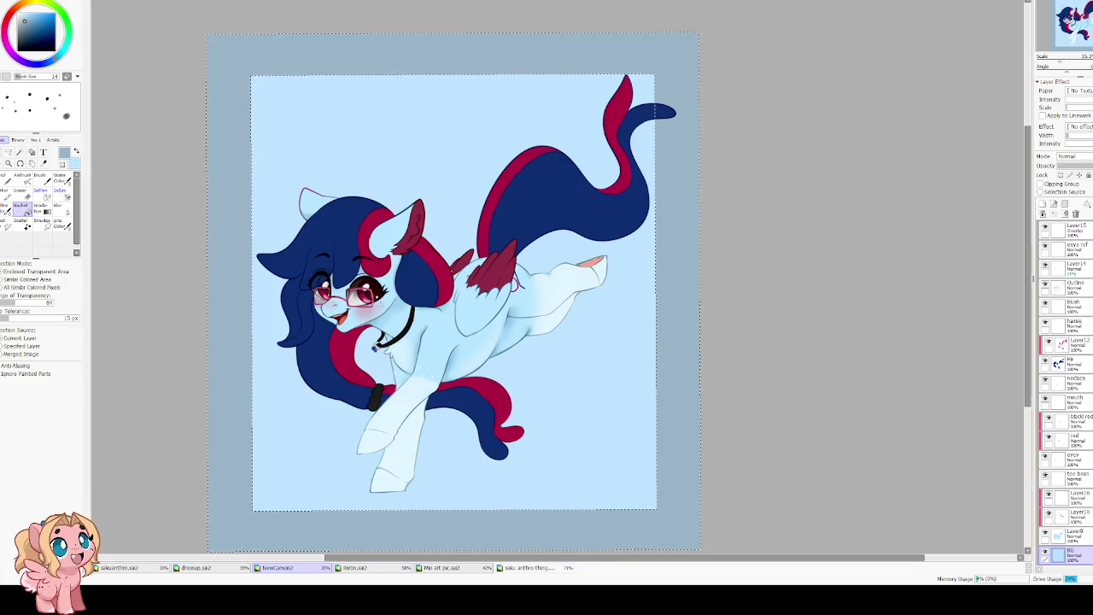
# Refill the border light blue and the inner background grey-blue.
pyautogui.click(227, 282)
pyautogui.click(446, 188)
pyautogui.scroll(-4, 446, 188)
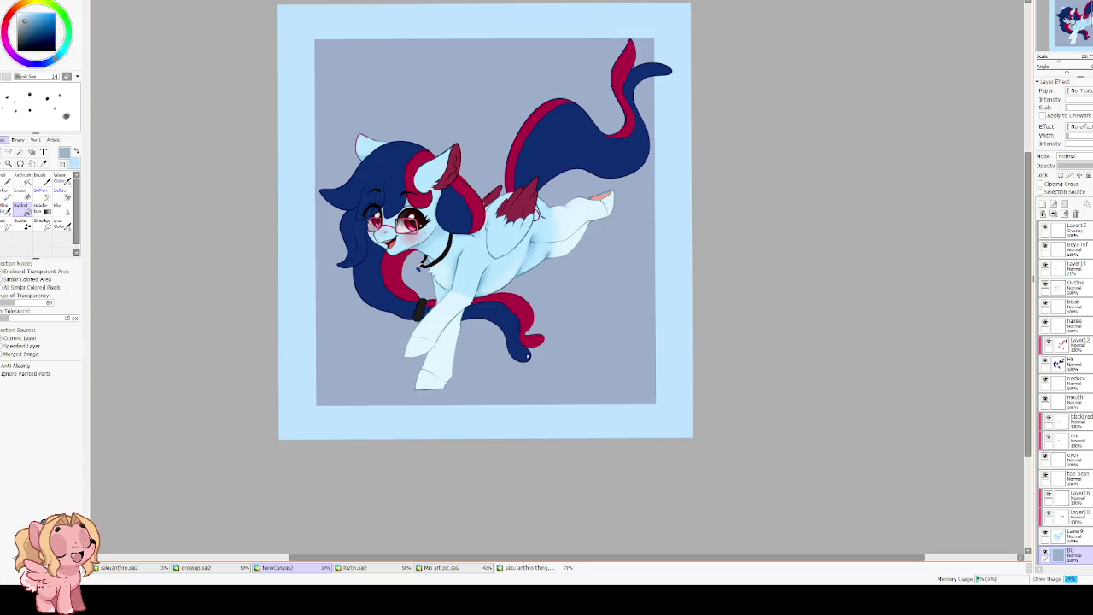
pyautogui.scroll(2, 526, 356)
pyautogui.press('Delete')
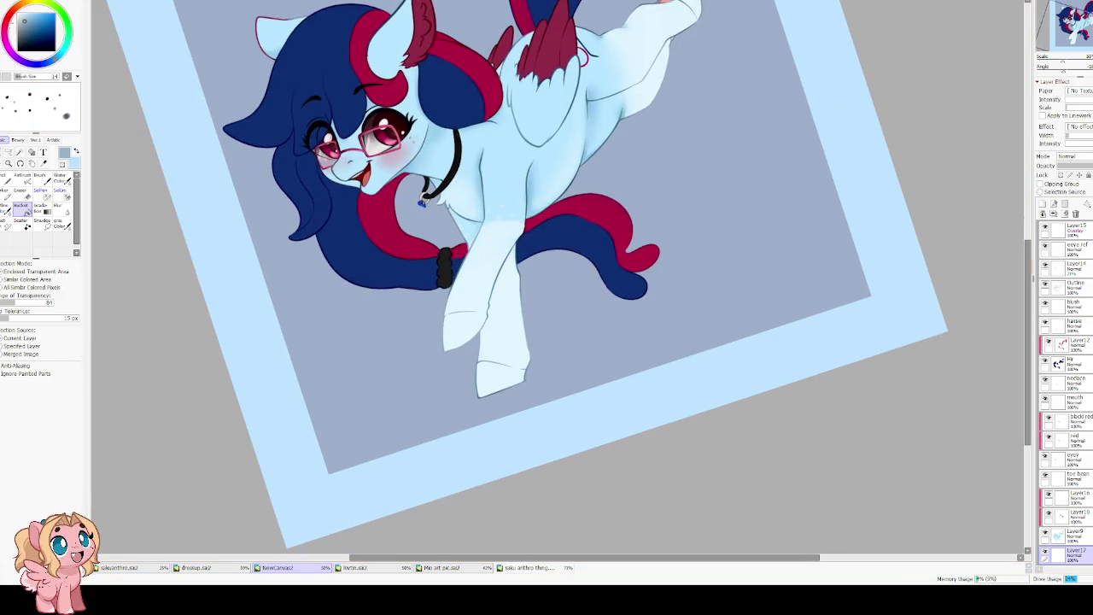
# Pick a dark blue and lay a straight watercolour shadow stroke below the pony.
pyautogui.click(29, 33)
pyautogui.press('c')
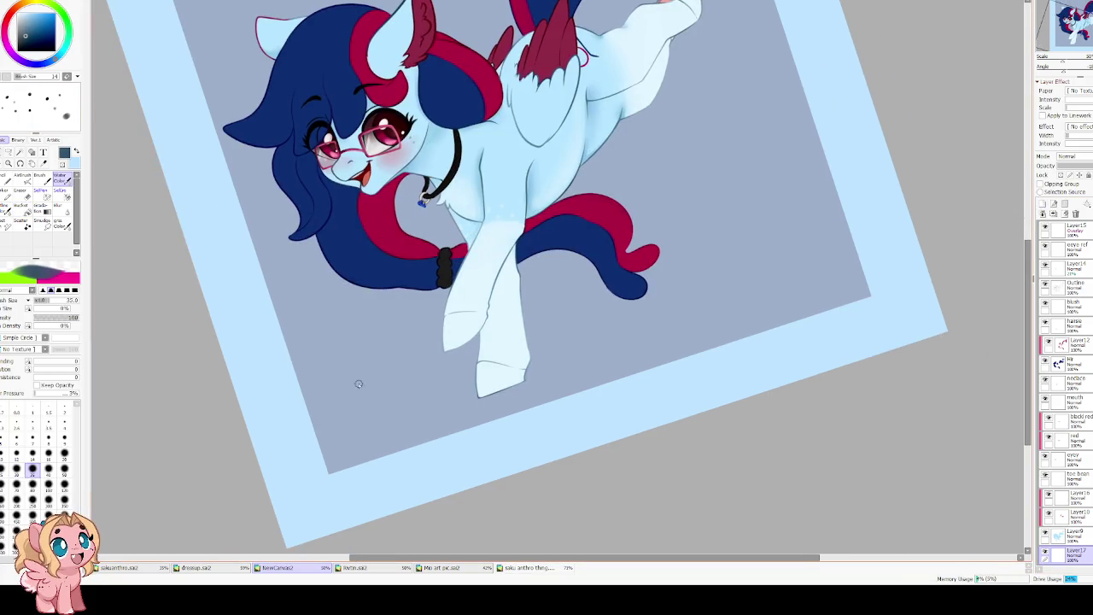
pyautogui.click(375, 441)
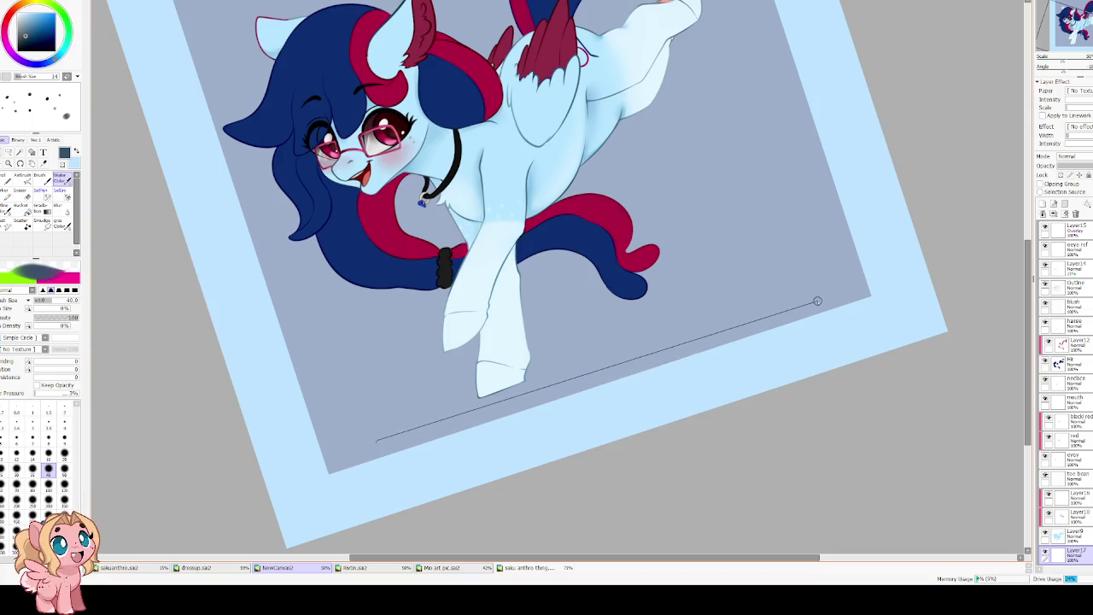
pyautogui.keyDown('shift'); pyautogui.click(819, 300); pyautogui.keyUp('shift')
pyautogui.hotkey('ctrl', 'z')
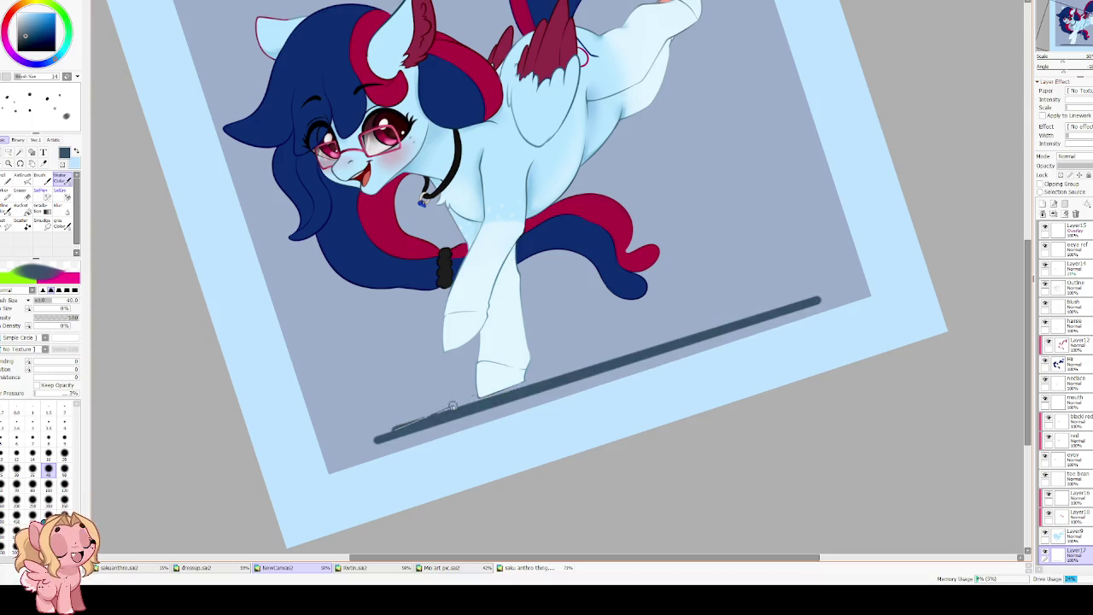
pyautogui.click(389, 432)
pyautogui.keyDown('shift'); pyautogui.click(808, 295); pyautogui.keyUp('shift')
pyautogui.hotkey('ctrl', 'z')
pyautogui.click(390, 432)
pyautogui.keyDown('shift'); pyautogui.click(813, 295); pyautogui.keyUp('shift')
# Enlarge the watercolour brush and layer more blended straight strokes along the shadow.
pyautogui.press('b')
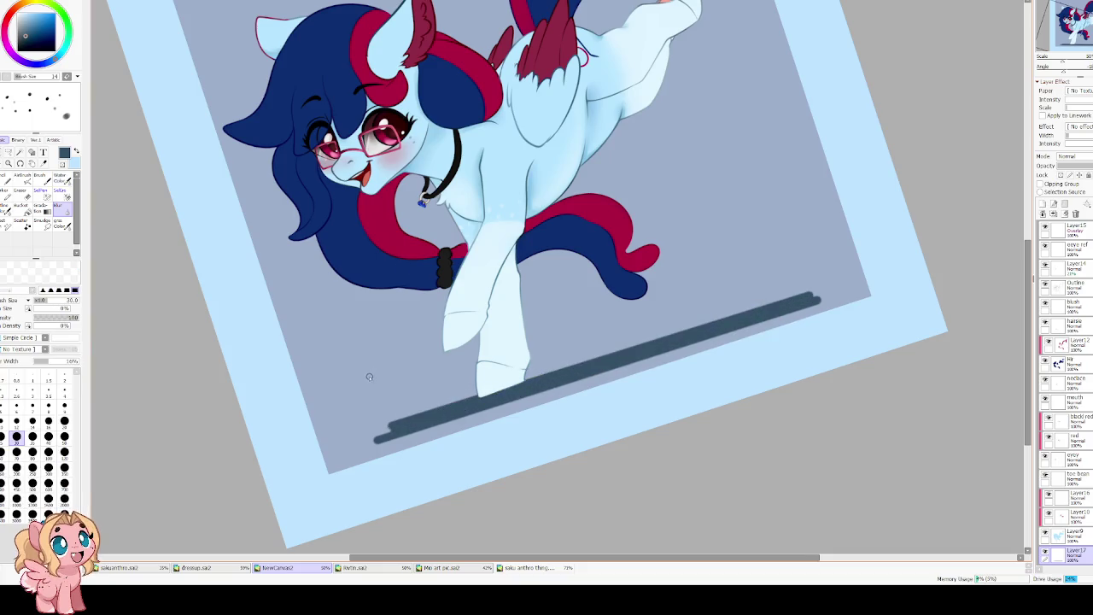
pyautogui.press('w')
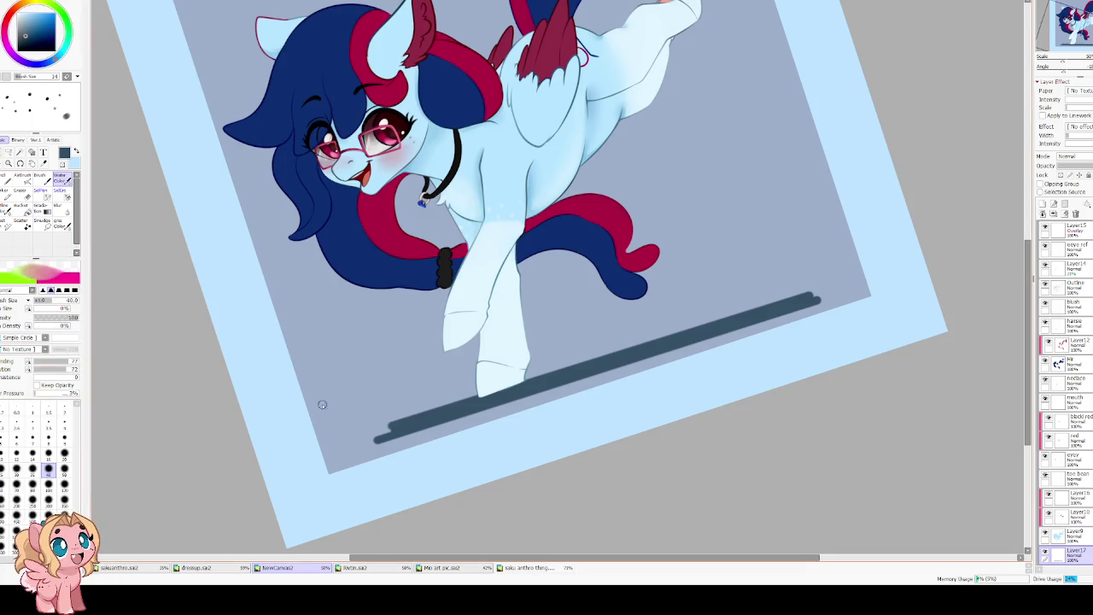
pyautogui.press(']')
pyautogui.press(']')
pyautogui.click(339, 440)
pyautogui.keyDown('shift'); pyautogui.click(815, 290); pyautogui.keyUp('shift')
pyautogui.keyDown('shift'); pyautogui.click(836, 277); pyautogui.keyUp('shift')
pyautogui.keyDown('shift'); pyautogui.click(359, 434); pyautogui.keyUp('shift')
pyautogui.keyDown('shift'); pyautogui.click(809, 299); pyautogui.keyUp('shift')
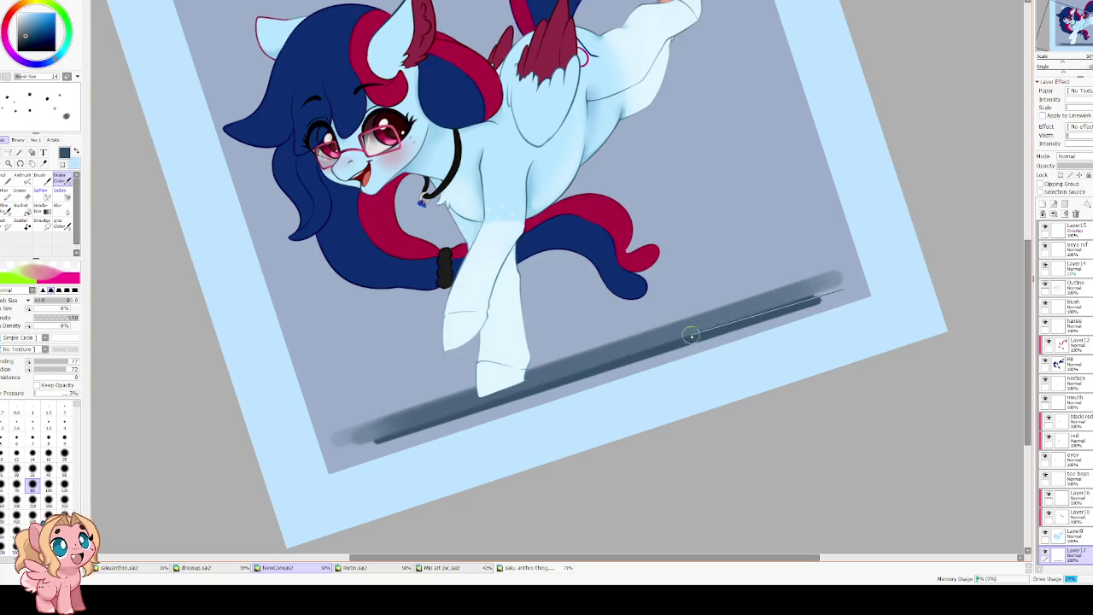
pyautogui.keyDown('shift'); pyautogui.click(356, 452); pyautogui.keyUp('shift')
pyautogui.keyDown('shift'); pyautogui.click(841, 294); pyautogui.keyUp('shift')
pyautogui.keyDown('shift'); pyautogui.click(362, 429); pyautogui.keyUp('shift')
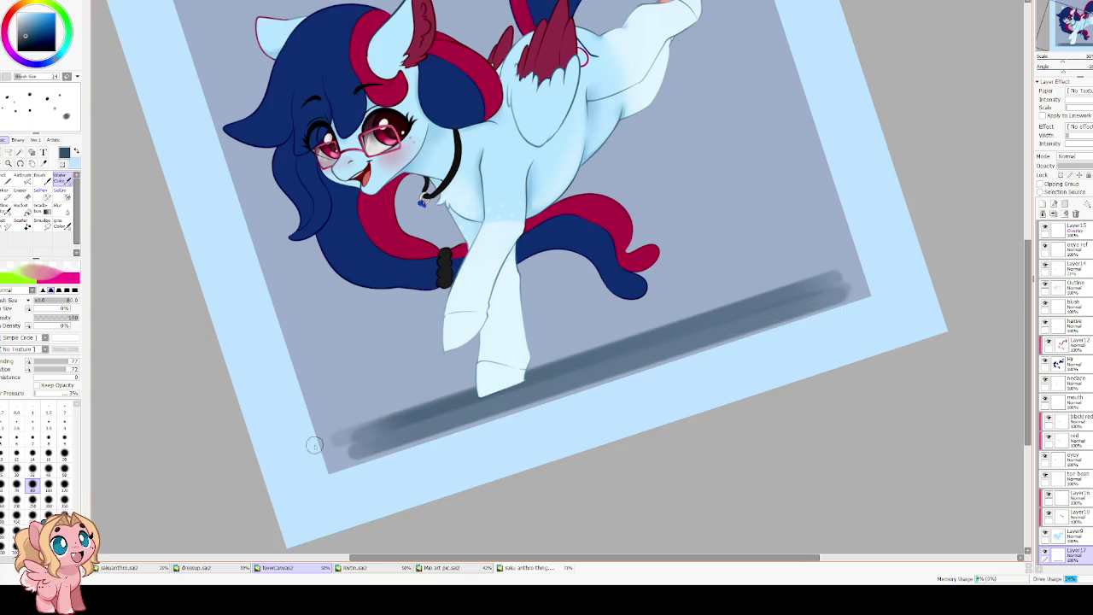
# Raise blending and dilution and lay one wide blended shadow stroke under the pony.
pyautogui.moveTo(65, 359)
pyautogui.mouseDown()
pyautogui.moveTo(34, 359)
pyautogui.moveTo(34, 369)
pyautogui.moveTo(80, 359)
pyautogui.moveTo(79, 368)
pyautogui.mouseUp()
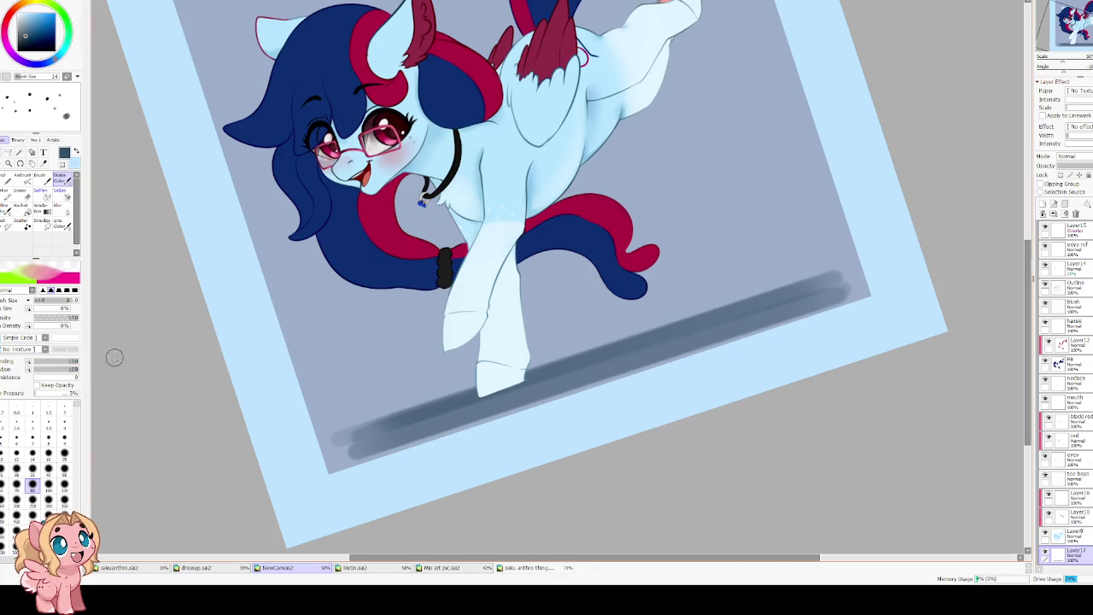
pyautogui.press(']')
pyautogui.press(']')
pyautogui.click(341, 425)
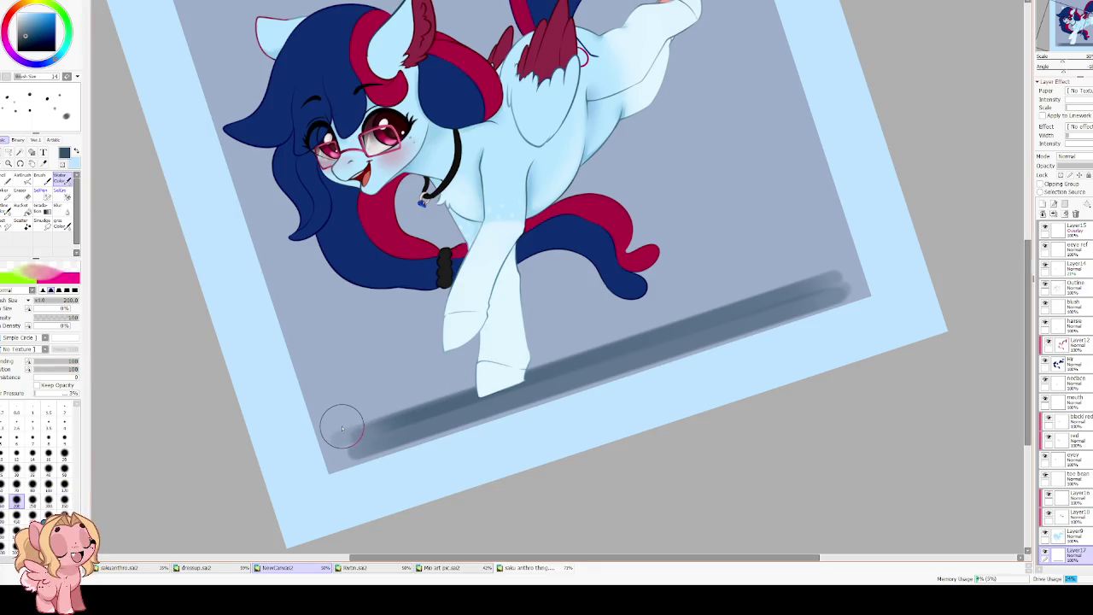
pyautogui.keyDown('shift'); pyautogui.click(842, 275); pyautogui.keyUp('shift')
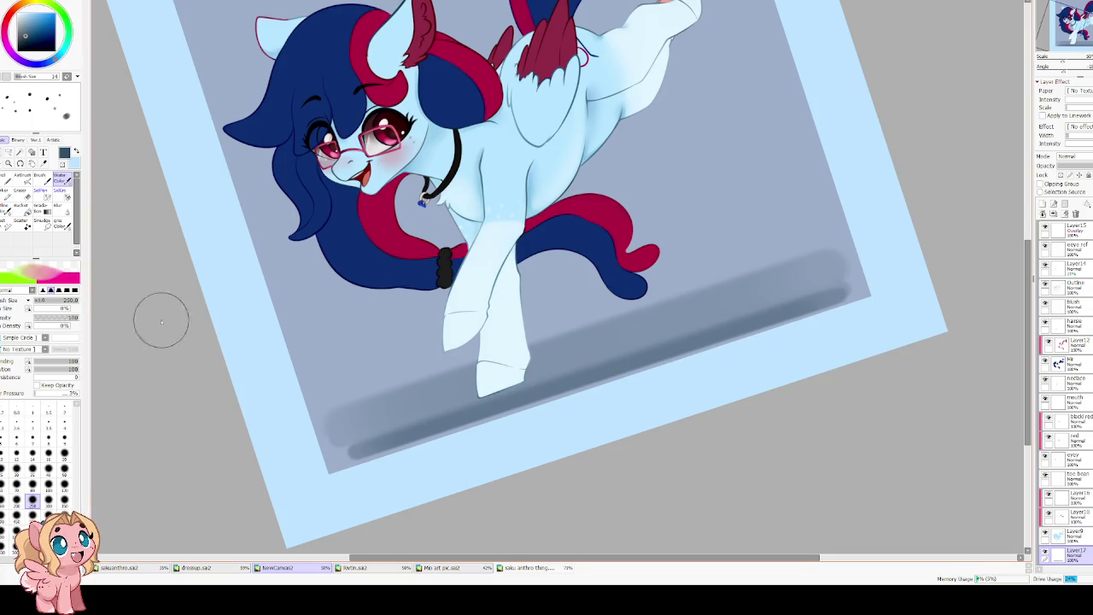
# Blur the shadow band with a size-200 blur brush, softening its lower-left end.
pyautogui.click(62, 211)
pyautogui.press(']')
pyautogui.press(']')
pyautogui.press(']')
pyautogui.press(']')
pyautogui.press(']')
pyautogui.moveTo(345, 407); pyautogui.dragTo(794, 264)
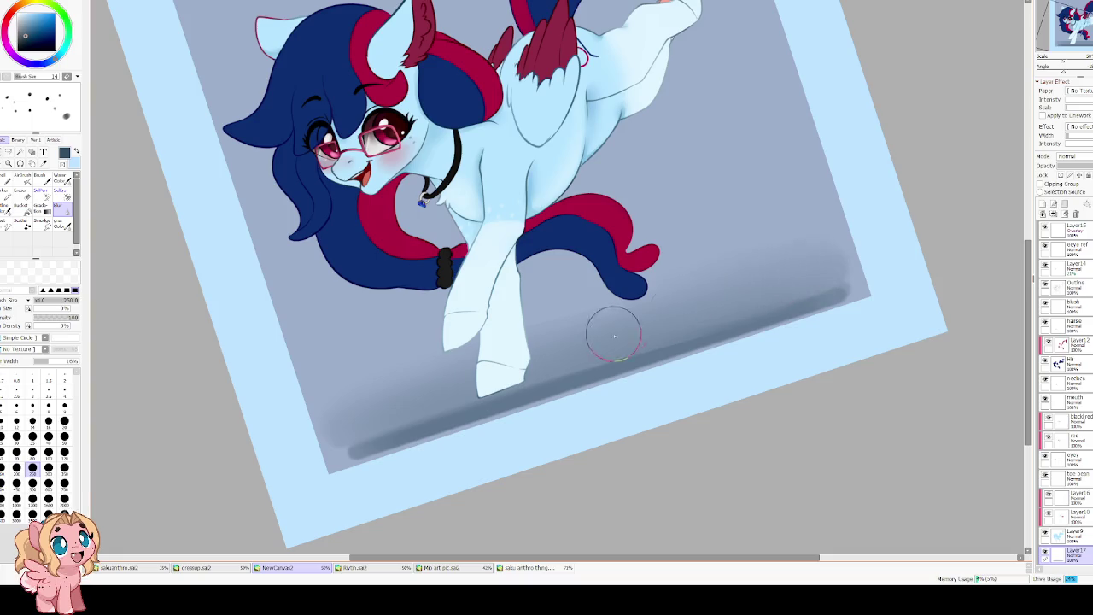
pyautogui.moveTo(409, 395)
pyautogui.mouseDown()
pyautogui.moveTo(367, 419)
pyautogui.moveTo(524, 378)
pyautogui.mouseUp()
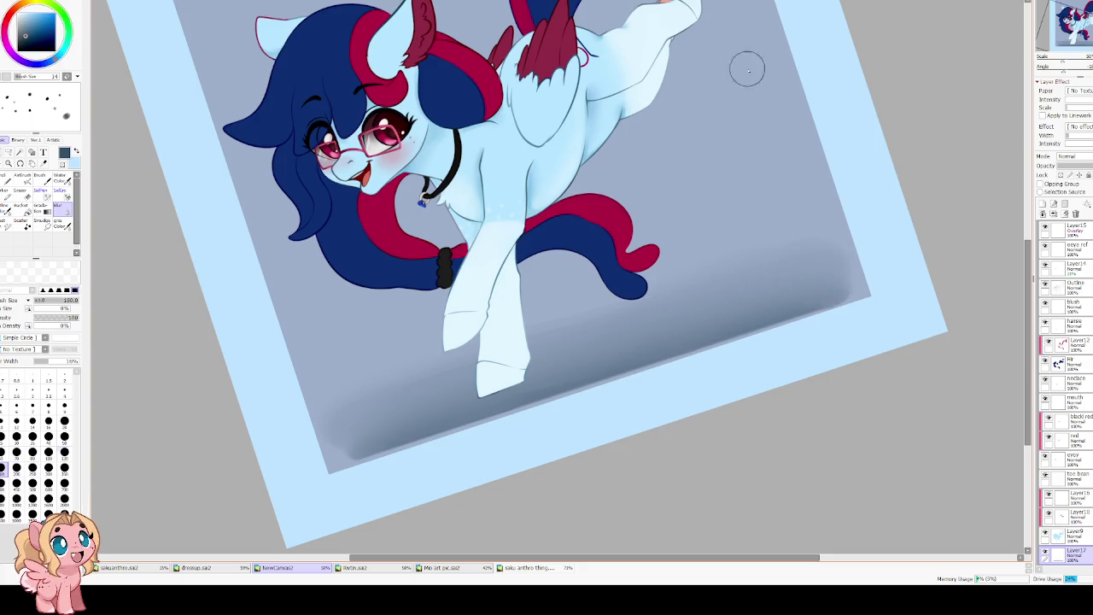
pyautogui.press('h')
pyautogui.press('Delete')
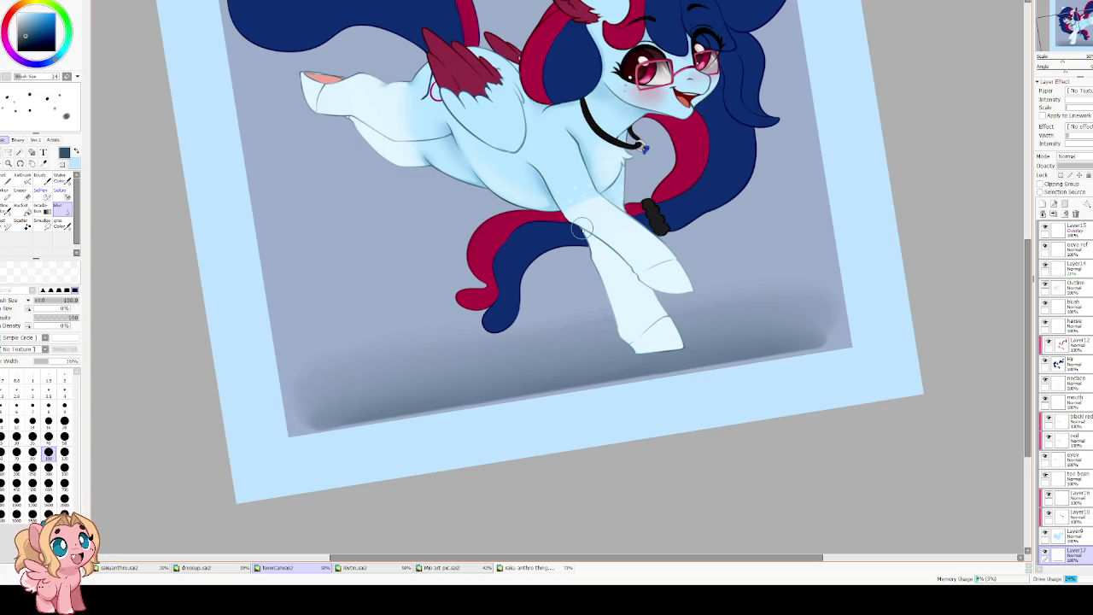
pyautogui.scroll(-3, 657, 235)
pyautogui.scroll(1, 621, 231)
# Repaint a thin, even ground shadow under the hooves with a size-40 brush.
pyautogui.press('h')
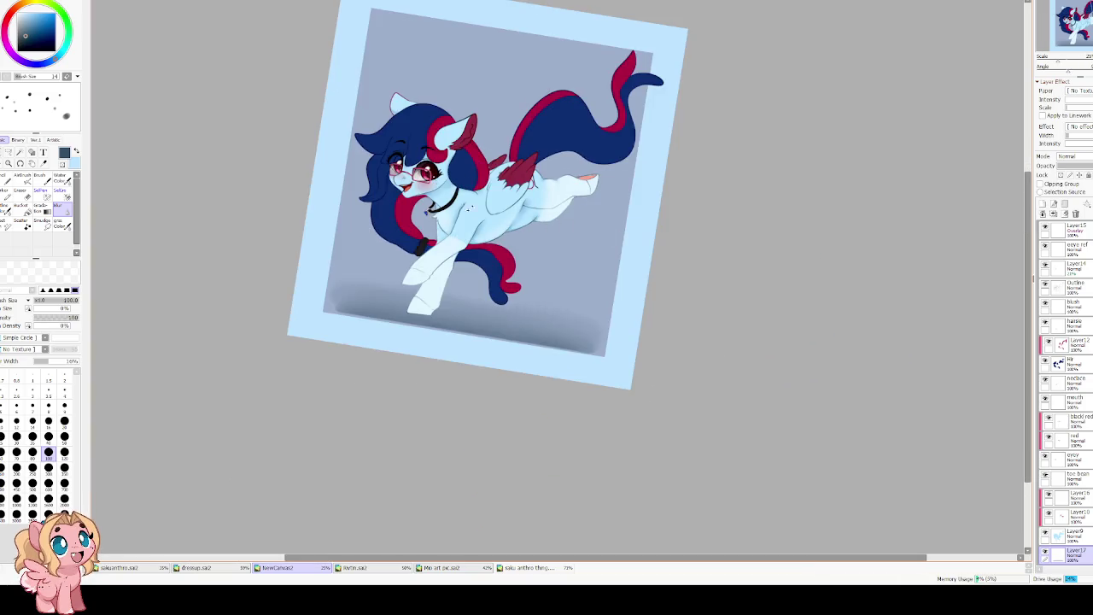
pyautogui.press('Delete')
pyautogui.moveTo(431, 257); pyautogui.dragTo(459, 357)
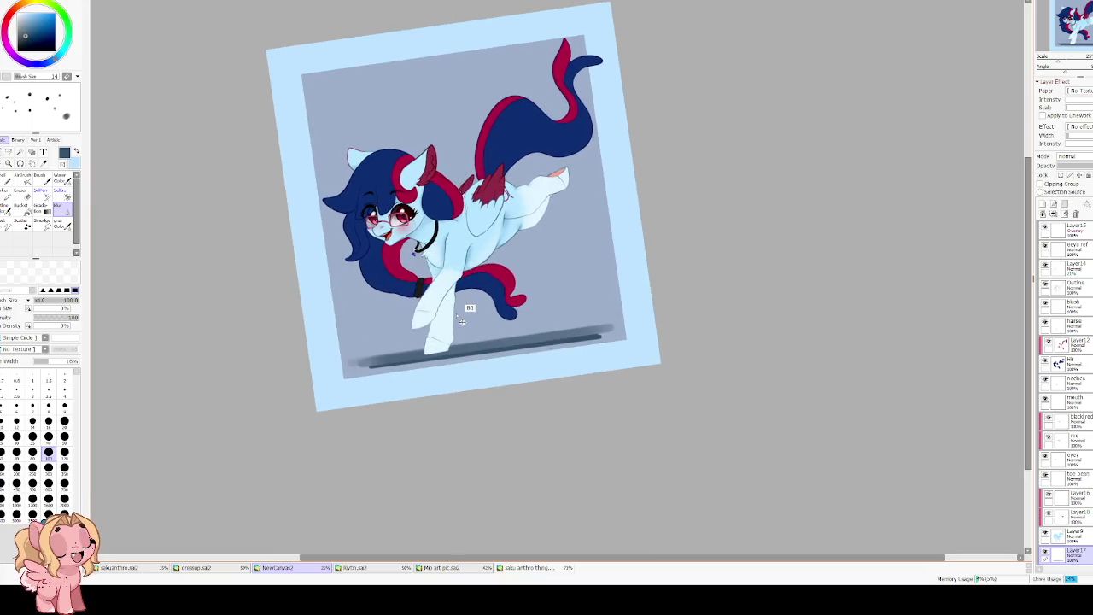
pyautogui.hotkey('ctrl', 'z')
pyautogui.scroll(1, 453, 348)
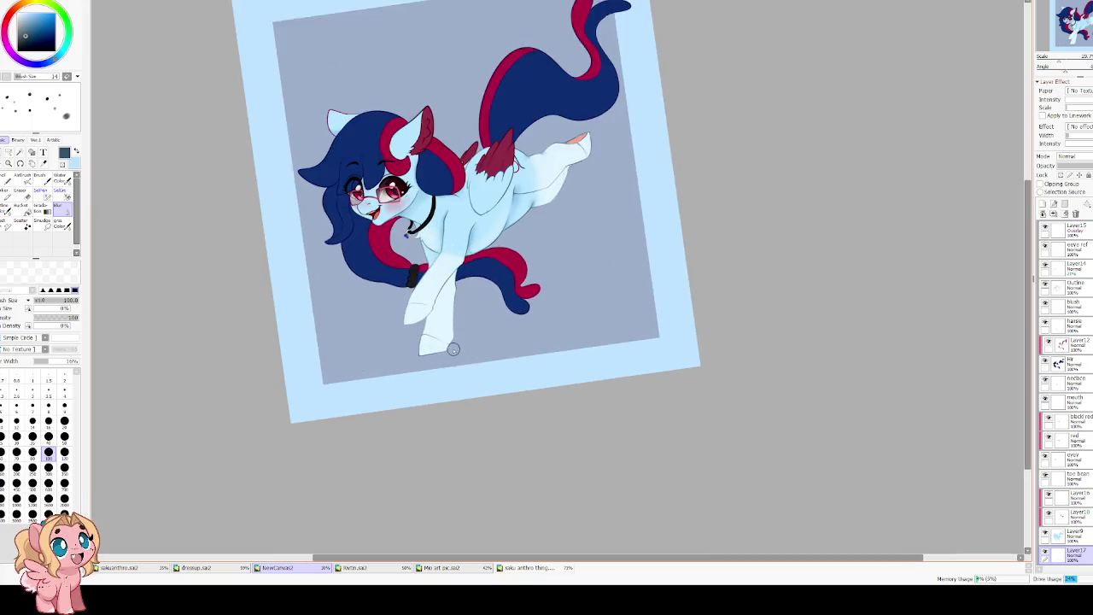
pyautogui.scroll(1, 453, 348)
pyautogui.press('[')
pyautogui.press('[')
pyautogui.press(']')
pyautogui.press(']')
pyautogui.press(']')
pyautogui.press(']')
pyautogui.press(']')
pyautogui.press(']')
pyautogui.press(']')
pyautogui.moveTo(431, 351)
pyautogui.mouseDown()
pyautogui.moveTo(633, 318)
pyautogui.moveTo(450, 349)
pyautogui.mouseUp()
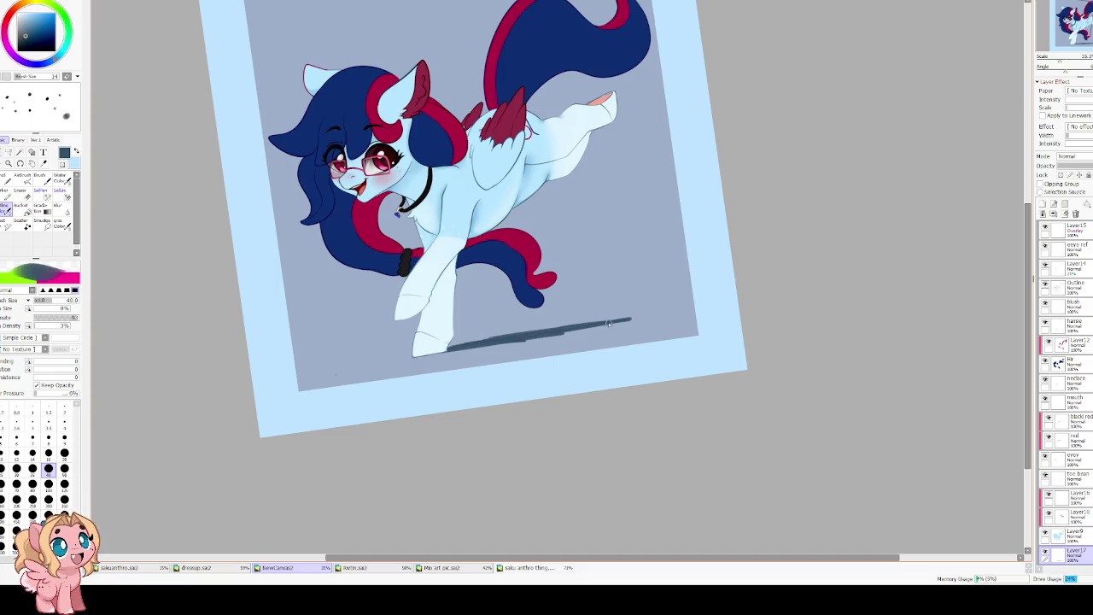
pyautogui.moveTo(609, 324)
pyautogui.mouseDown()
pyautogui.moveTo(505, 342)
pyautogui.moveTo(634, 312)
pyautogui.mouseUp()
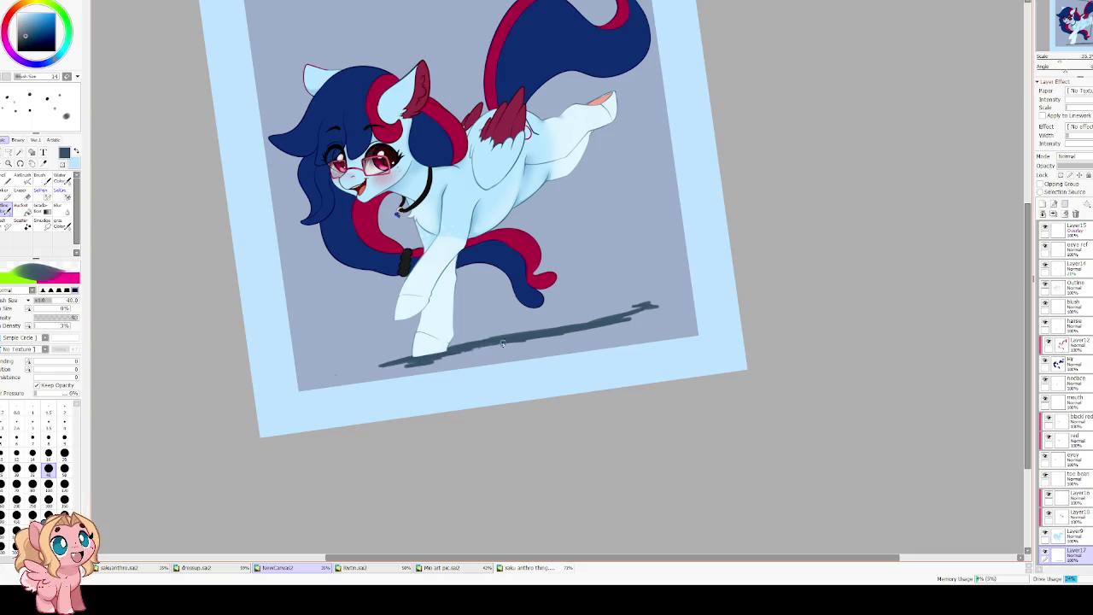
# Mirror the canvas to check the shadow, flip back, and zoom out on the artwork.
pyautogui.press('h')
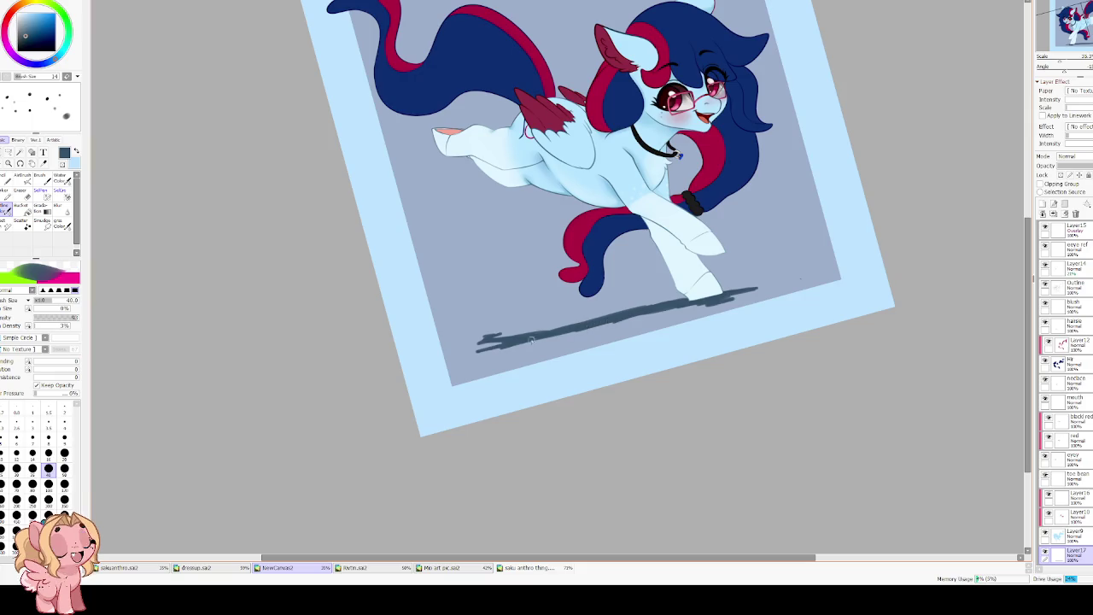
pyautogui.press('h')
pyautogui.press('Delete')
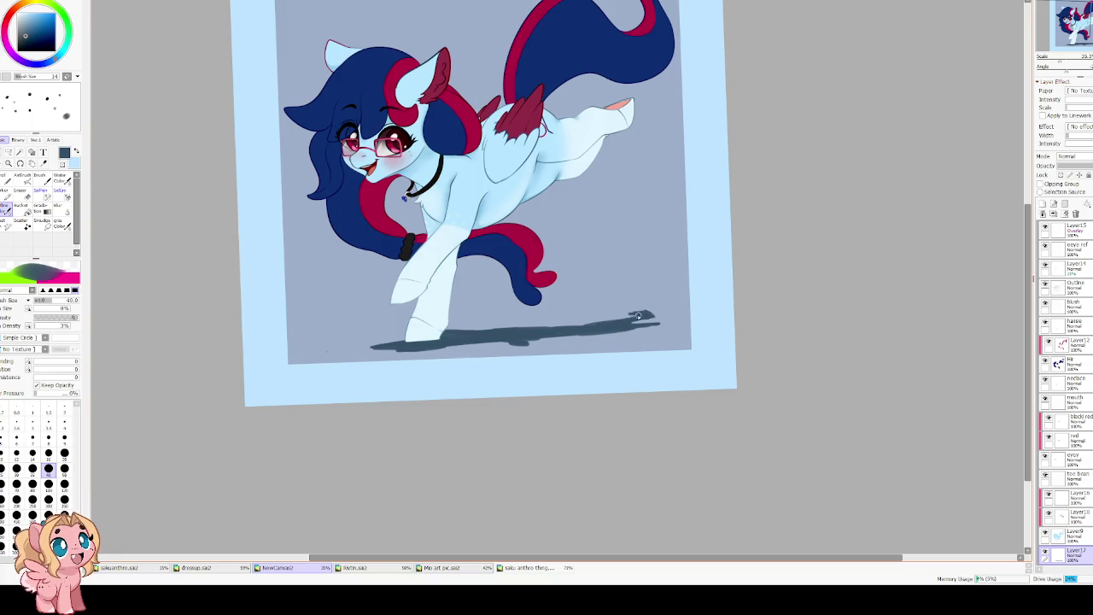
pyautogui.scroll(-2, 592, 270)
pyautogui.scroll(-2, 593, 270)
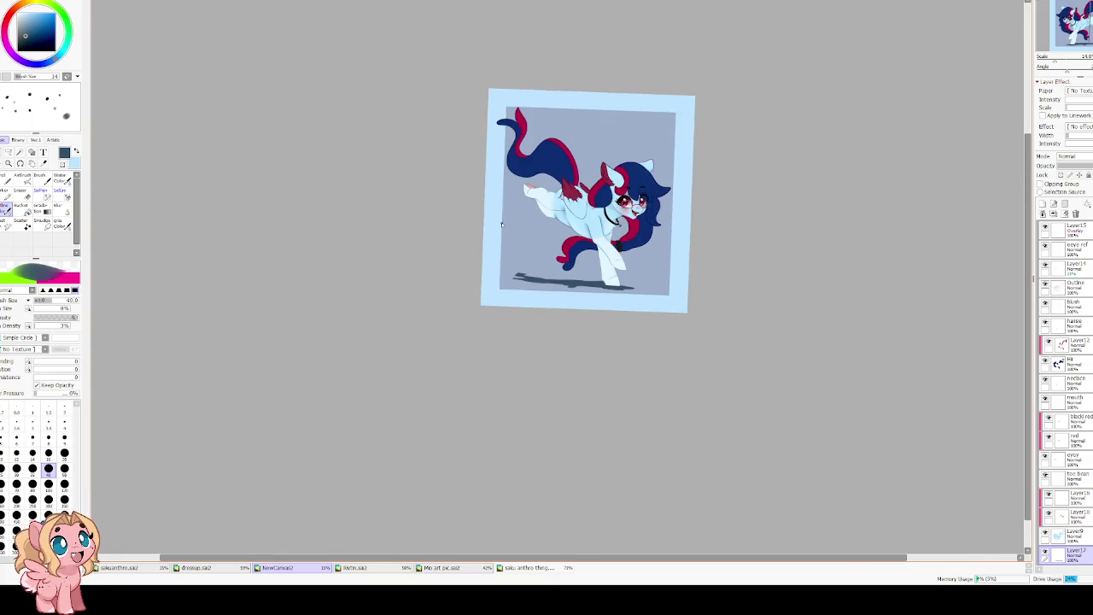
# Pick a warm peach colour and set the watercolour brush to size 1000.
pyautogui.scroll(-1, 593, 270)
pyautogui.scroll(2, 529, 230)
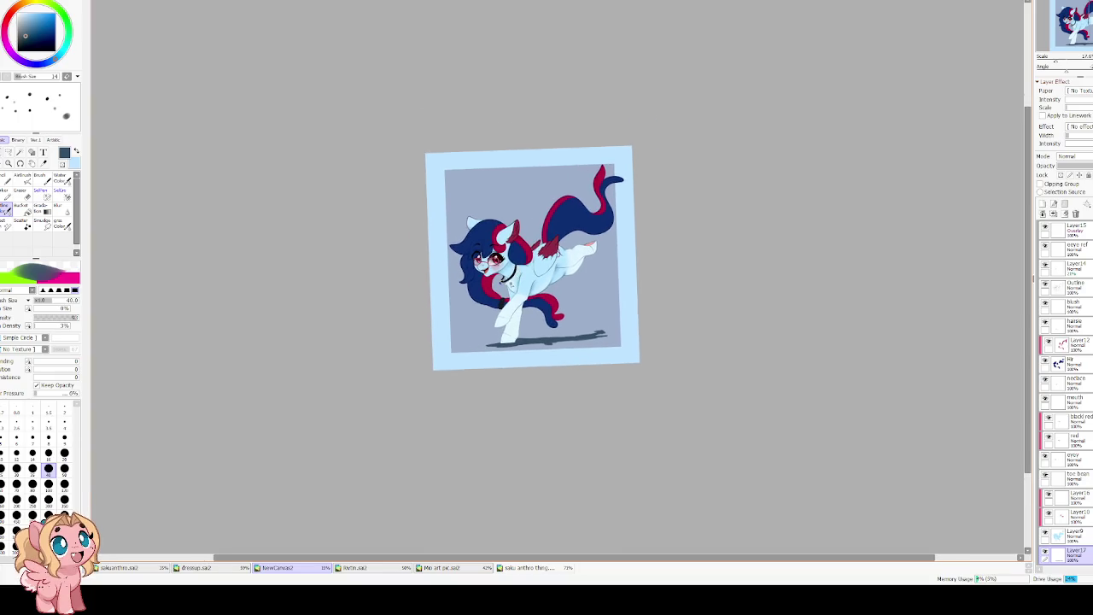
pyautogui.scroll(2, 507, 280)
pyautogui.press('Delete')
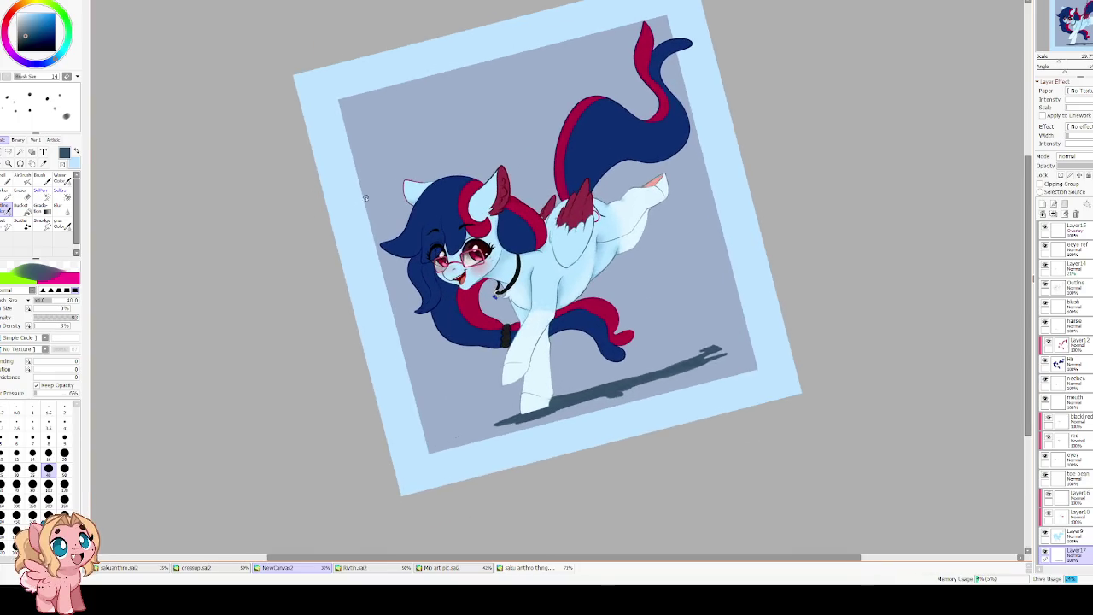
pyautogui.moveTo(51, 62); pyautogui.dragTo(53, 8)
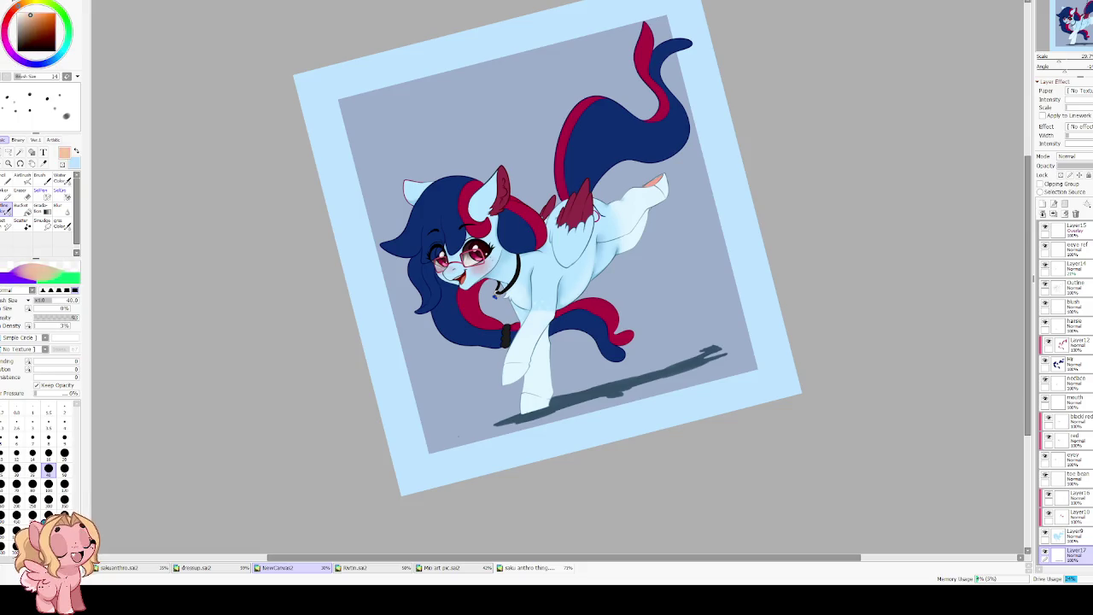
pyautogui.press('c')
pyautogui.moveTo(410, 127); pyautogui.dragTo(478, 128)
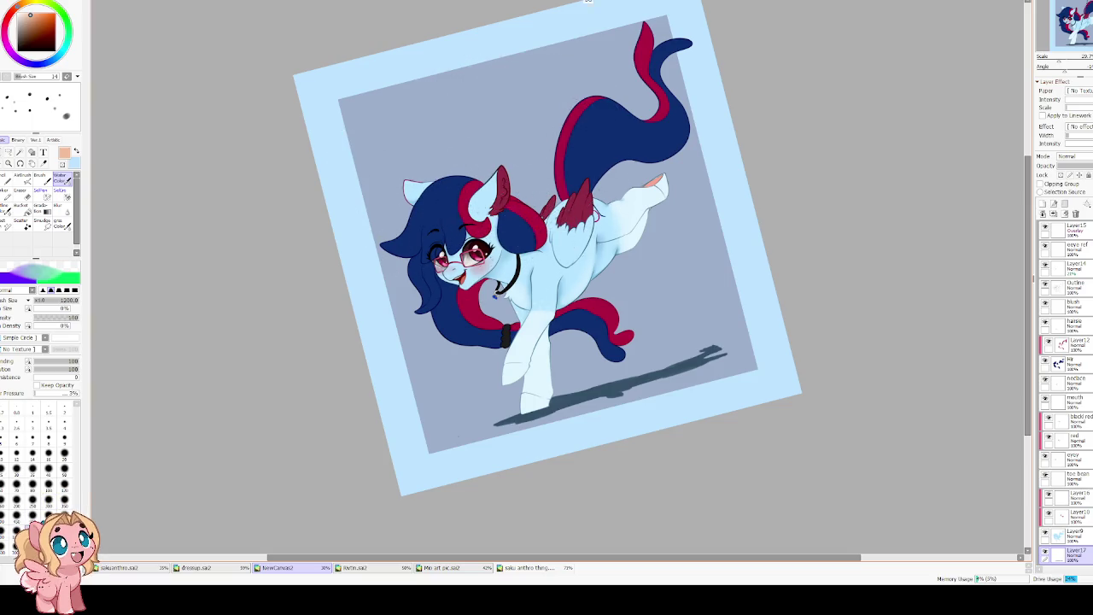
pyautogui.moveTo(464, 219); pyautogui.dragTo(484, 205)
pyautogui.click(16, 529)
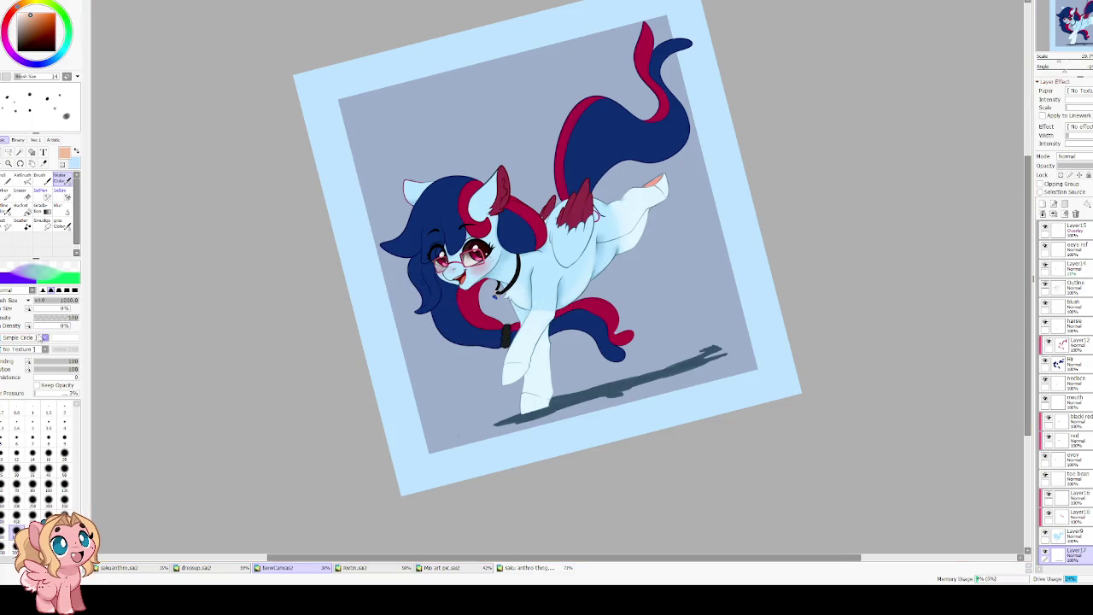
# Paint a pale peach glow into the upper background and soften it with an 800 blur brush.
pyautogui.moveTo(61, 369); pyautogui.dragTo(52, 369)
pyautogui.moveTo(453, 197); pyautogui.dragTo(547, 136)
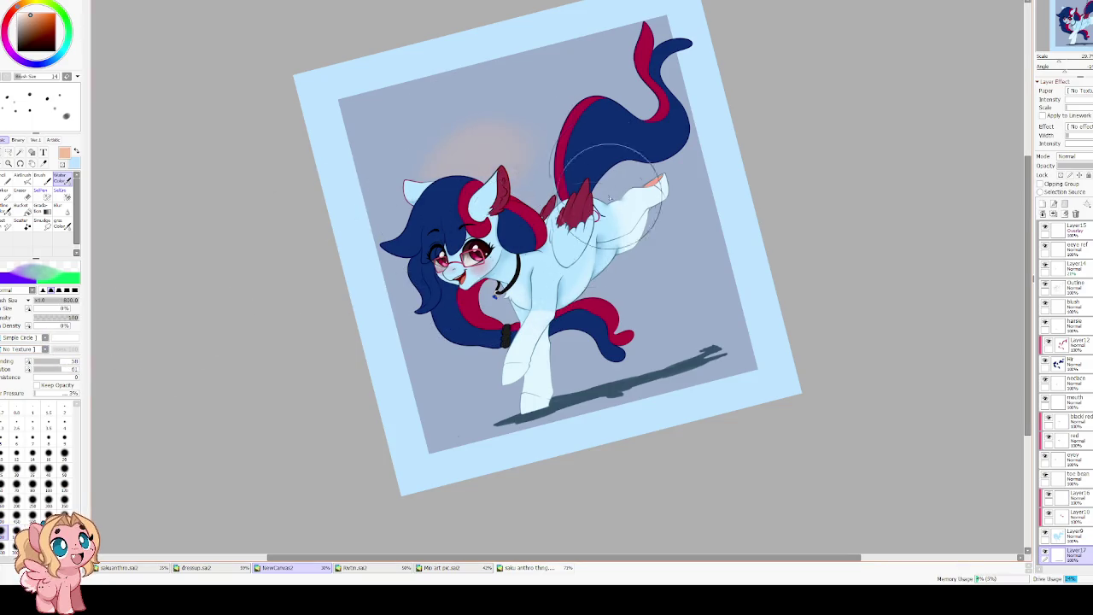
pyautogui.hotkey('ctrl', 'z')
pyautogui.moveTo(439, 134)
pyautogui.mouseDown()
pyautogui.moveTo(573, 98)
pyautogui.moveTo(521, 136)
pyautogui.mouseUp()
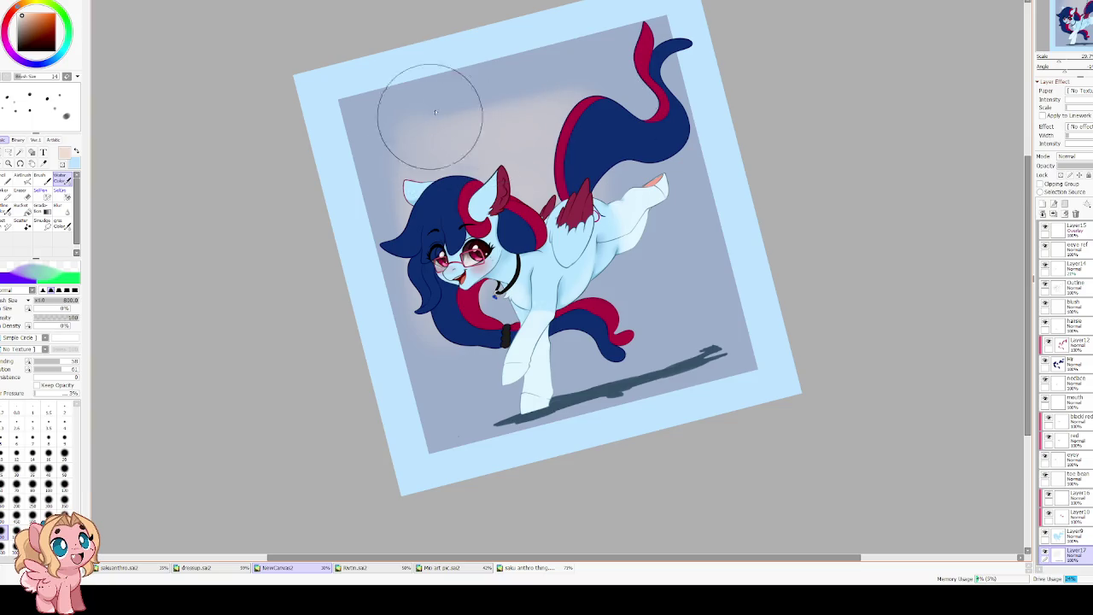
pyautogui.press('b')
pyautogui.press(']')
pyautogui.press(']')
pyautogui.press(']')
pyautogui.press(']')
pyautogui.press(']')
pyautogui.press(']')
pyautogui.press(']')
pyautogui.press(']')
pyautogui.press(']')
pyautogui.press(']')
pyautogui.press(']')
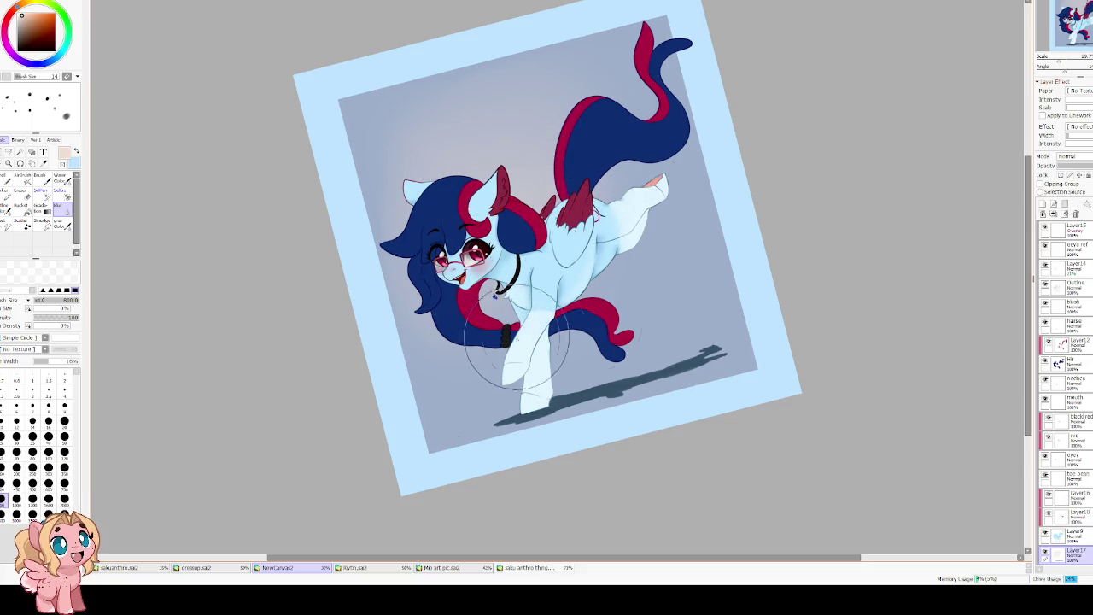
pyautogui.press('c')
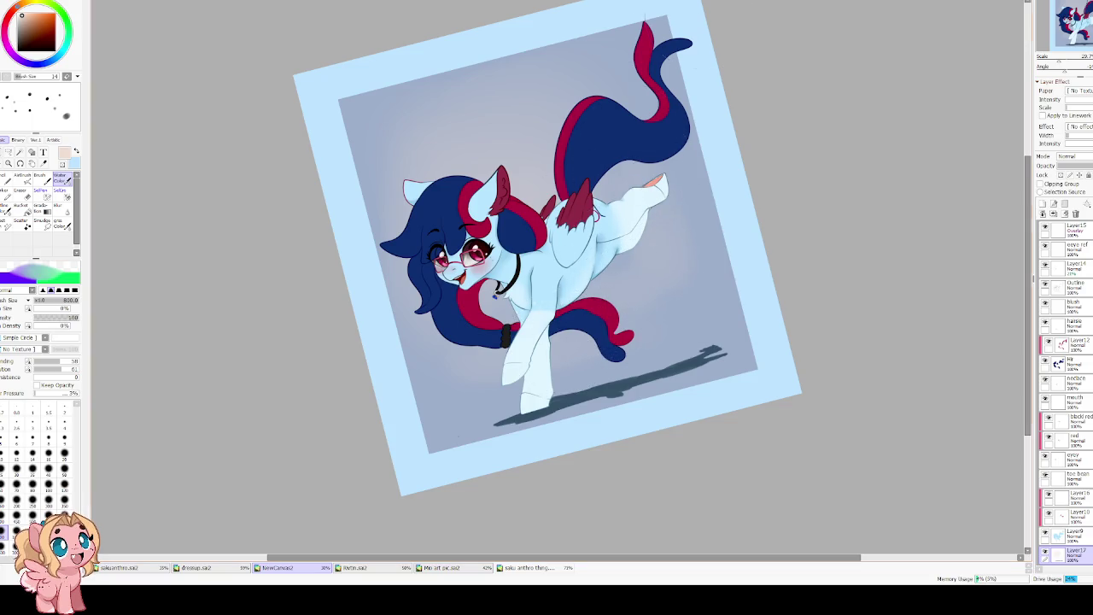
pyautogui.press('e')
pyautogui.press('h')
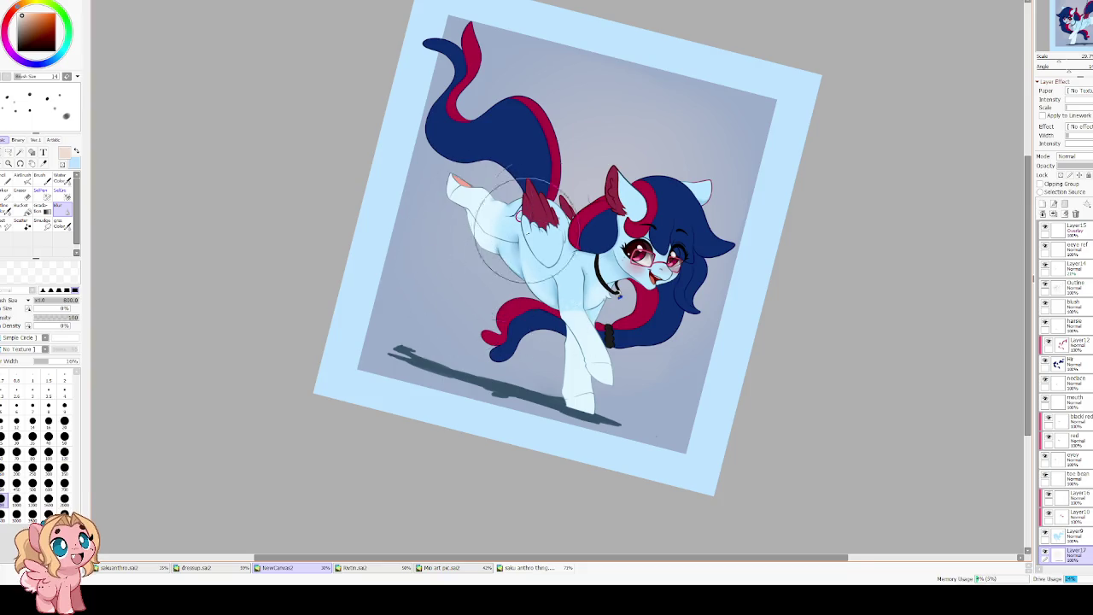
pyautogui.press('h')
# Reduce the brush size to 500 and zoom back in on the pony.
pyautogui.scroll(-2, 604, 180)
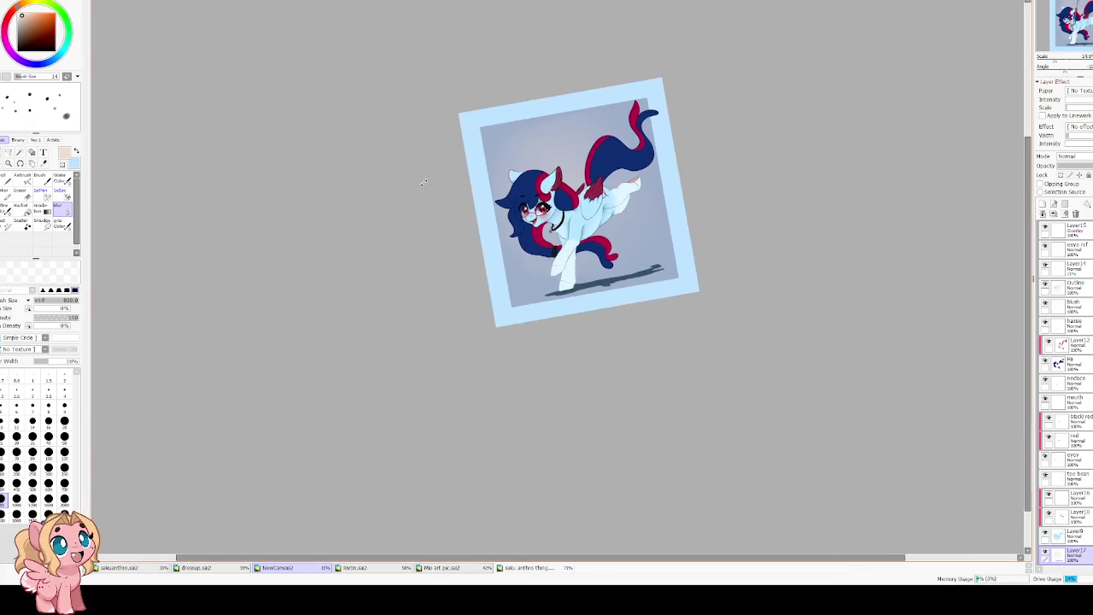
pyautogui.scroll(2, 476, 207)
pyautogui.press('[')
pyautogui.press('[')
pyautogui.press('[')
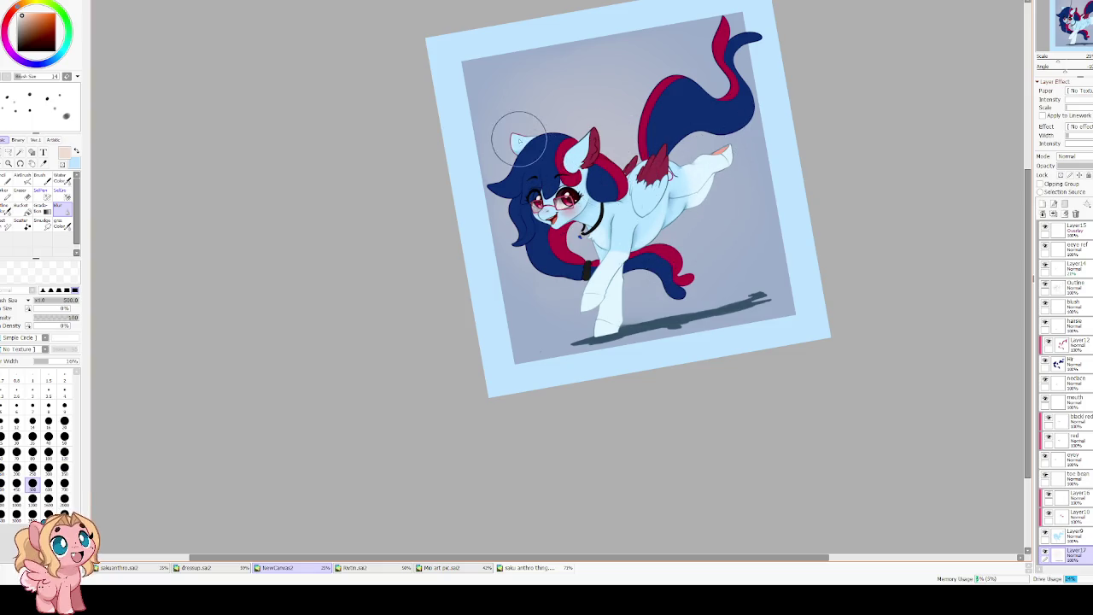
pyautogui.scroll(2, 530, 149)
pyautogui.scroll(1, 598, 171)
pyautogui.scroll(2, 678, 184)
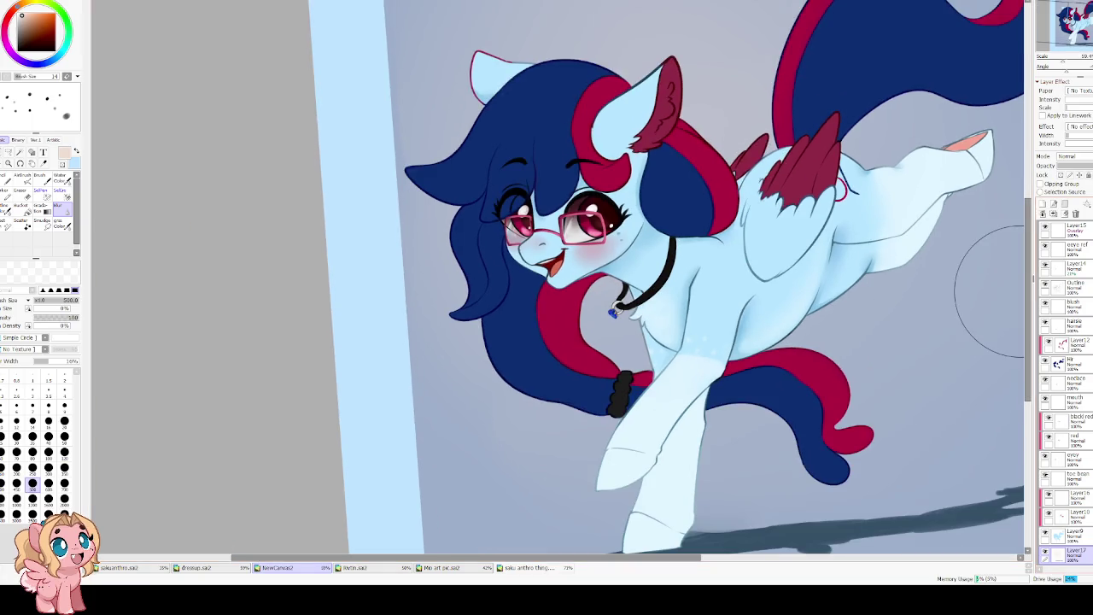
pyautogui.scroll(1, 329, 183)
pyautogui.click(19, 152)
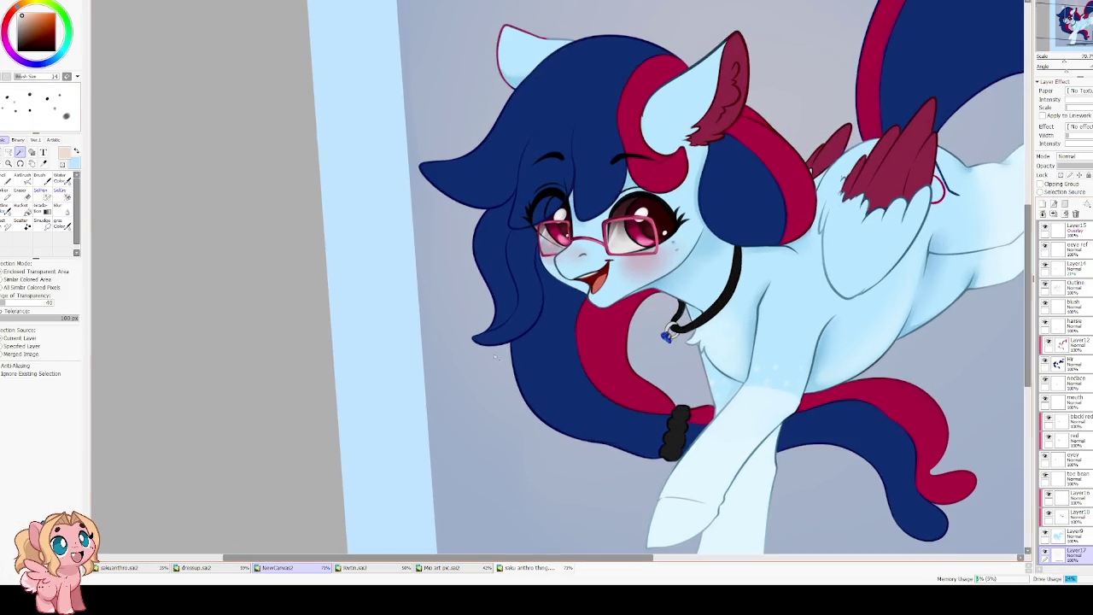
# Select the background via the Outline layer and invert it so only the pony is selected.
pyautogui.scroll(-1, 1067, 341)
pyautogui.click(1074, 267)
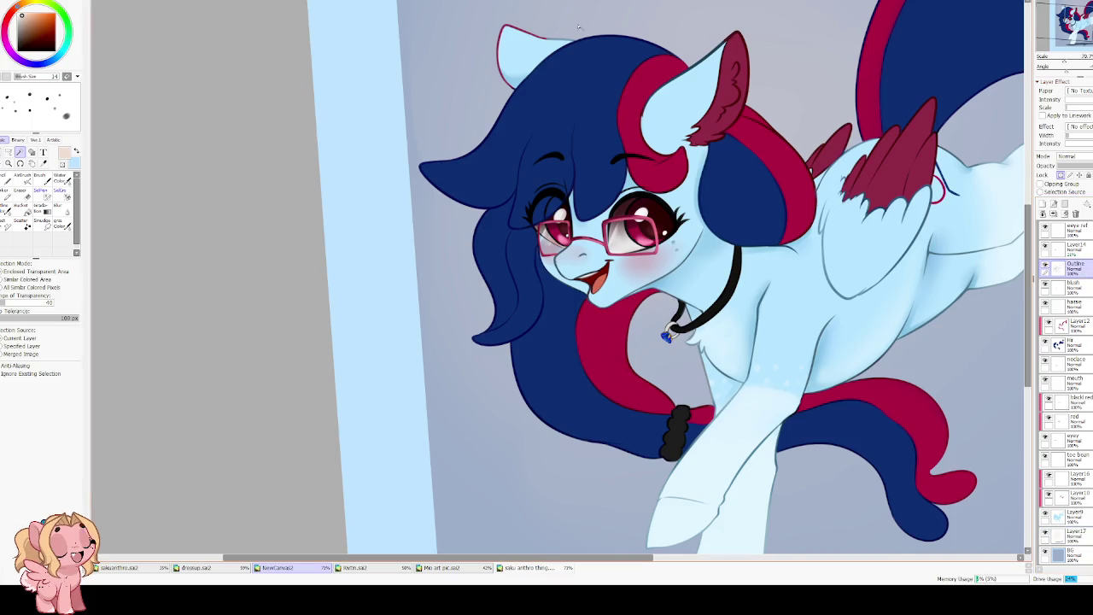
pyautogui.scroll(-3, 546, 256)
pyautogui.scroll(-1, 339, 79)
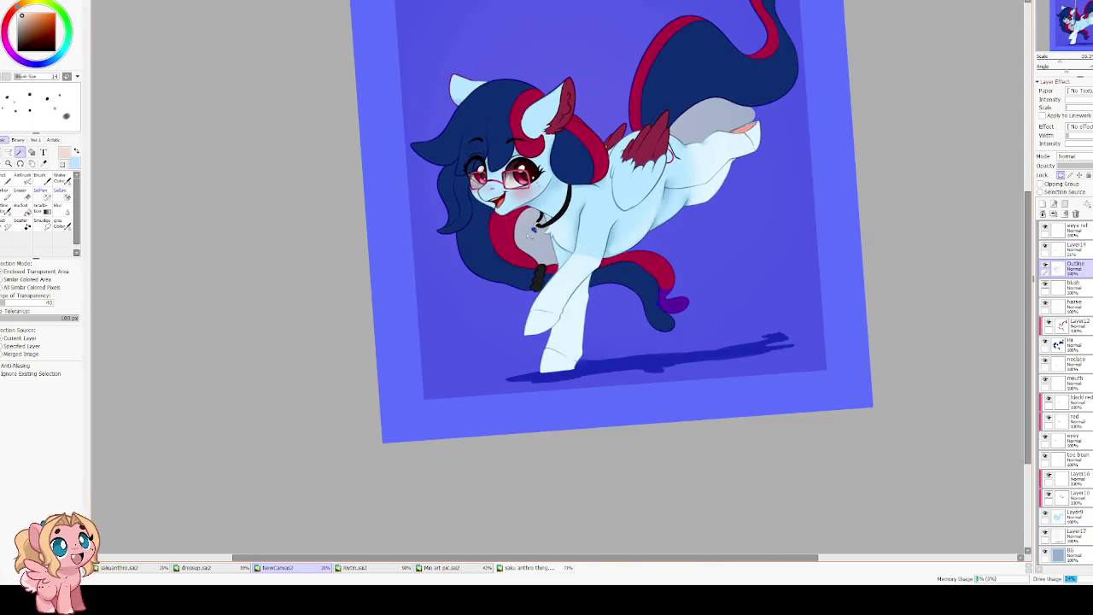
pyautogui.scroll(2, 525, 220)
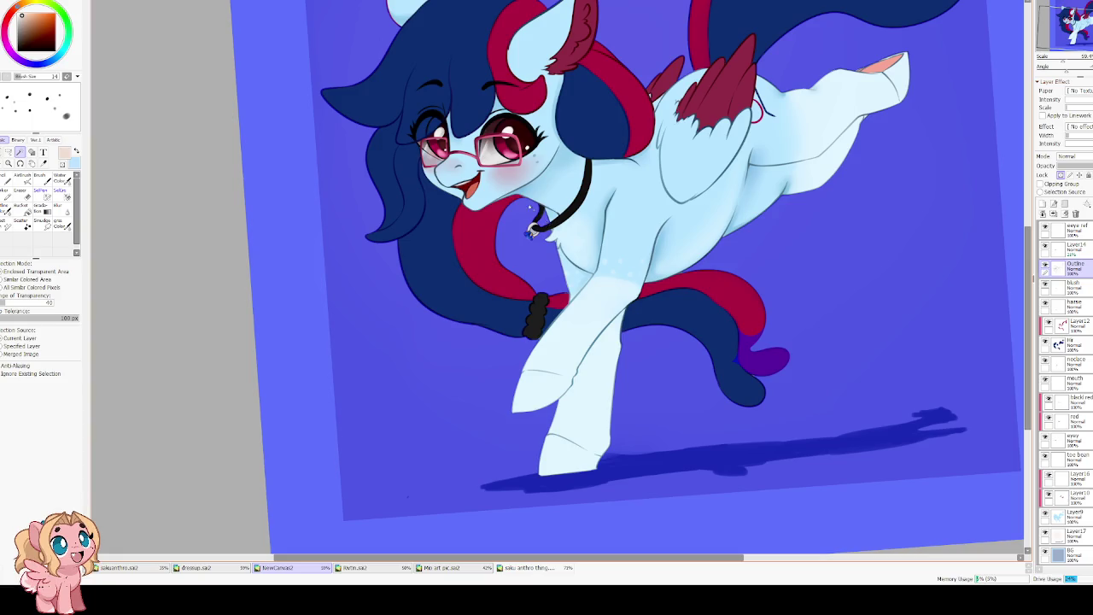
pyautogui.scroll(-2, 529, 208)
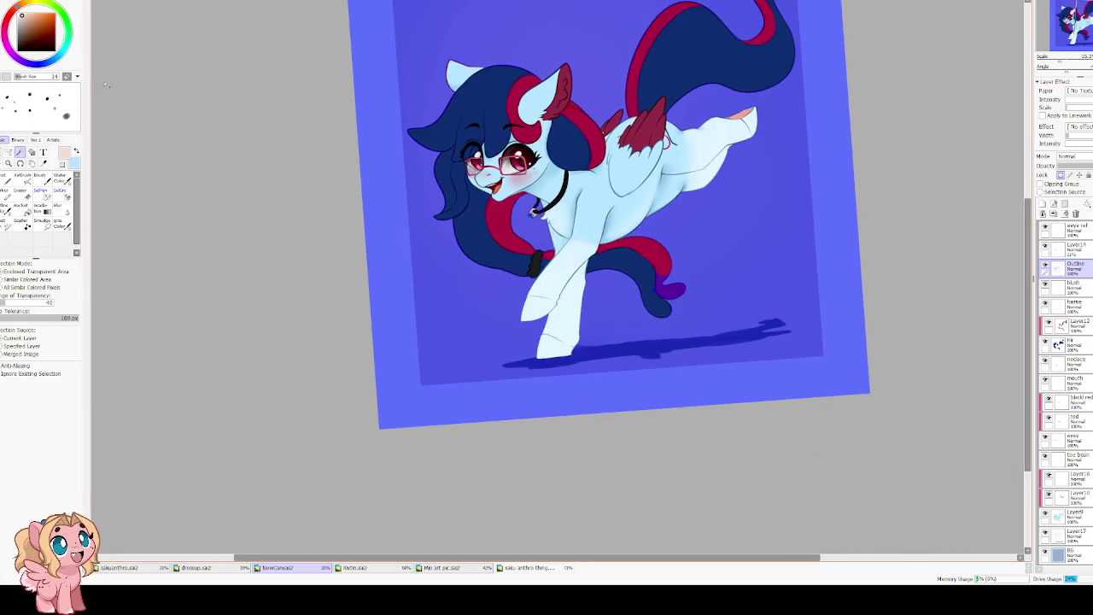
pyautogui.press('b')
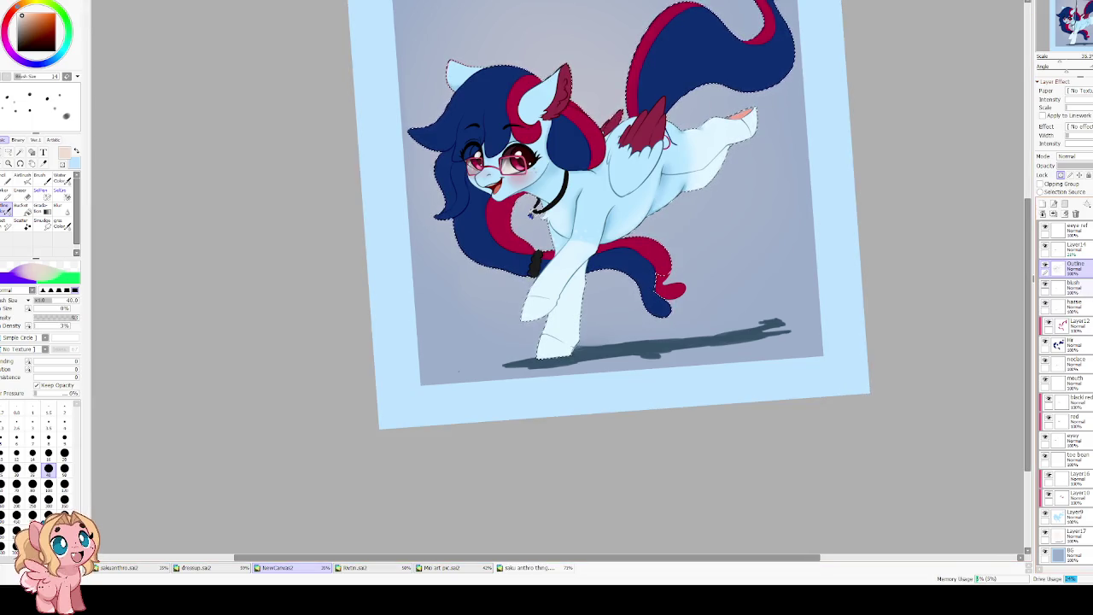
pyautogui.scroll(3, 1067, 341)
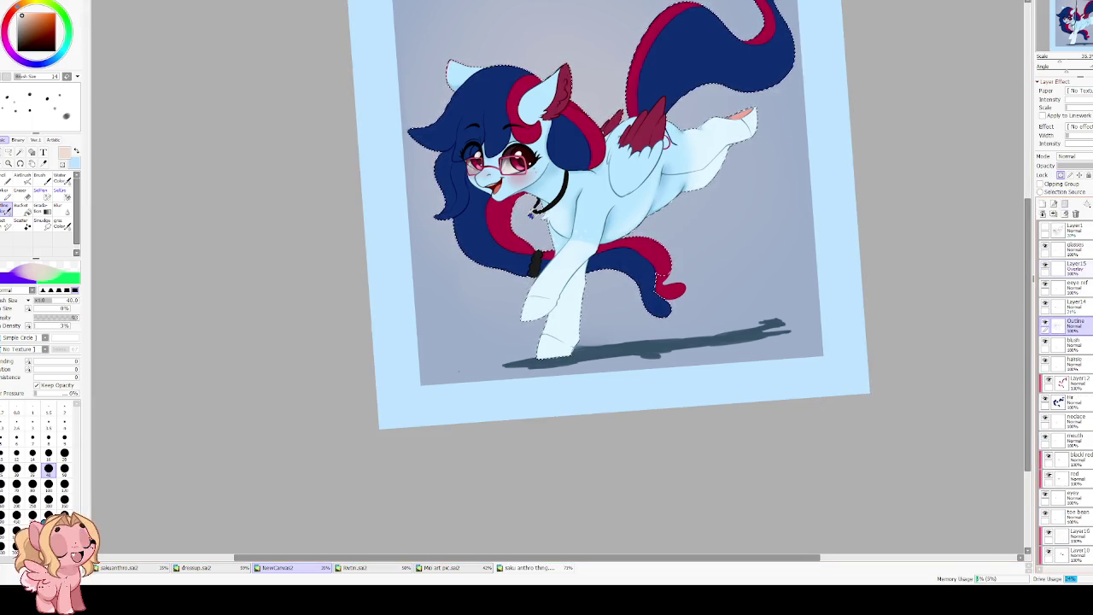
# Add a Multiply layer above the glasses layer and load a blue-grey Water Color brush.
pyautogui.click(1075, 267)
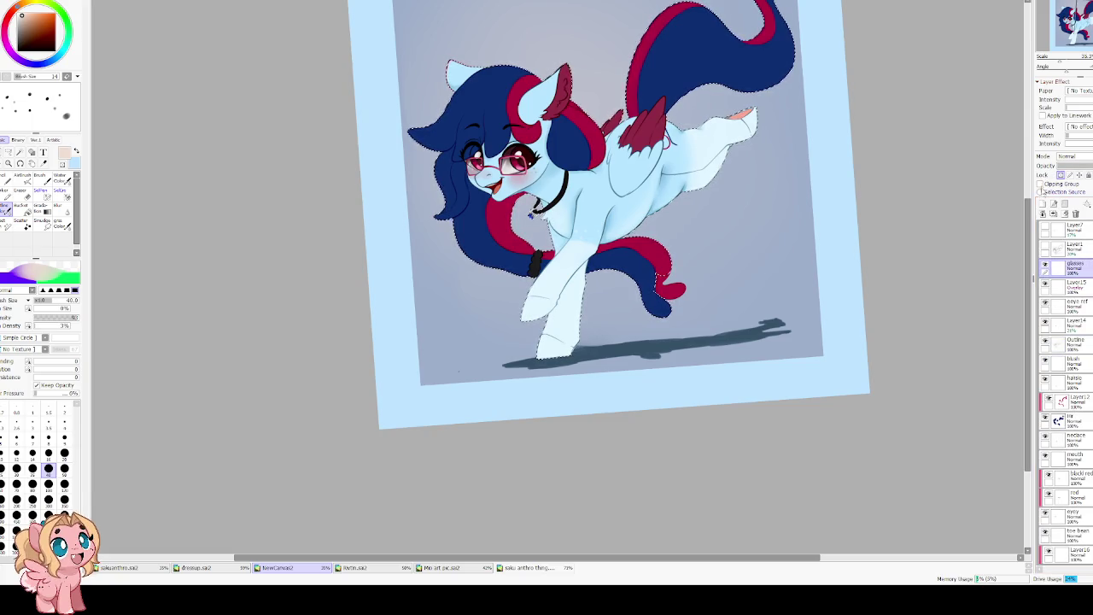
pyautogui.click(1042, 205)
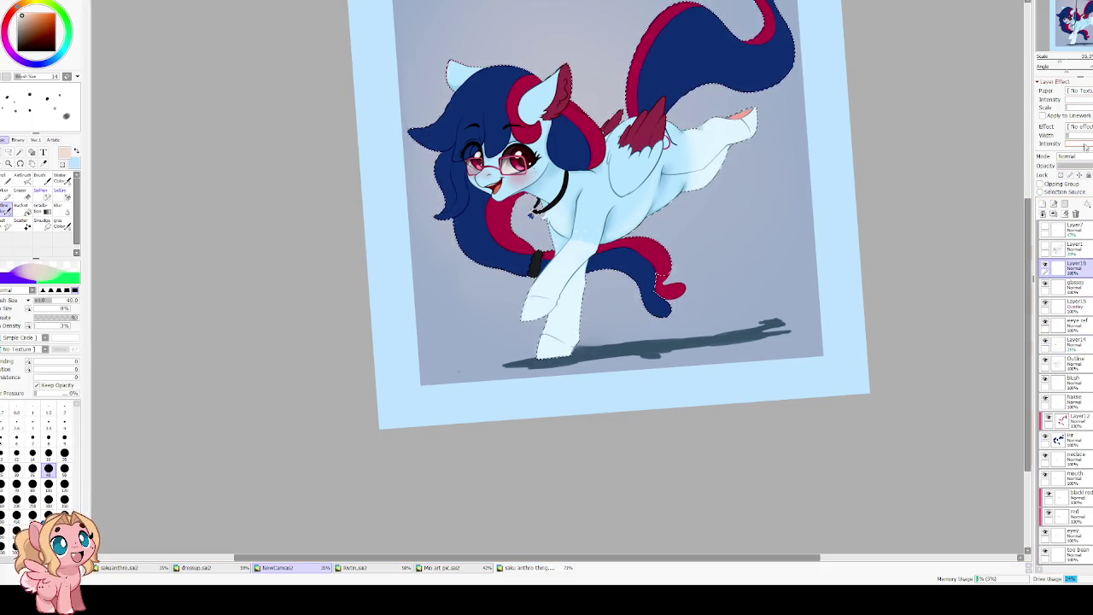
pyautogui.press('c')
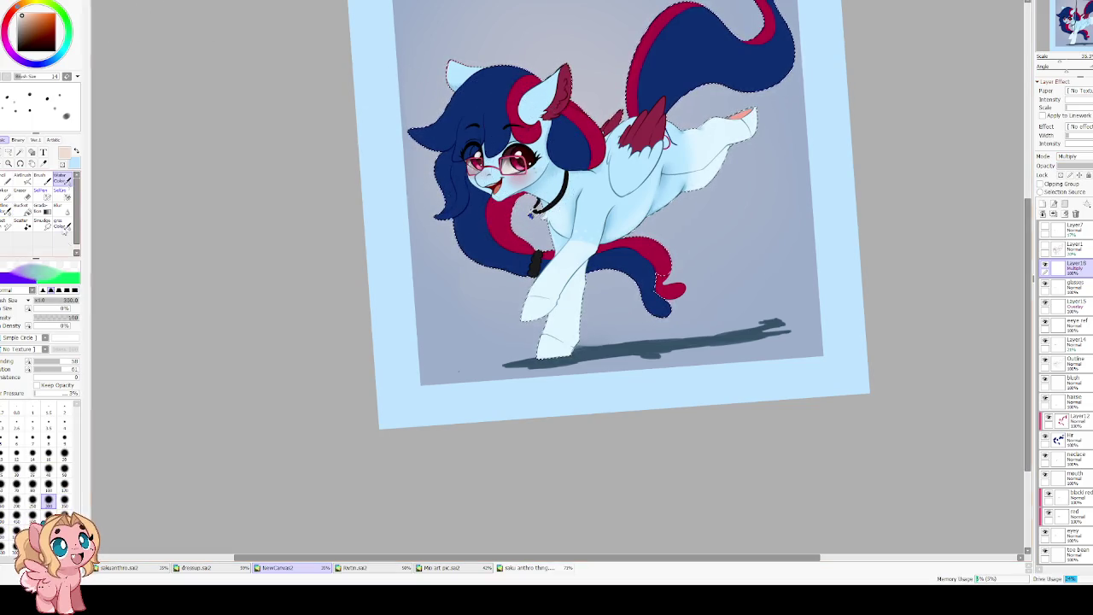
pyautogui.keyDown('alt'); pyautogui.click(530, 213); pyautogui.keyUp('alt')
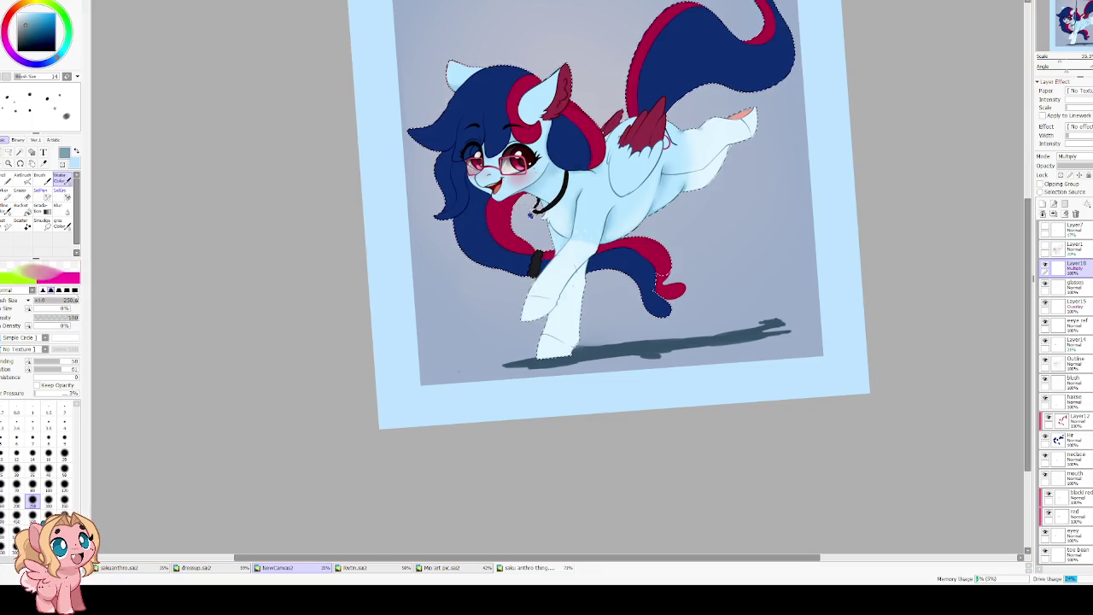
pyautogui.click(67, 290)
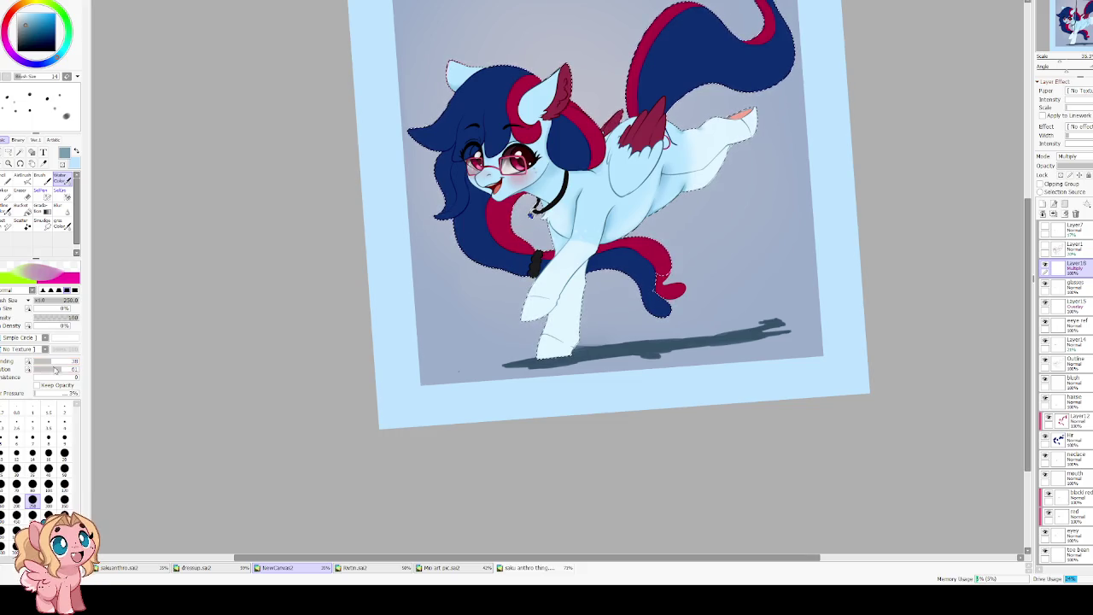
pyautogui.moveTo(557, 122); pyautogui.dragTo(484, 228)
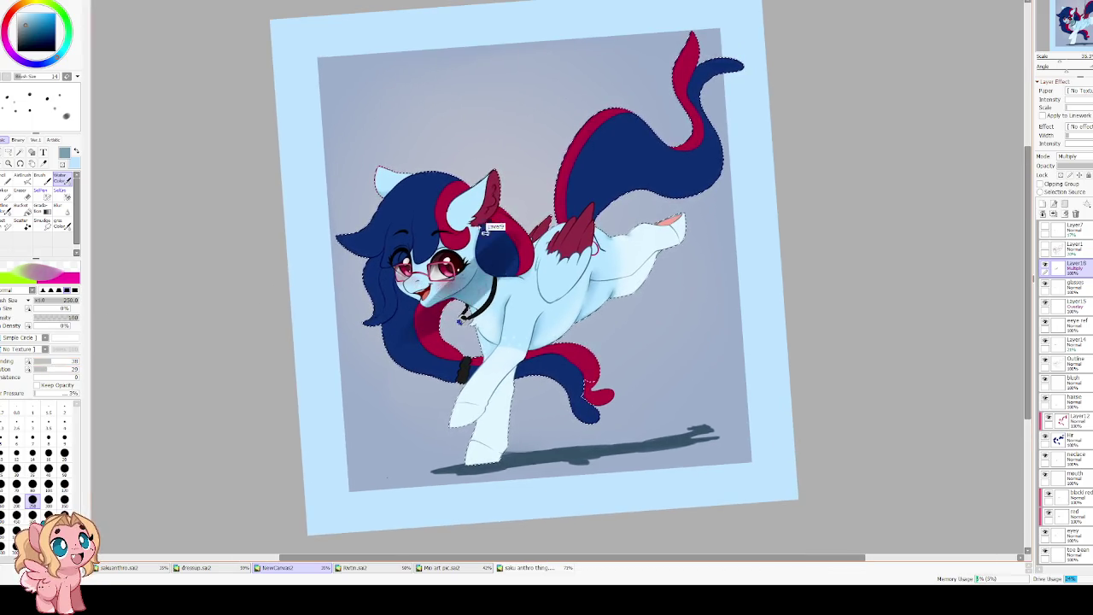
# Paint multiply shading on the red mane, belly and flank with a size-300 brush.
pyautogui.press('[')
pyautogui.press('[')
pyautogui.press('[')
pyautogui.press('[')
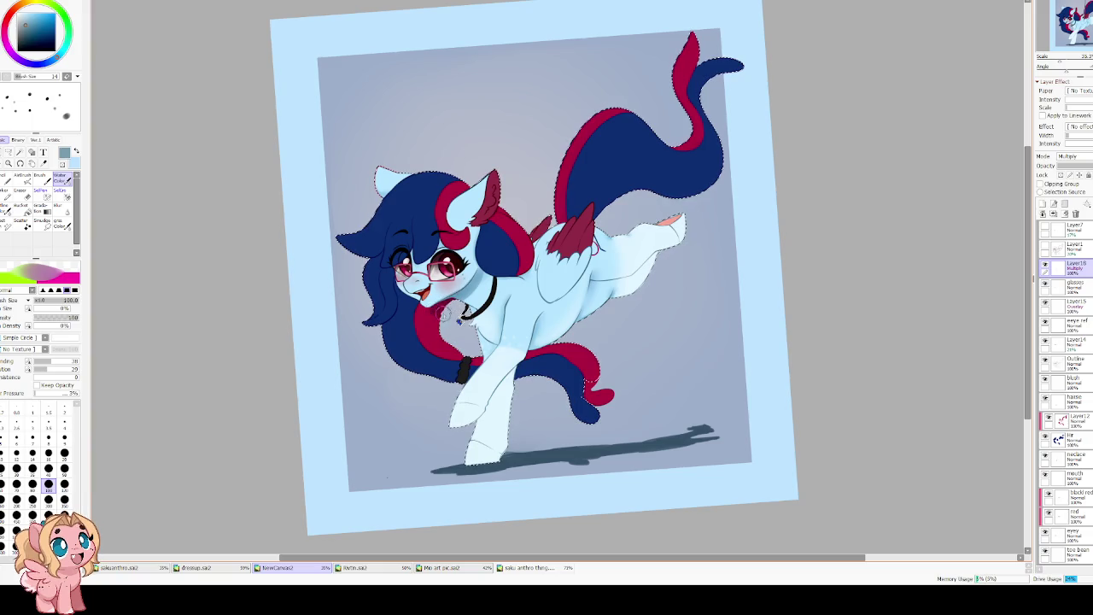
pyautogui.press(']')
pyautogui.press(']')
pyautogui.press(']')
pyautogui.press(']')
pyautogui.press(']')
pyautogui.moveTo(420, 350)
pyautogui.mouseDown()
pyautogui.moveTo(444, 360)
pyautogui.moveTo(401, 329)
pyautogui.mouseUp()
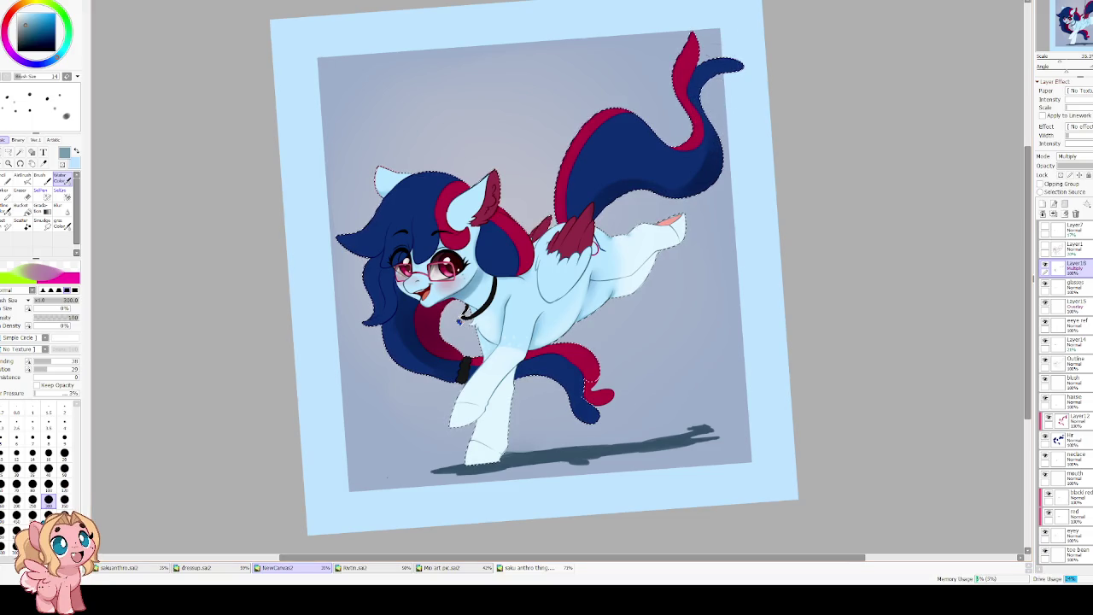
pyautogui.scroll(-3, 529, 299)
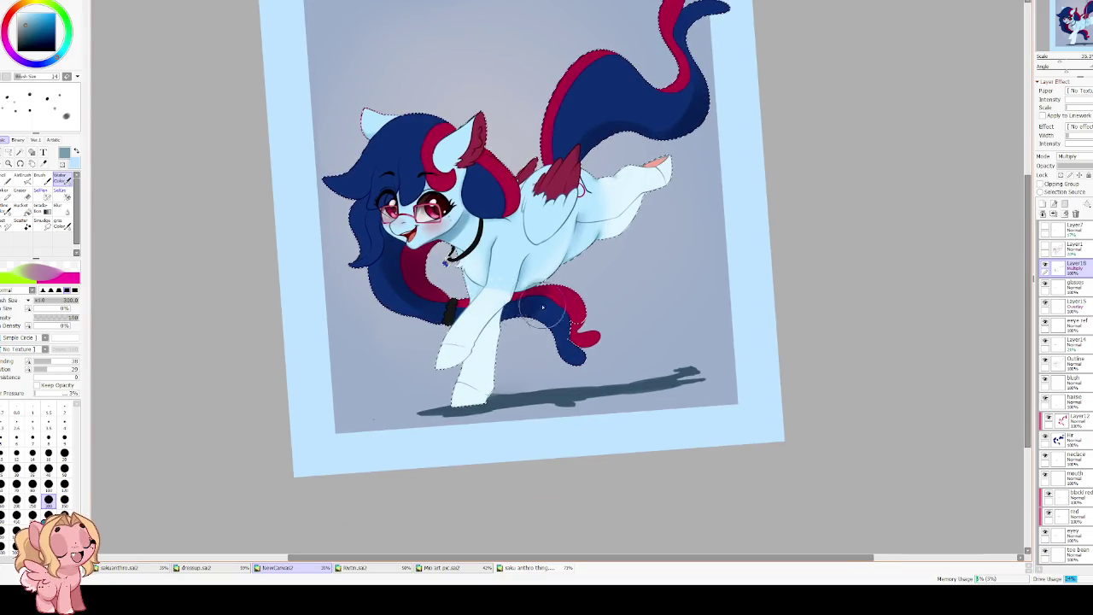
pyautogui.moveTo(527, 278); pyautogui.dragTo(597, 210)
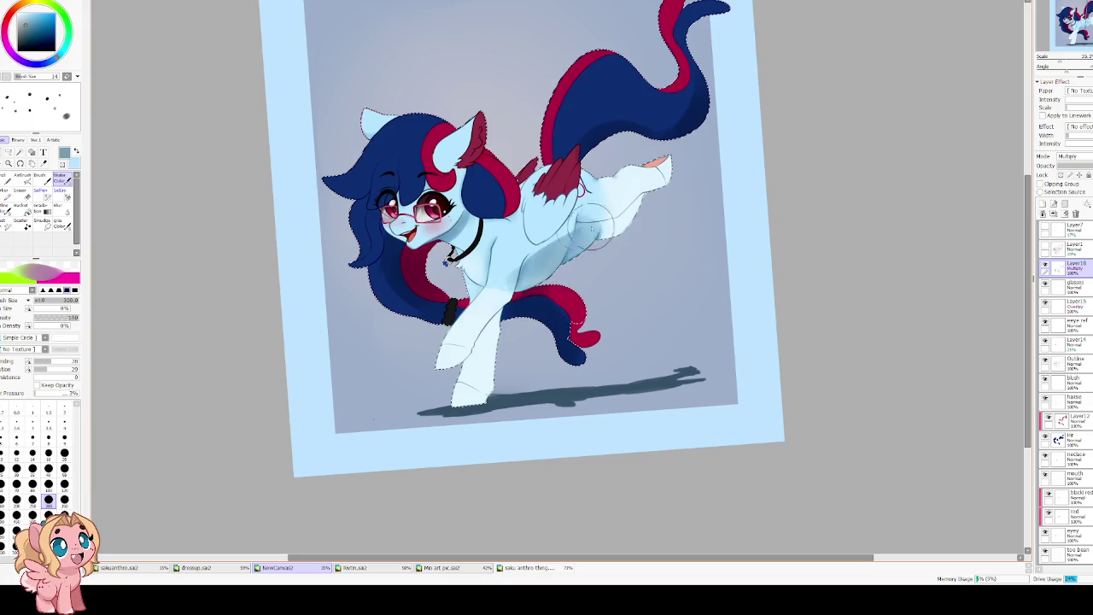
pyautogui.moveTo(547, 282); pyautogui.dragTo(598, 224)
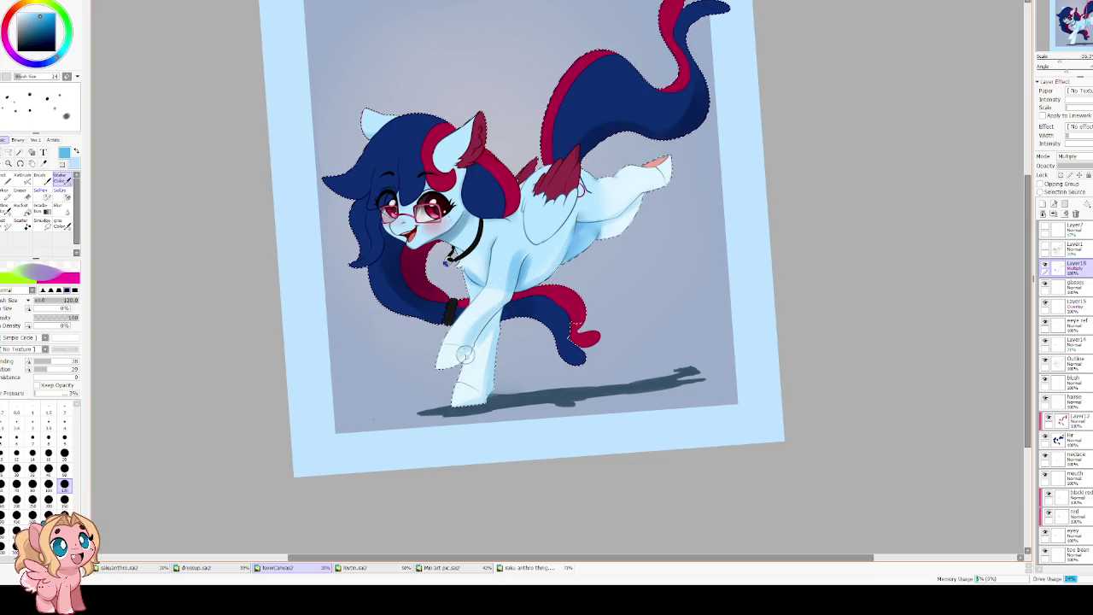
pyautogui.scroll(3, 478, 339)
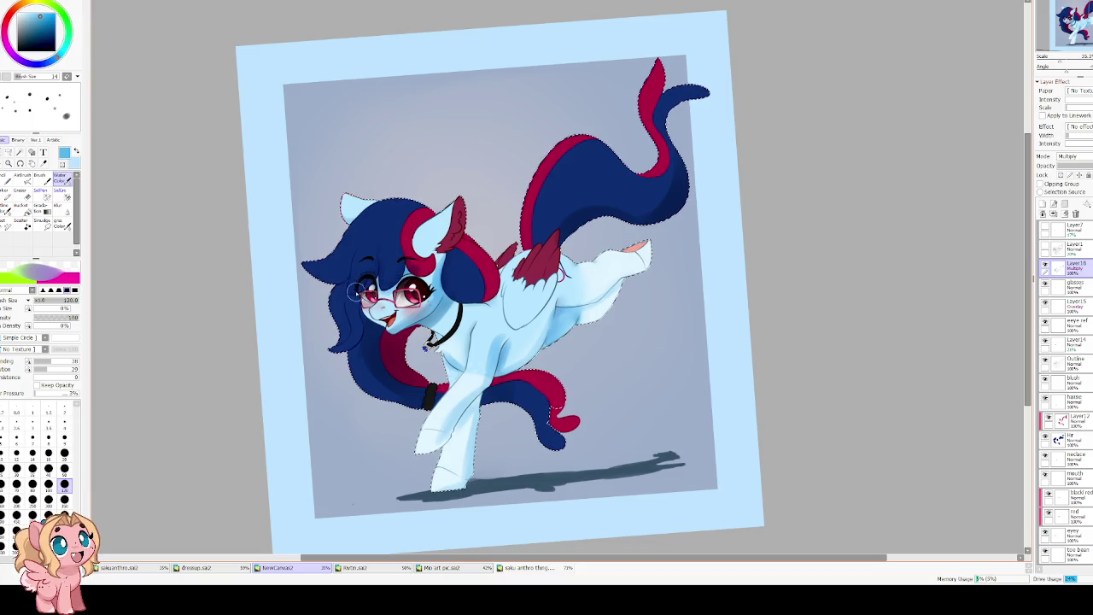
# Blur the hair, neck, chest and shoulder shading with a size-400 blur brush, mirroring to check.
pyautogui.press('b')
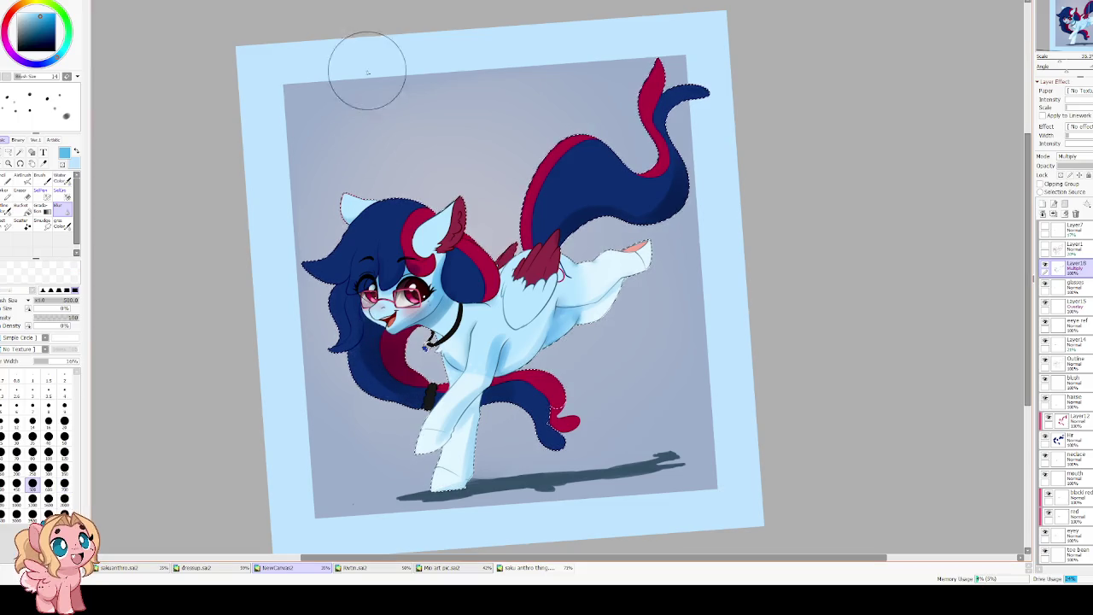
pyautogui.press('[')
pyautogui.press('[')
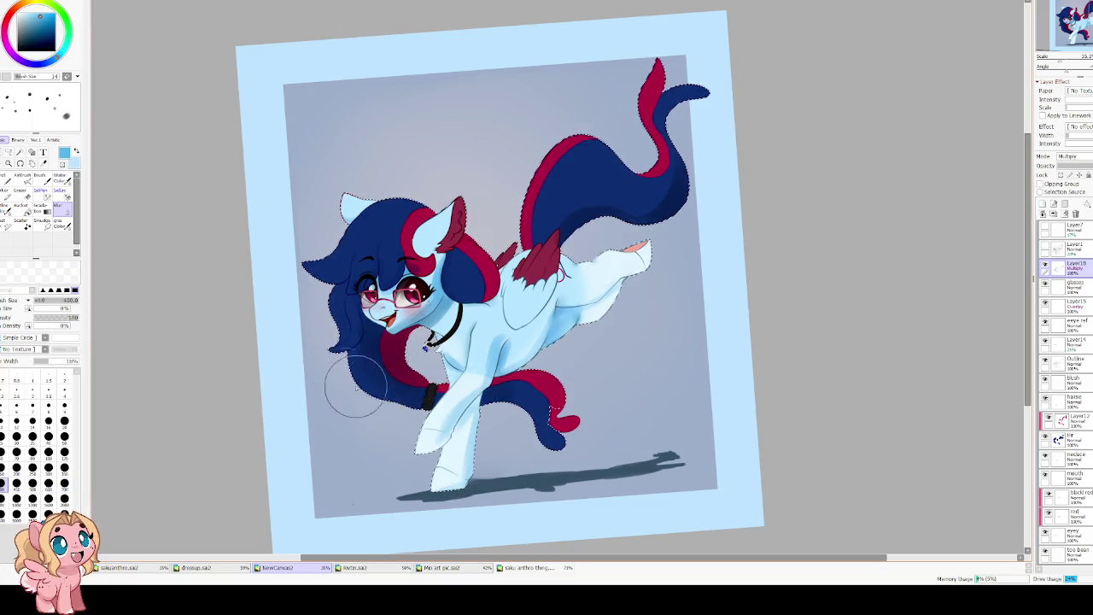
pyautogui.moveTo(373, 341)
pyautogui.mouseDown()
pyautogui.moveTo(376, 282)
pyautogui.moveTo(392, 271)
pyautogui.moveTo(462, 284)
pyautogui.moveTo(450, 336)
pyautogui.moveTo(392, 272)
pyautogui.moveTo(363, 311)
pyautogui.moveTo(394, 277)
pyautogui.mouseUp()
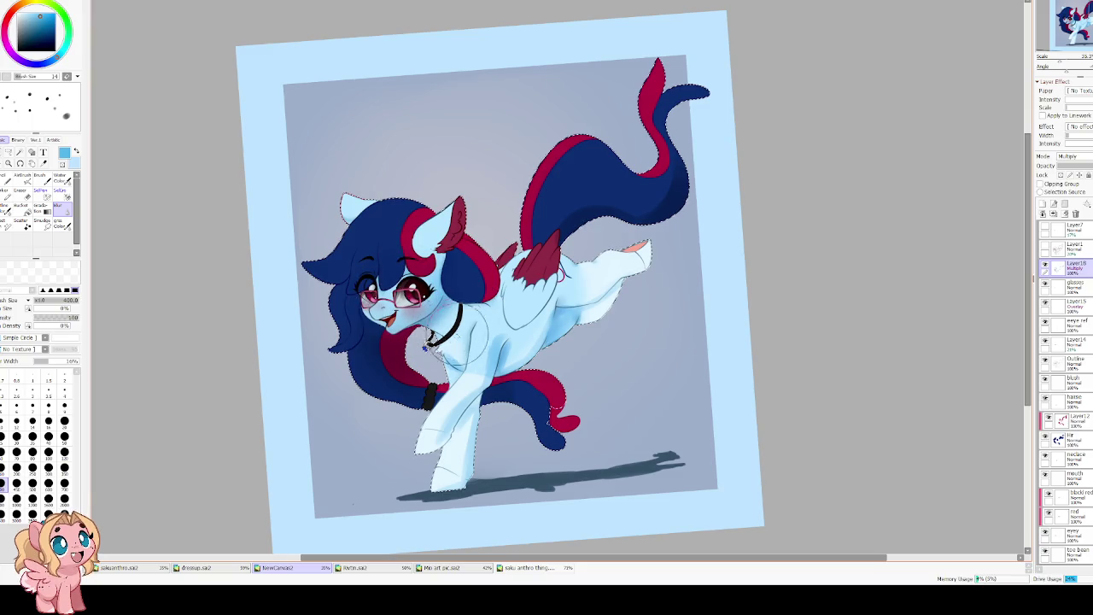
pyautogui.press('Insert')
pyautogui.moveTo(534, 322)
pyautogui.mouseDown()
pyautogui.moveTo(532, 342)
pyautogui.moveTo(524, 325)
pyautogui.moveTo(529, 344)
pyautogui.mouseUp()
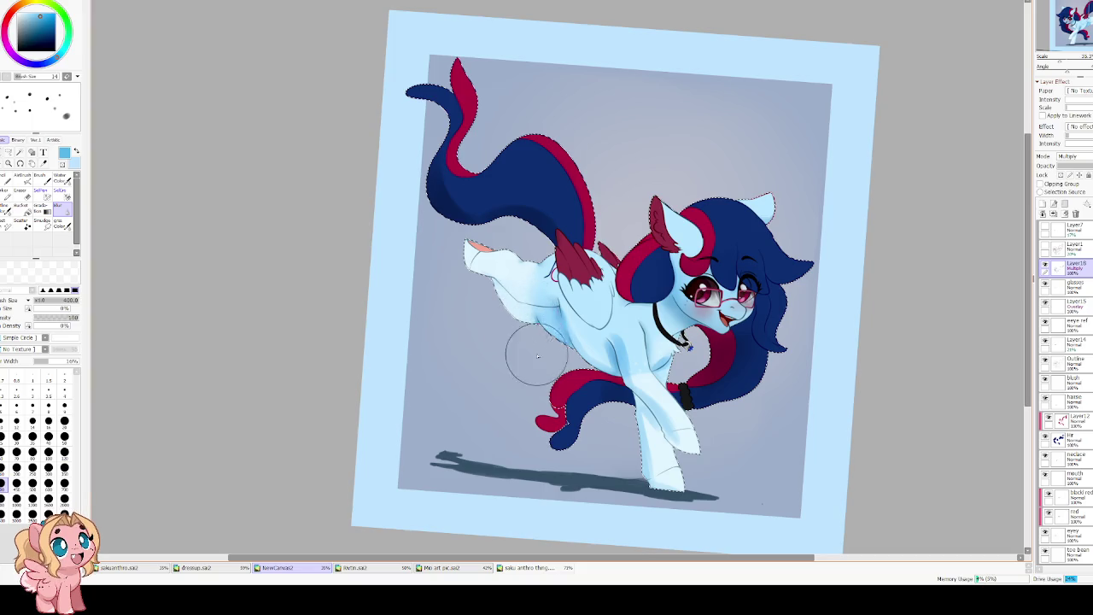
pyautogui.press('h')
pyautogui.press('[')
pyautogui.press('[')
pyautogui.press('[')
pyautogui.press('[')
pyautogui.press('[')
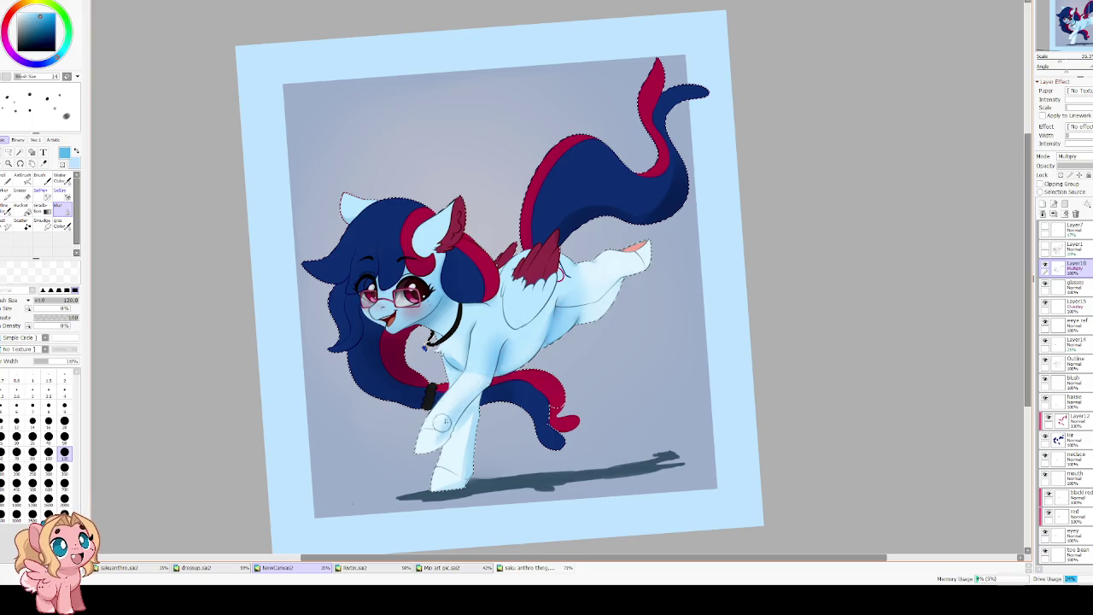
pyautogui.press(']')
pyautogui.press(']')
pyautogui.press(']')
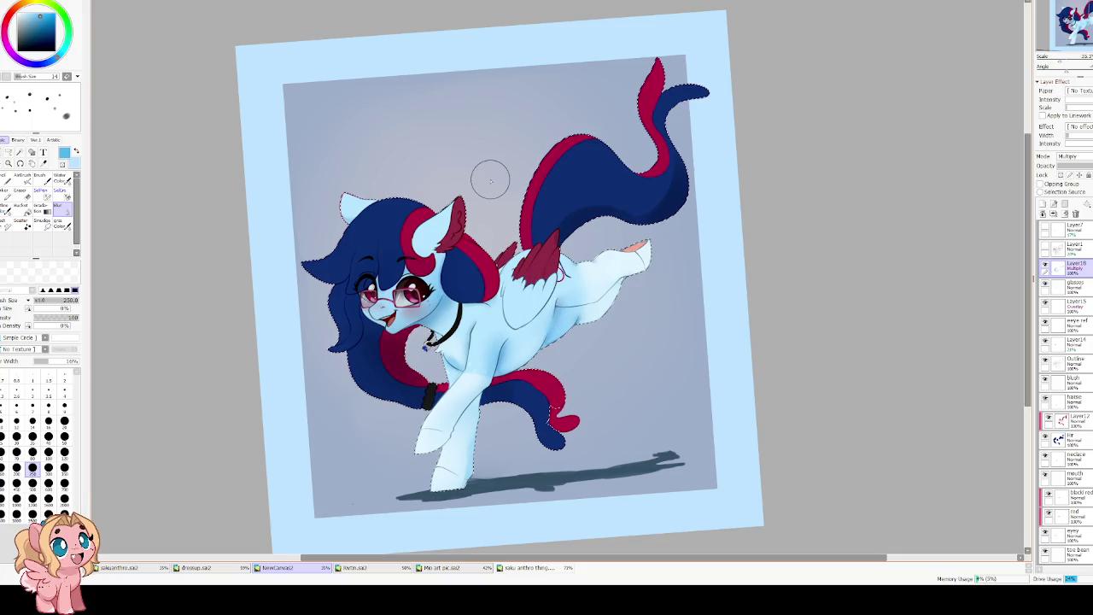
pyautogui.scroll(1, 488, 256)
# Zoom in and tilt the view on the cheek, setting a size-20 brush for detail.
pyautogui.scroll(-1, 513, 282)
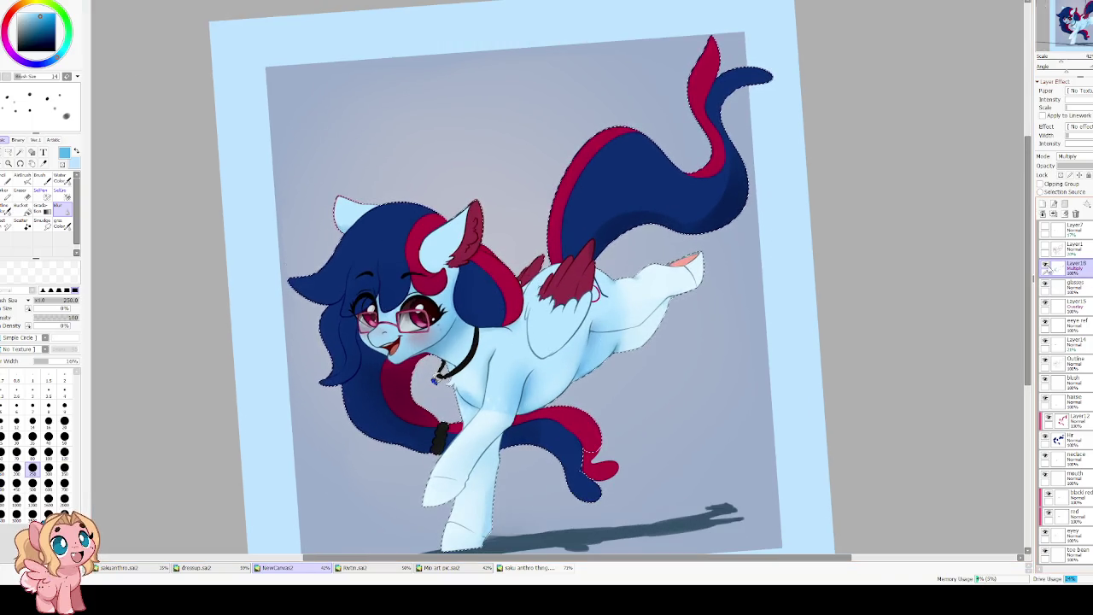
pyautogui.scroll(1, 608, 355)
pyautogui.press(']')
pyautogui.press(']')
pyautogui.press(']')
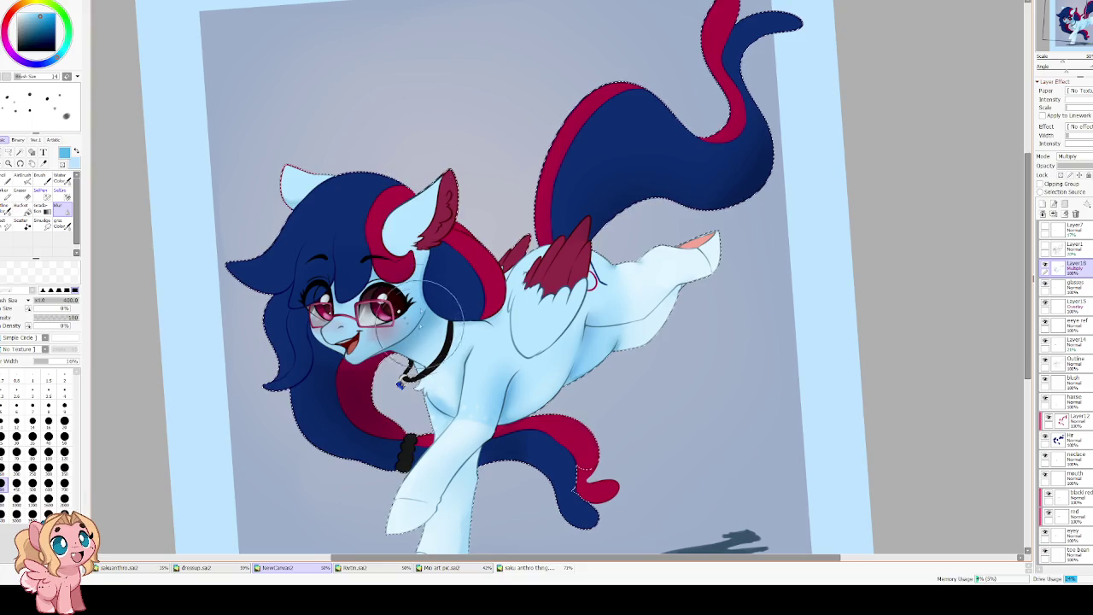
pyautogui.press('c')
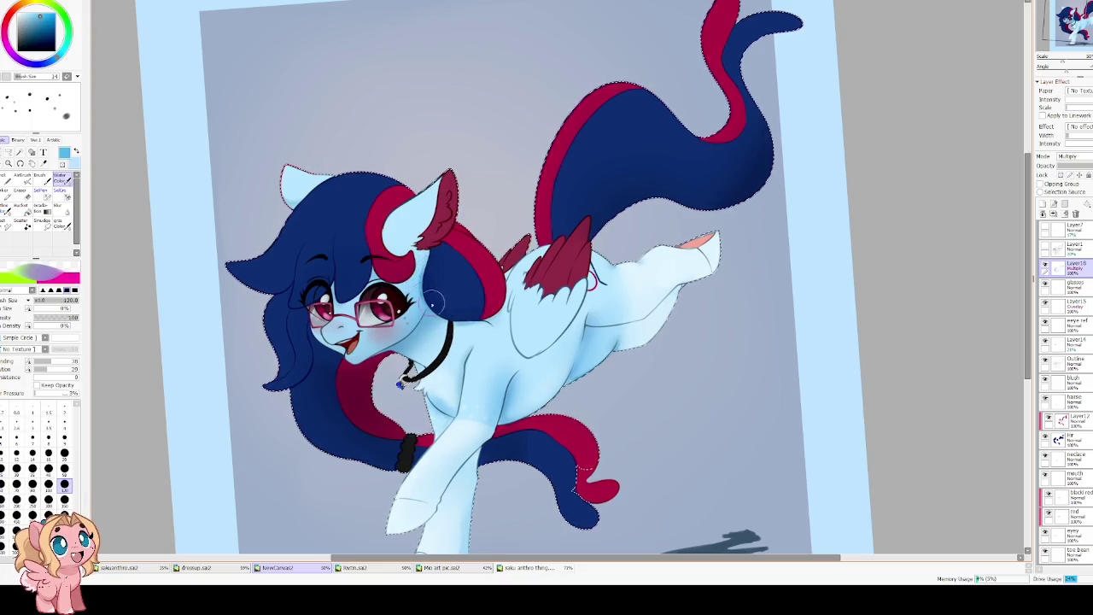
pyautogui.press('b')
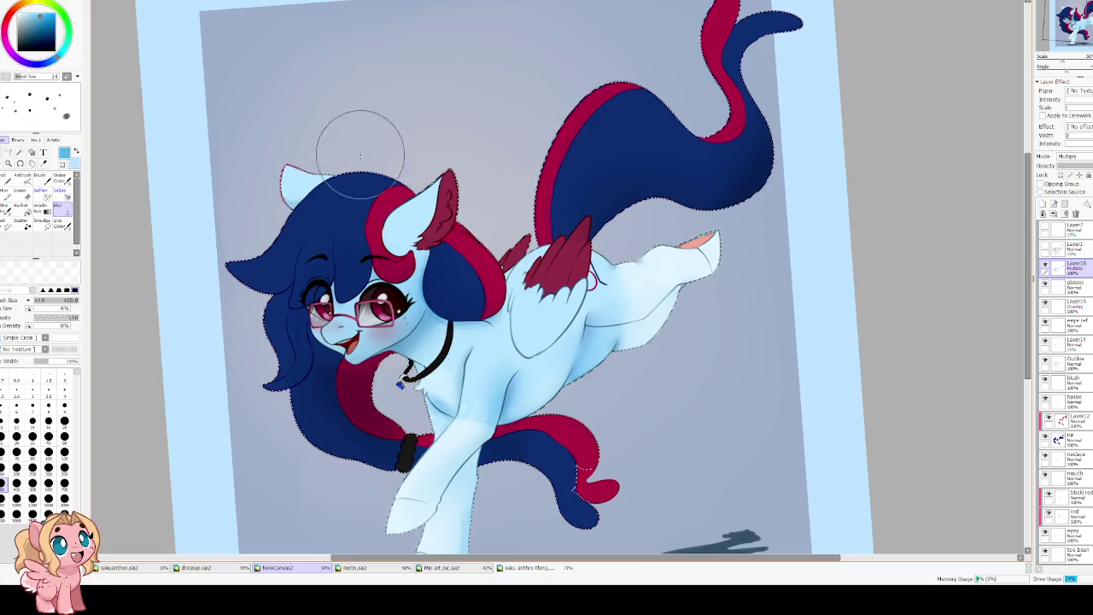
pyautogui.press('c')
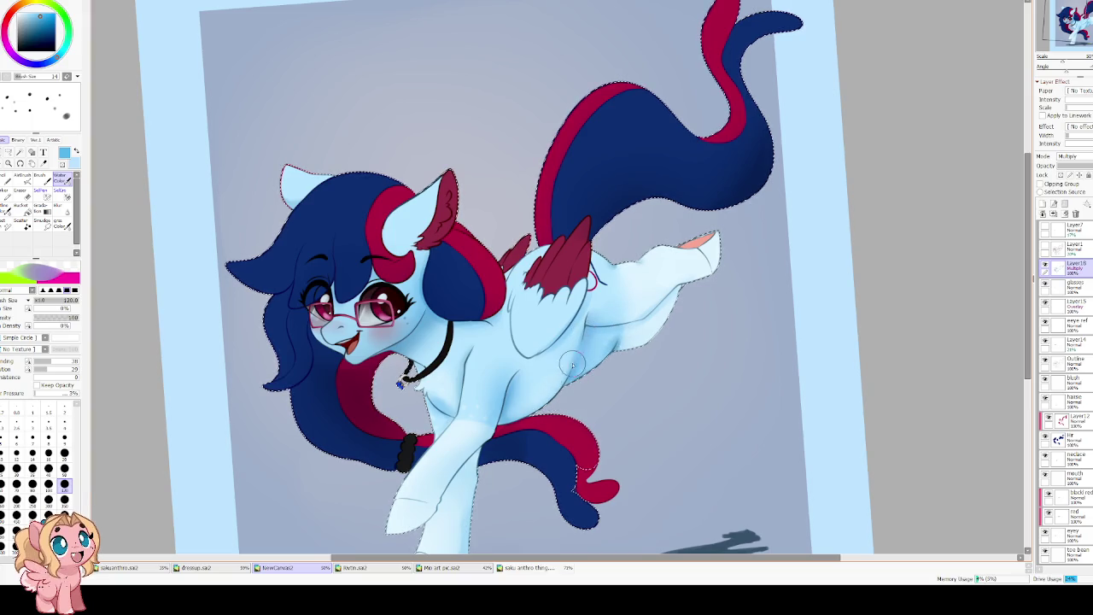
pyautogui.scroll(-2, 498, 420)
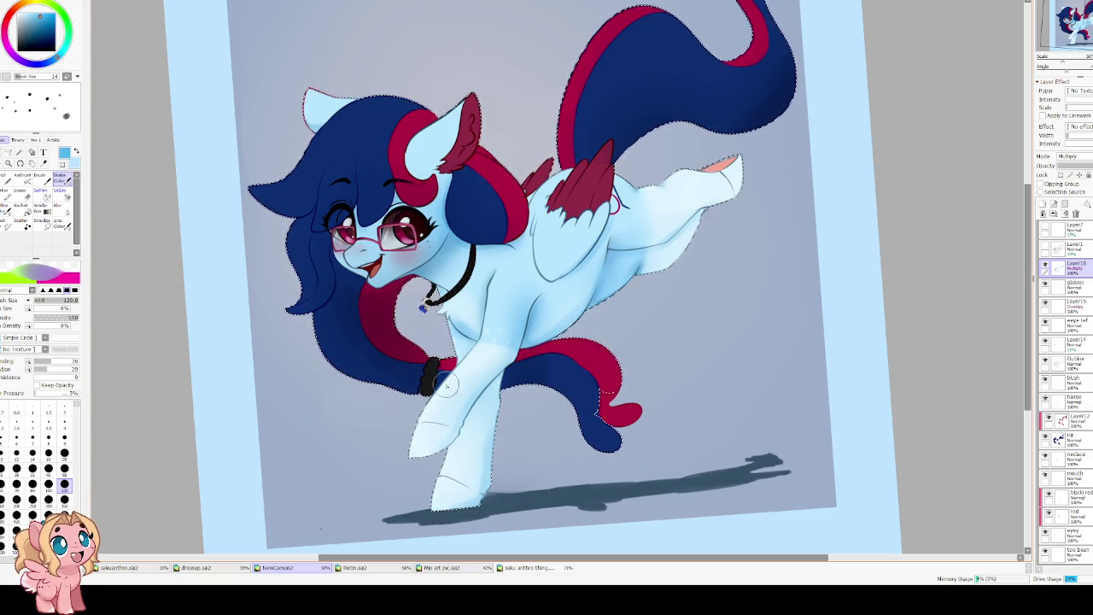
pyautogui.moveTo(453, 434); pyautogui.dragTo(453, 328)
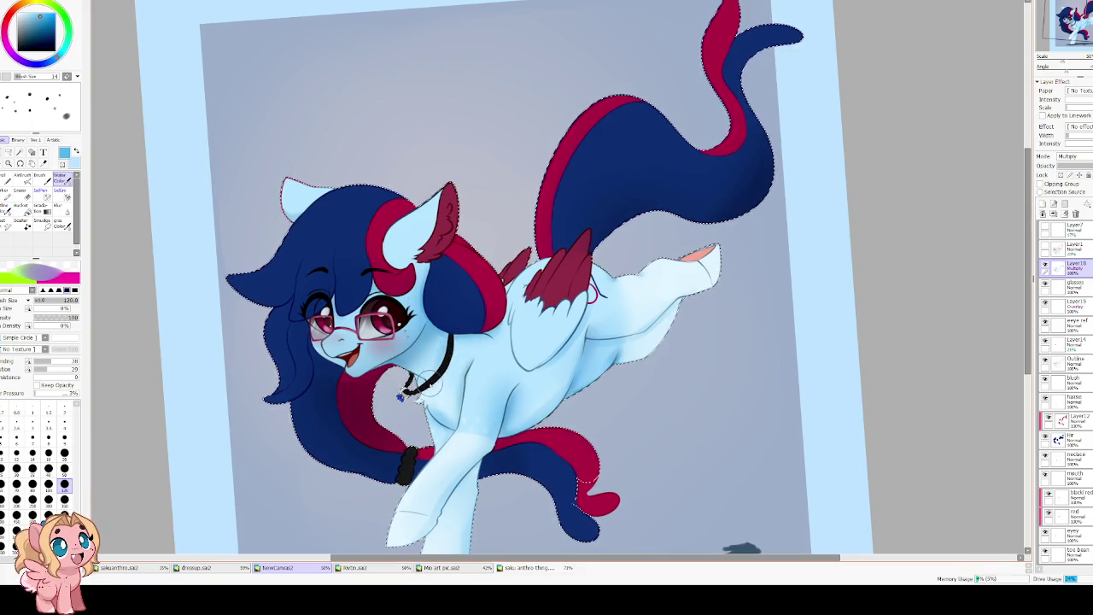
pyautogui.press('[')
pyautogui.press('[')
pyautogui.press('[')
pyautogui.press('[')
pyautogui.press('[')
pyautogui.press('[')
pyautogui.press('[')
pyautogui.press('[')
pyautogui.press('[')
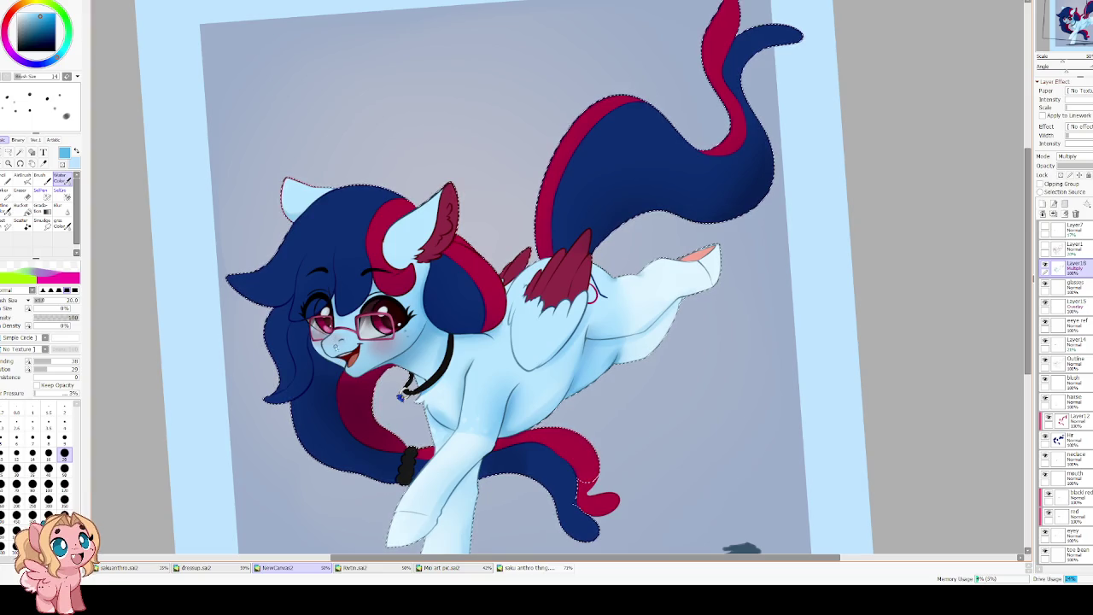
# Erase the white glare on the glasses lens near the cheek with a size-80 eraser.
pyautogui.press('e')
pyautogui.press(']')
pyautogui.press(']')
pyautogui.press(']')
pyautogui.press(']')
pyautogui.press(']')
pyautogui.press(']')
pyautogui.press(']')
pyautogui.press(']')
pyautogui.press(']')
pyautogui.press(']')
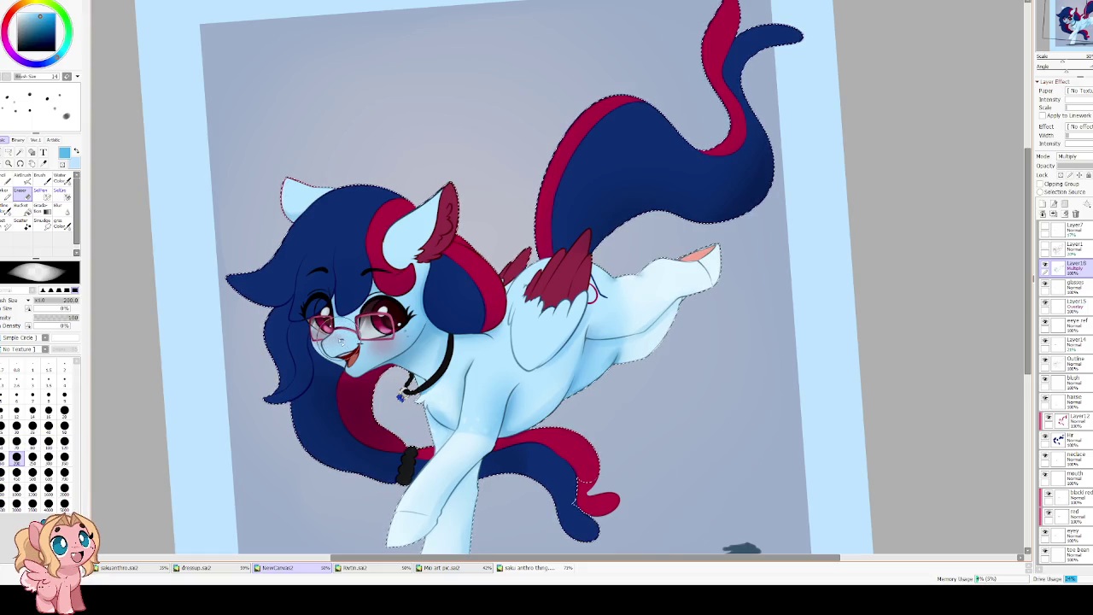
pyautogui.moveTo(376, 339); pyautogui.dragTo(343, 368)
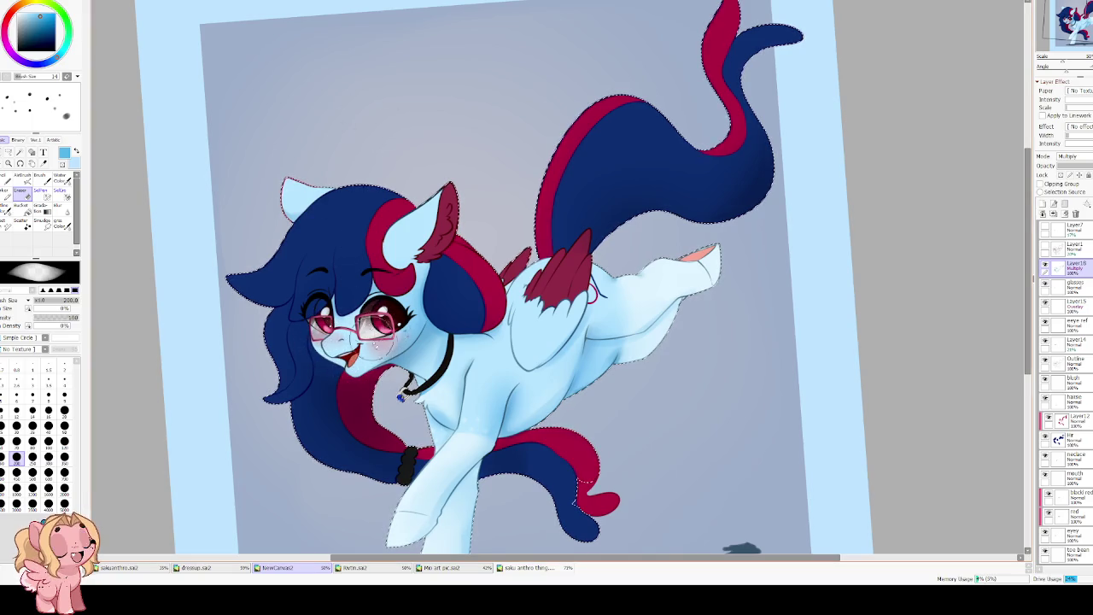
pyautogui.press('b')
pyautogui.press('[')
pyautogui.press('[')
pyautogui.press('[')
pyautogui.press('[')
pyautogui.press('[')
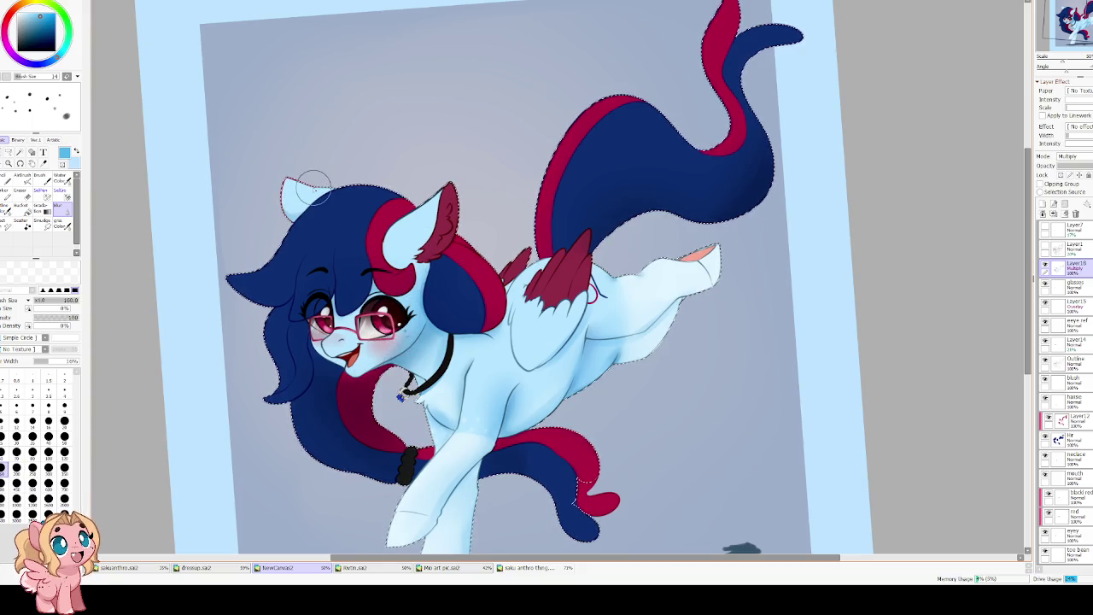
pyautogui.scroll(-2, 338, 207)
pyautogui.scroll(1, 338, 207)
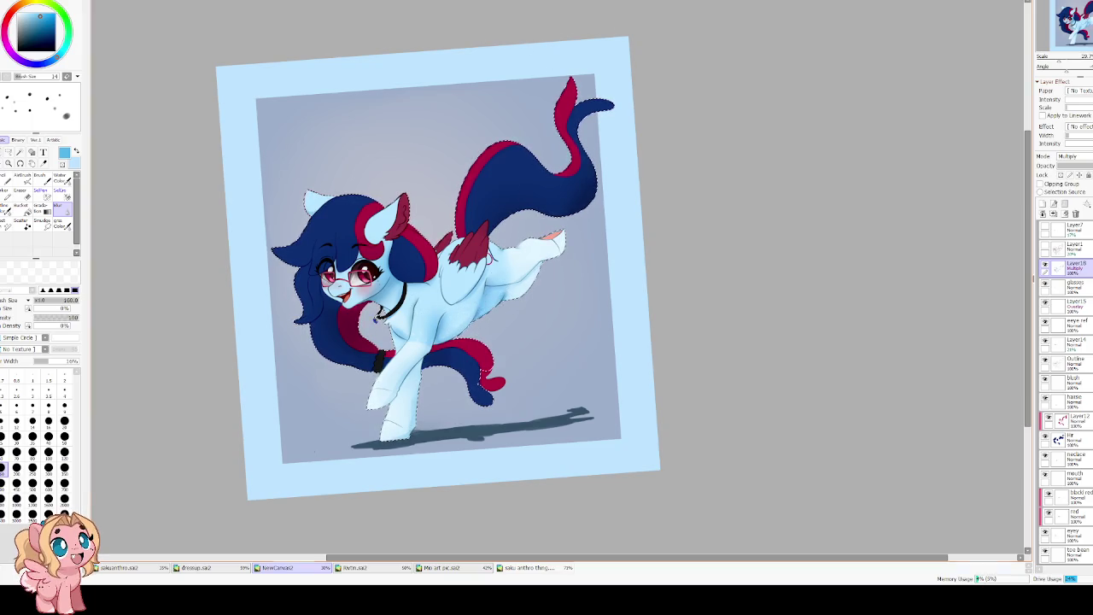
pyautogui.press('e')
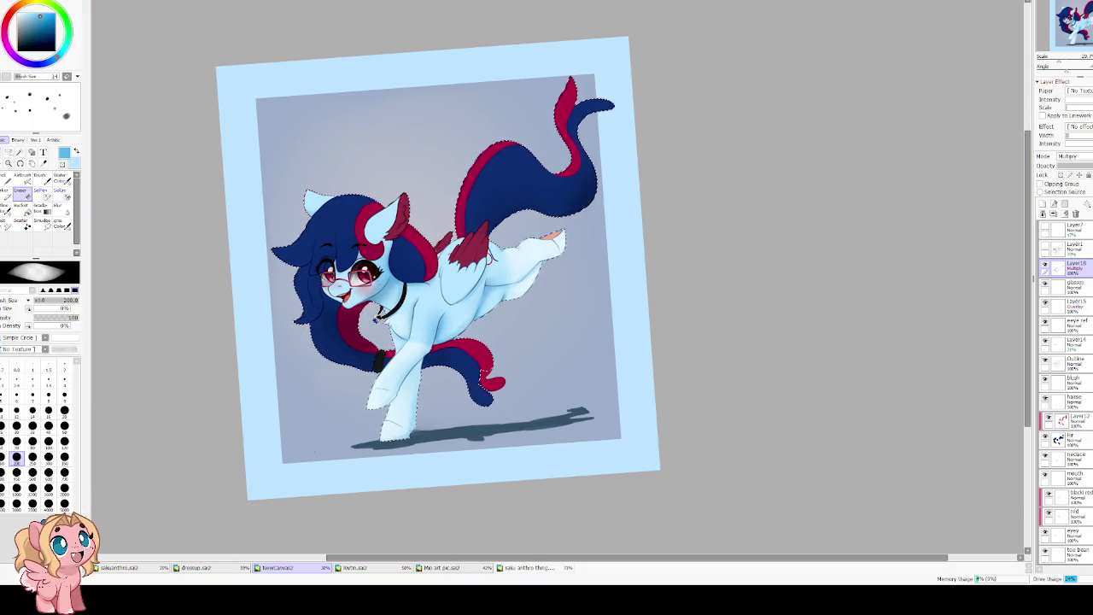
pyautogui.scroll(-1, 532, 77)
pyautogui.scroll(2, 443, 147)
pyautogui.scroll(1, 410, 260)
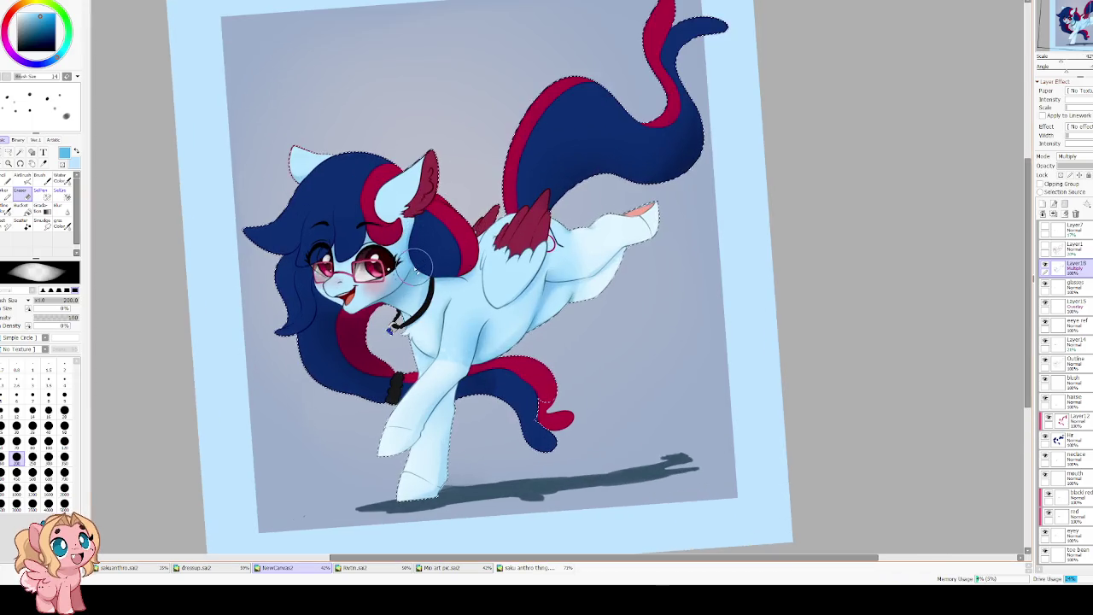
pyautogui.moveTo(359, 328); pyautogui.dragTo(356, 314)
pyautogui.press('b')
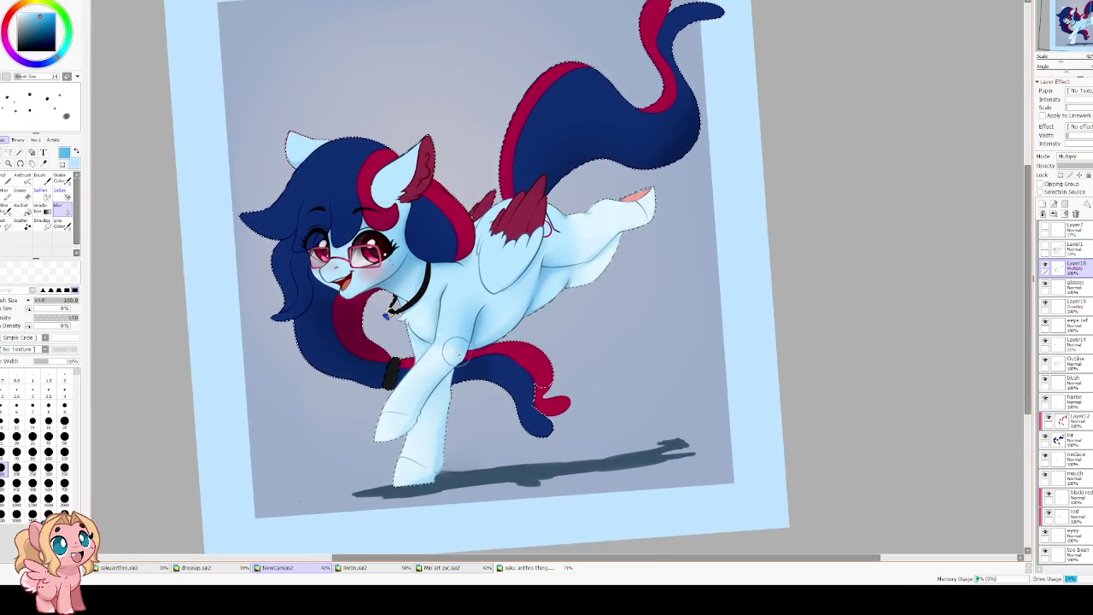
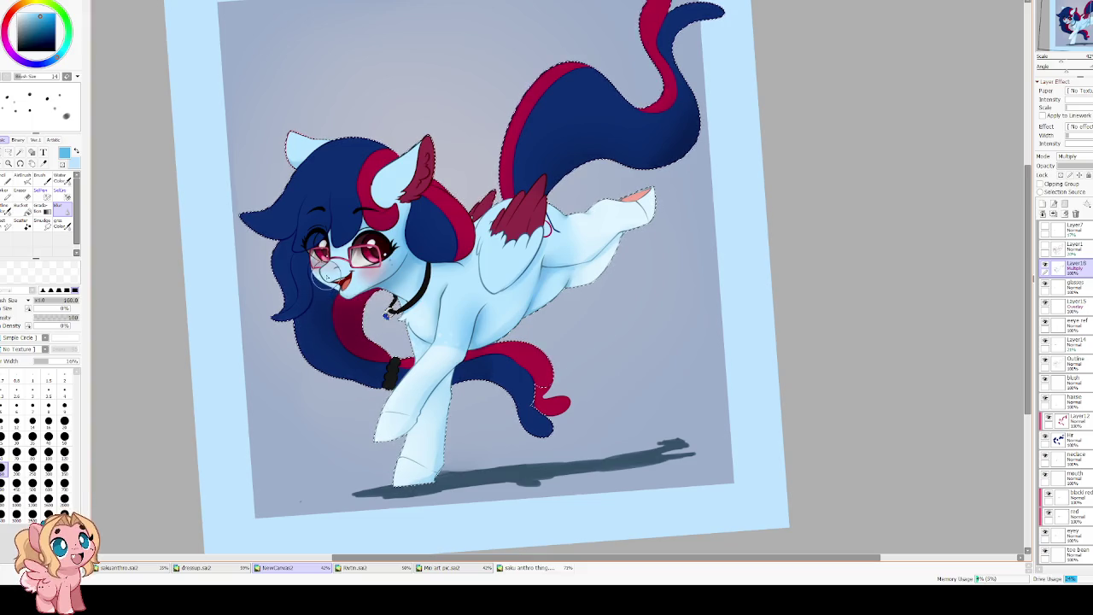
# Set the Water Color brush to size 12 and add a new layer above the Multiply layer.
pyautogui.press(']')
pyautogui.press(']')
pyautogui.press(']')
pyautogui.press(']')
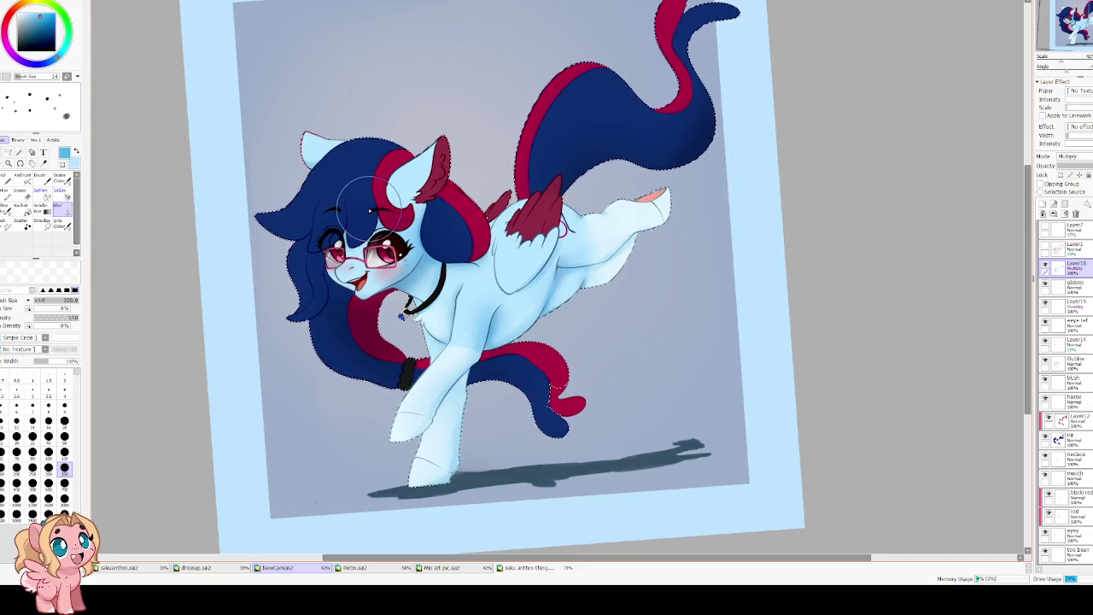
pyautogui.press('c')
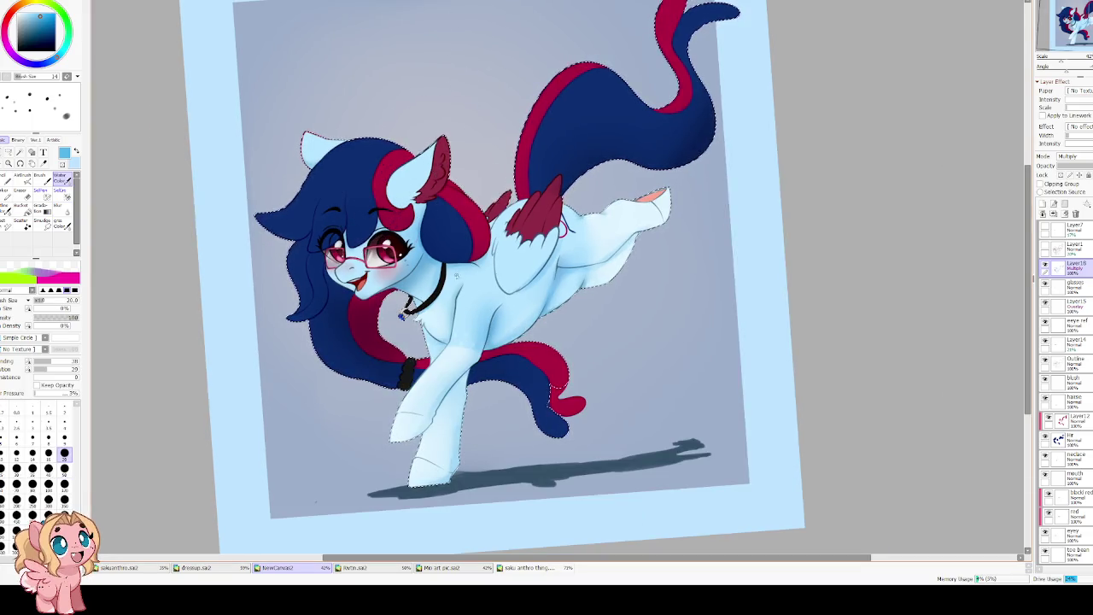
pyautogui.press('[')
pyautogui.press('[')
pyautogui.press('[')
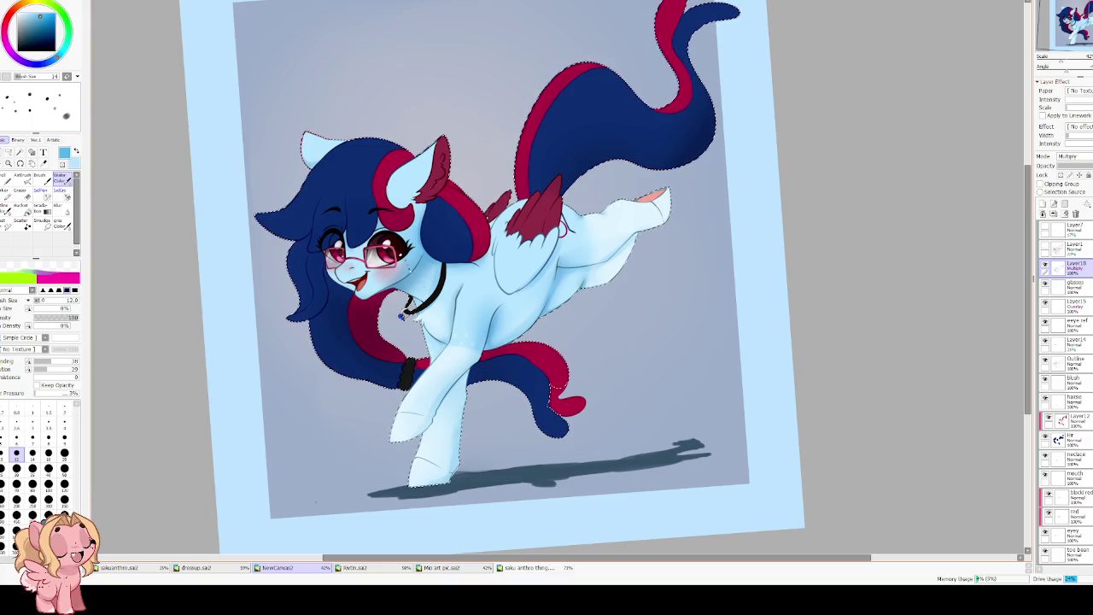
pyautogui.press('r')
pyautogui.press('[')
pyautogui.press('[')
pyautogui.press('[')
pyautogui.press('[')
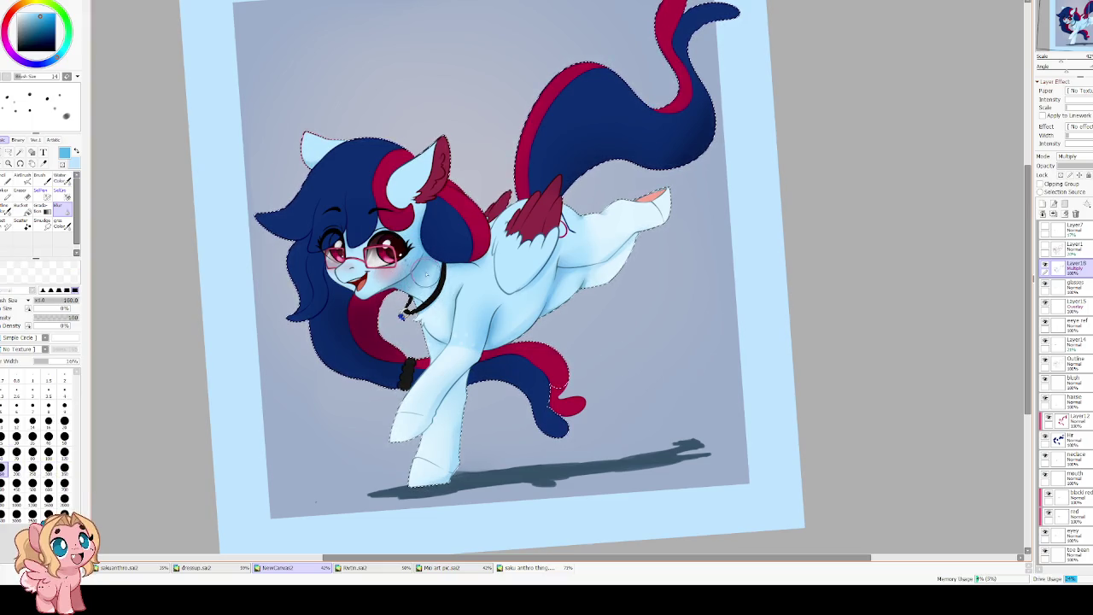
pyautogui.press('c')
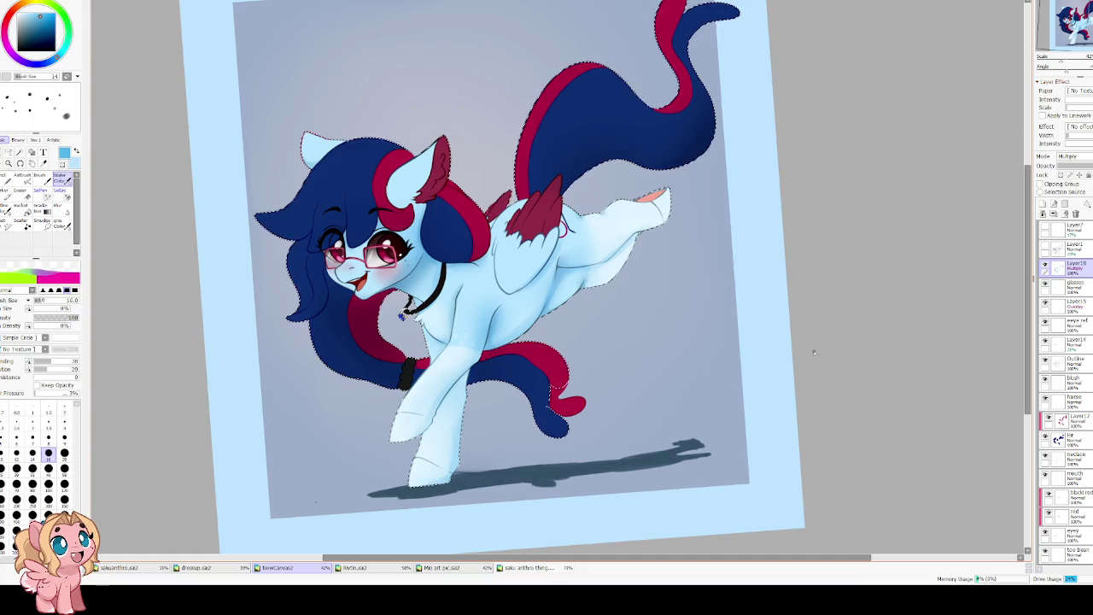
pyautogui.click(1043, 203)
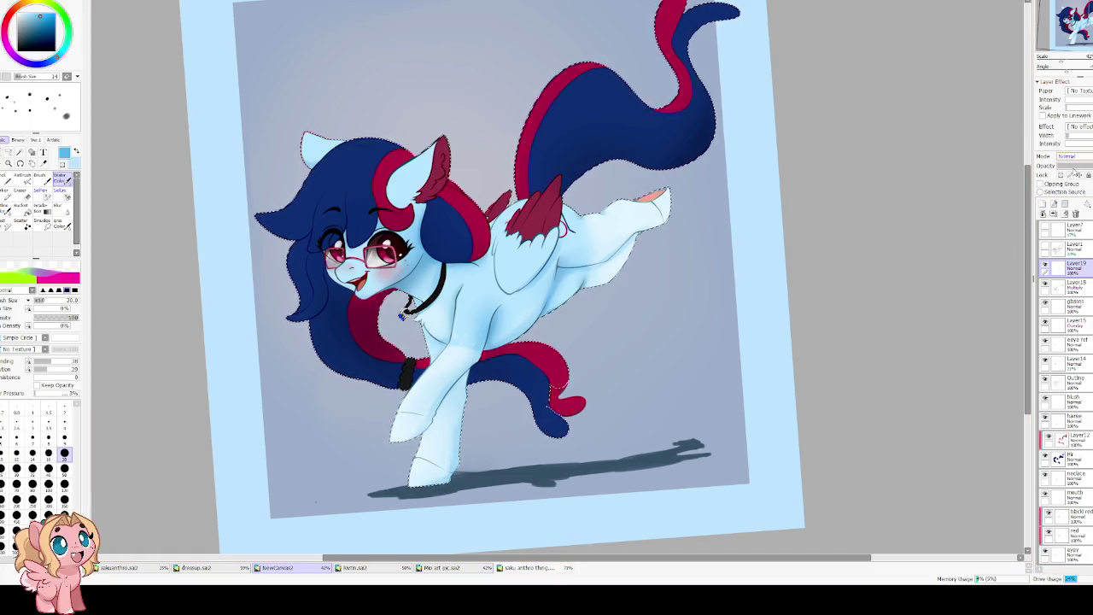
# Set the new layer to Overlay and brush reddish and lighter soft shading over the wing and body.
pyautogui.scroll(-2, 1067, 156)
pyautogui.press(']')
pyautogui.press(']')
pyautogui.press(']')
pyautogui.press(']')
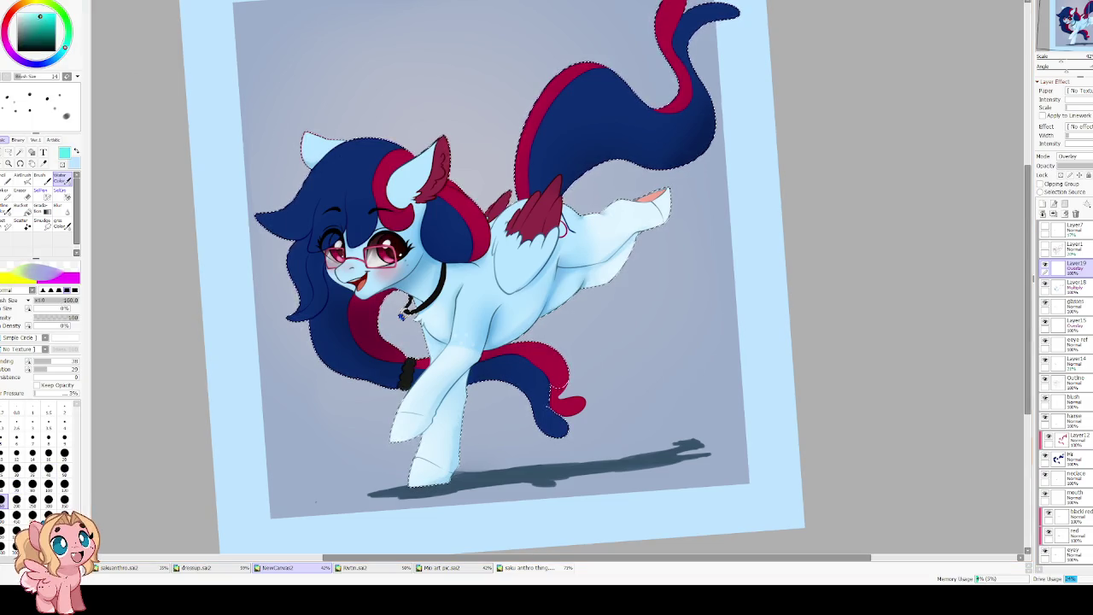
pyautogui.press(']')
pyautogui.press(']')
pyautogui.press(']')
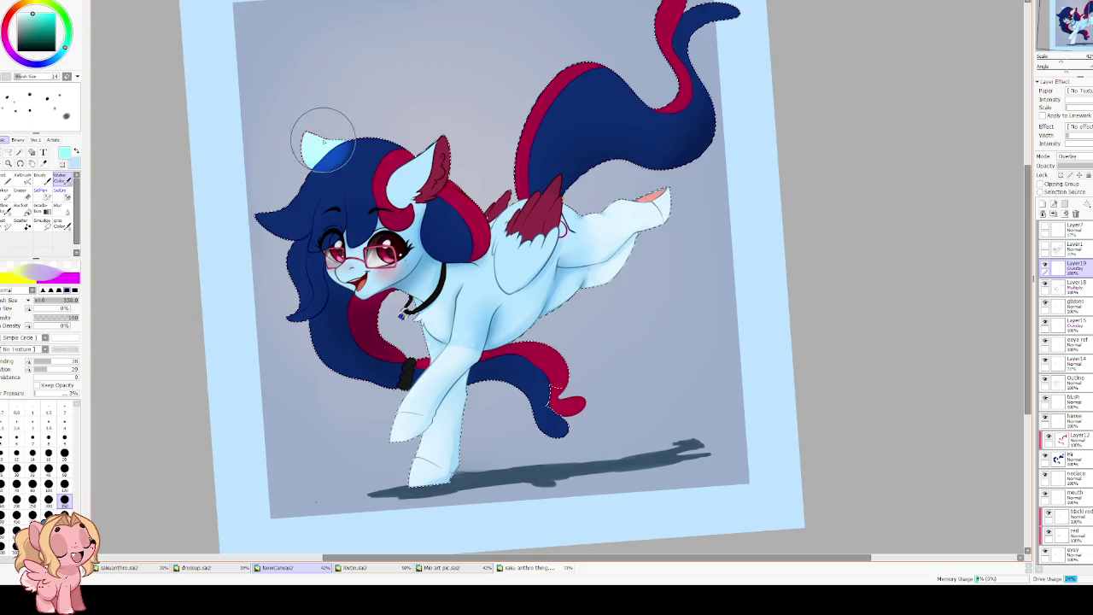
pyautogui.moveTo(514, 229); pyautogui.dragTo(500, 198)
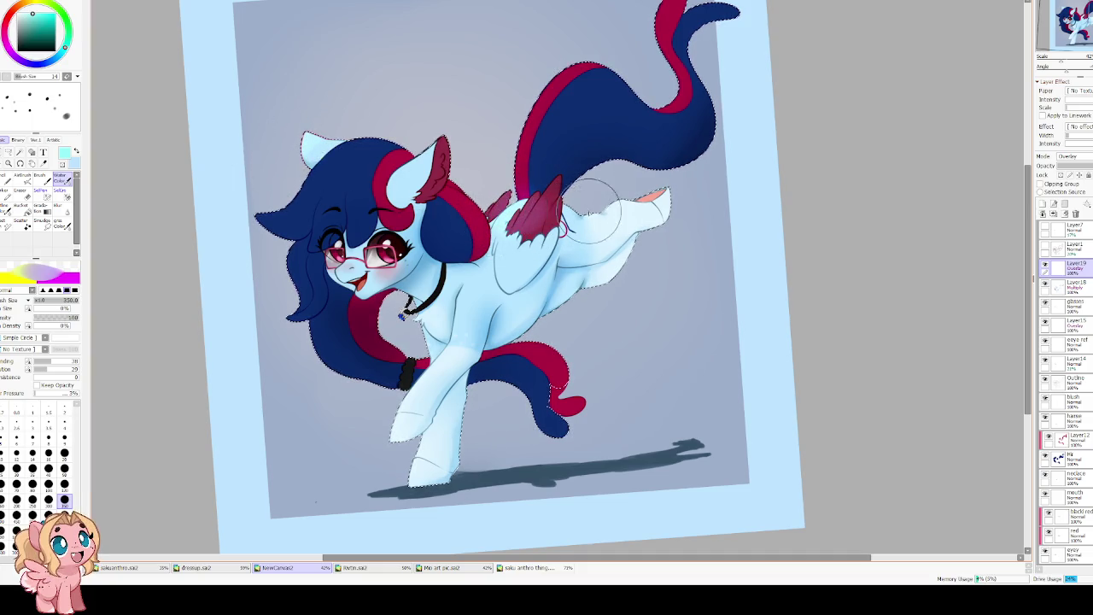
pyautogui.moveTo(531, 266); pyautogui.dragTo(479, 248)
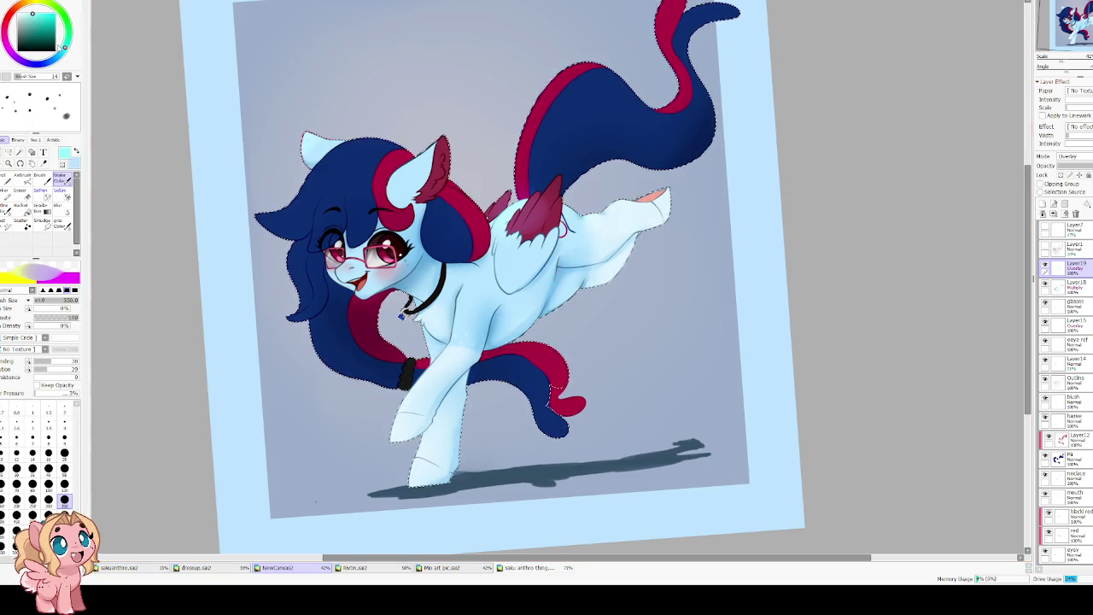
# Pick a darker blue, lower the Overlay layer's opacity, and sample the tail's crimson red.
pyautogui.click(58, 48)
pyautogui.click(37, 17)
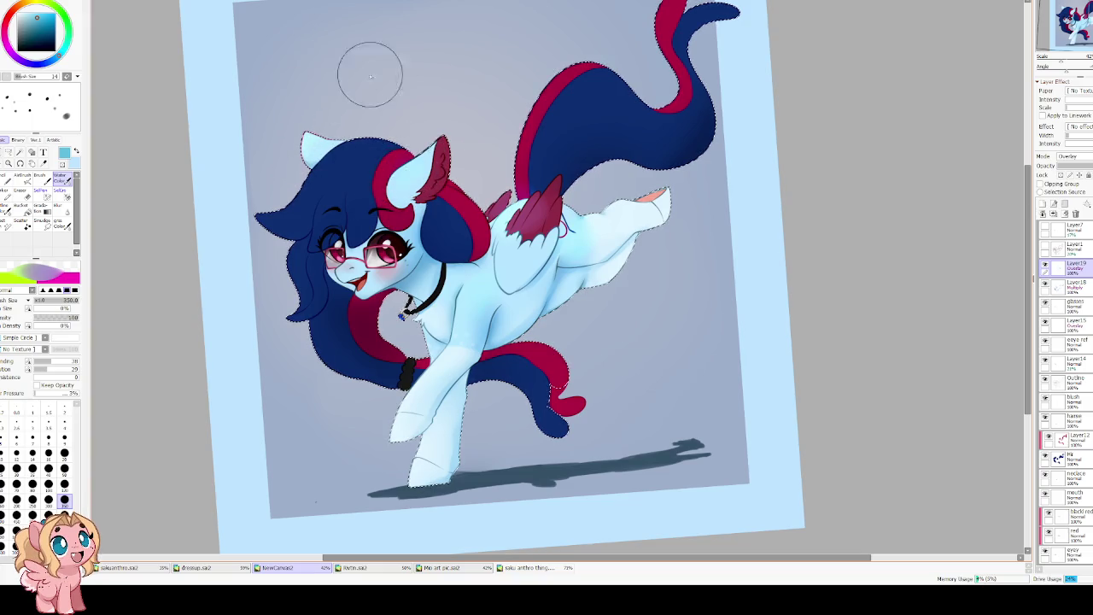
pyautogui.press('b')
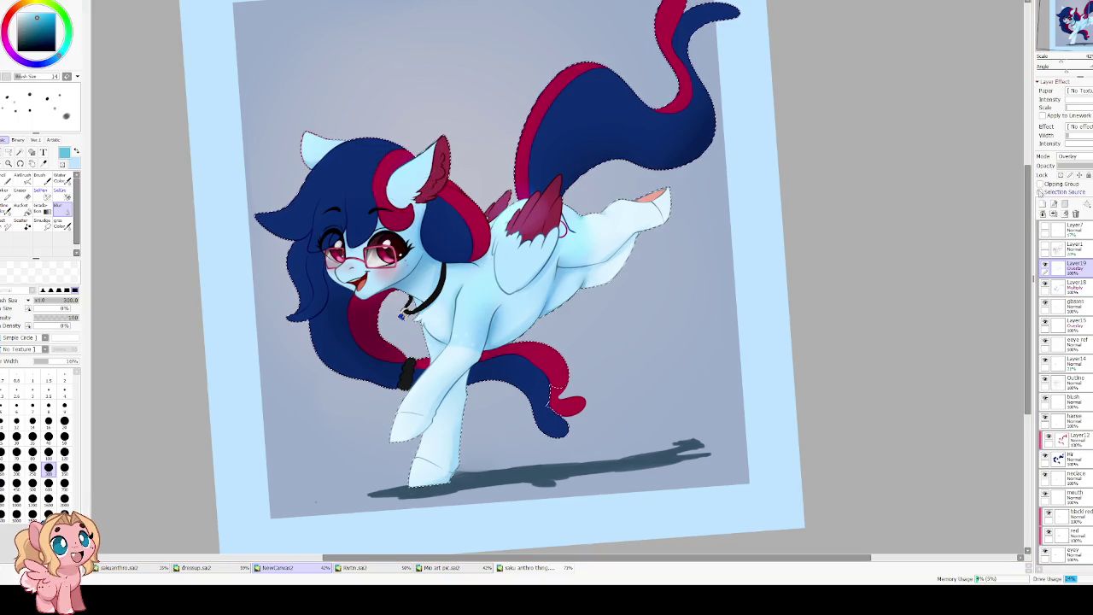
pyautogui.moveTo(1085, 166); pyautogui.dragTo(1057, 166)
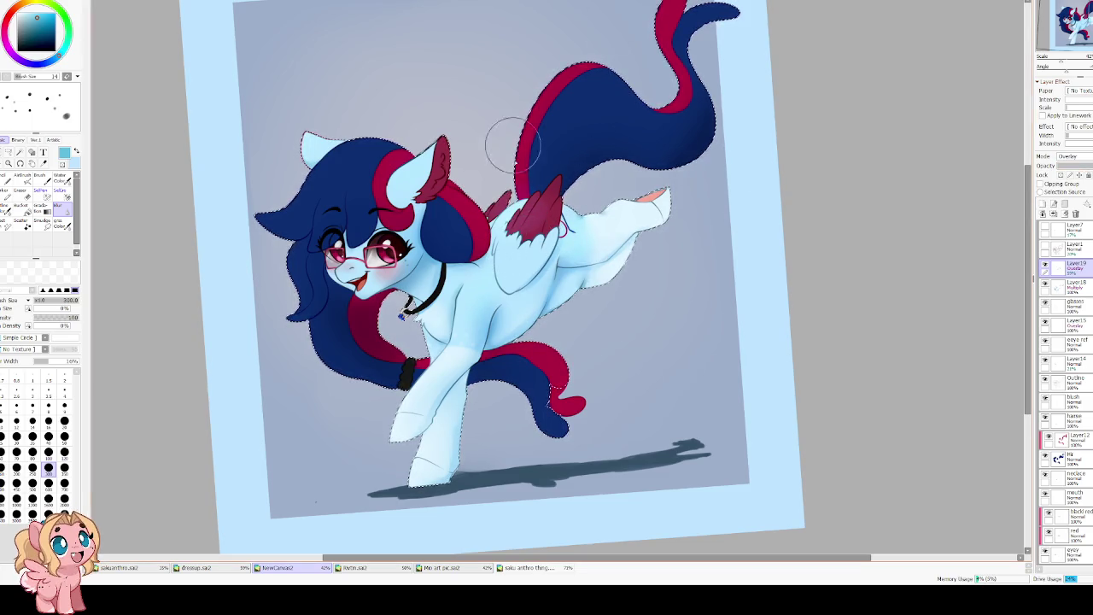
pyautogui.press('c')
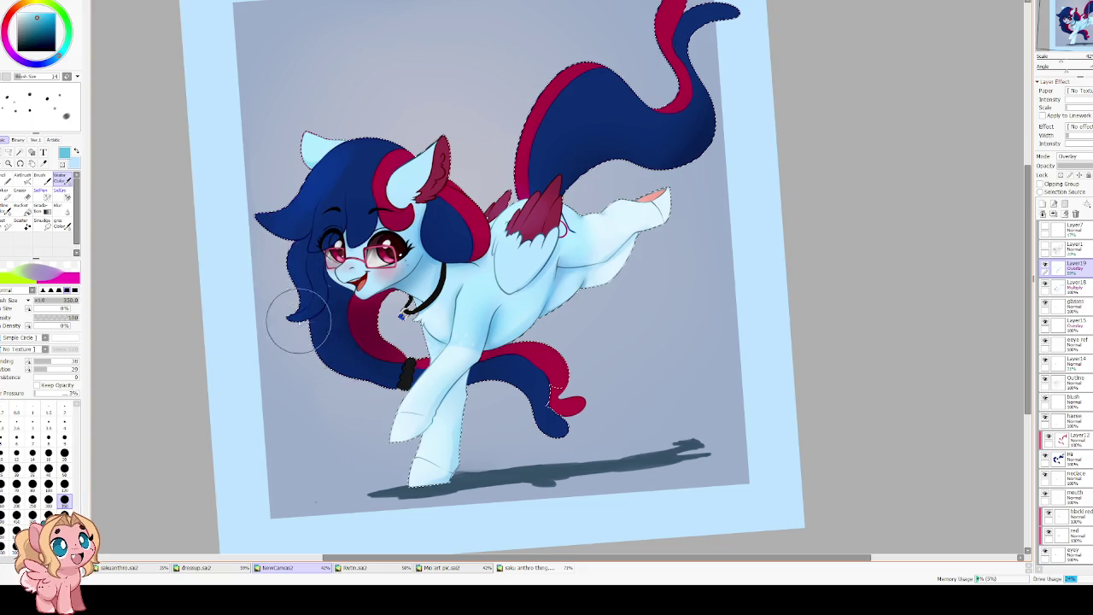
pyautogui.keyDown('alt'); pyautogui.click(531, 117); pyautogui.keyUp('alt')
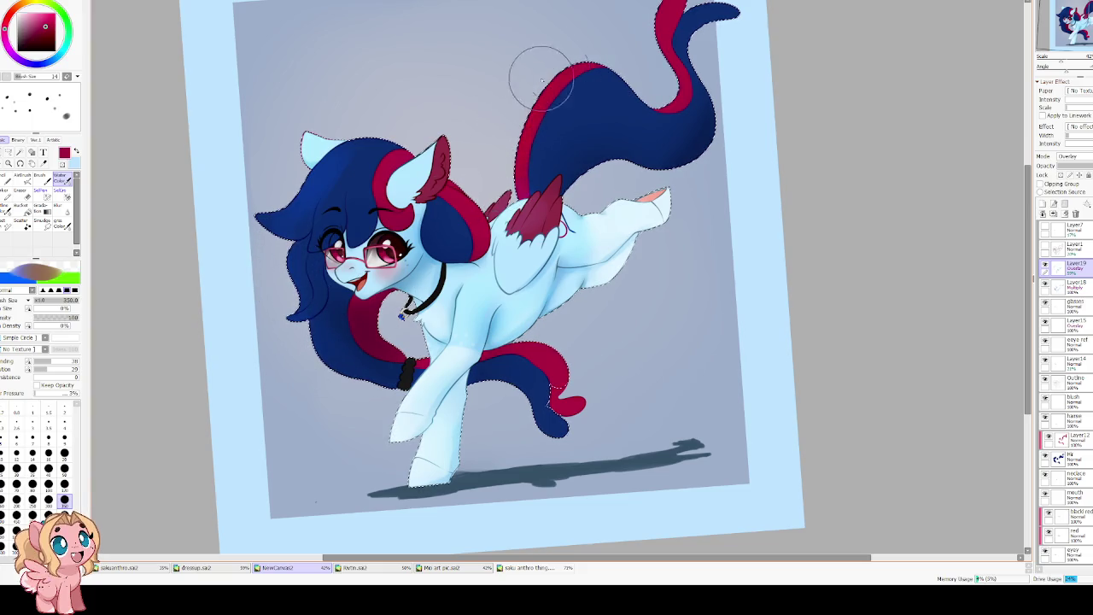
# Blur the dark blue hair edges near its left tip and along the crown.
pyautogui.moveTo(650, 60); pyautogui.dragTo(565, 203)
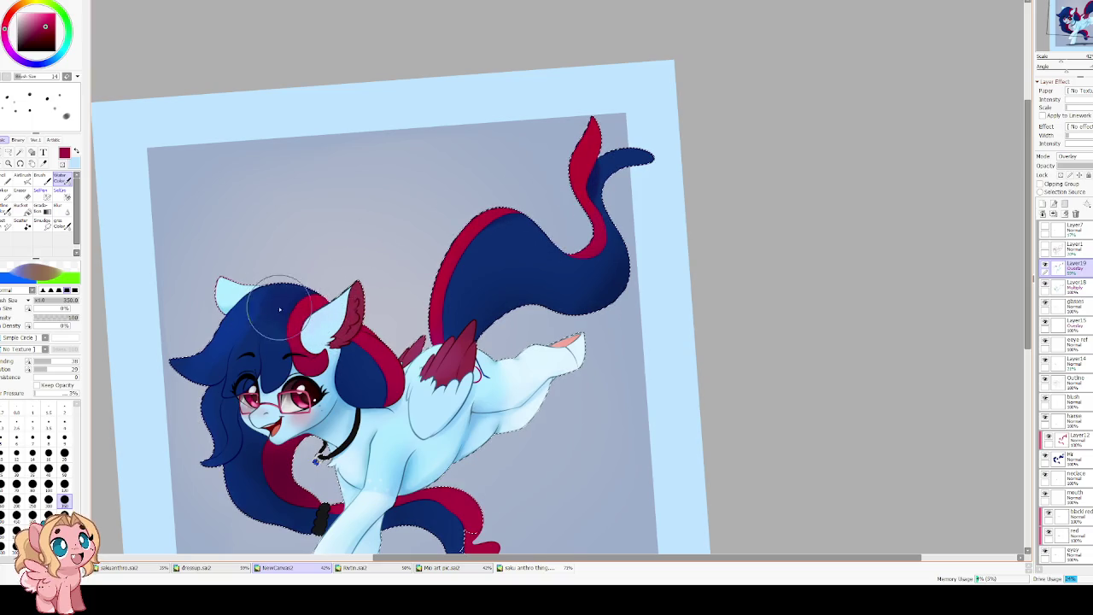
pyautogui.press('b')
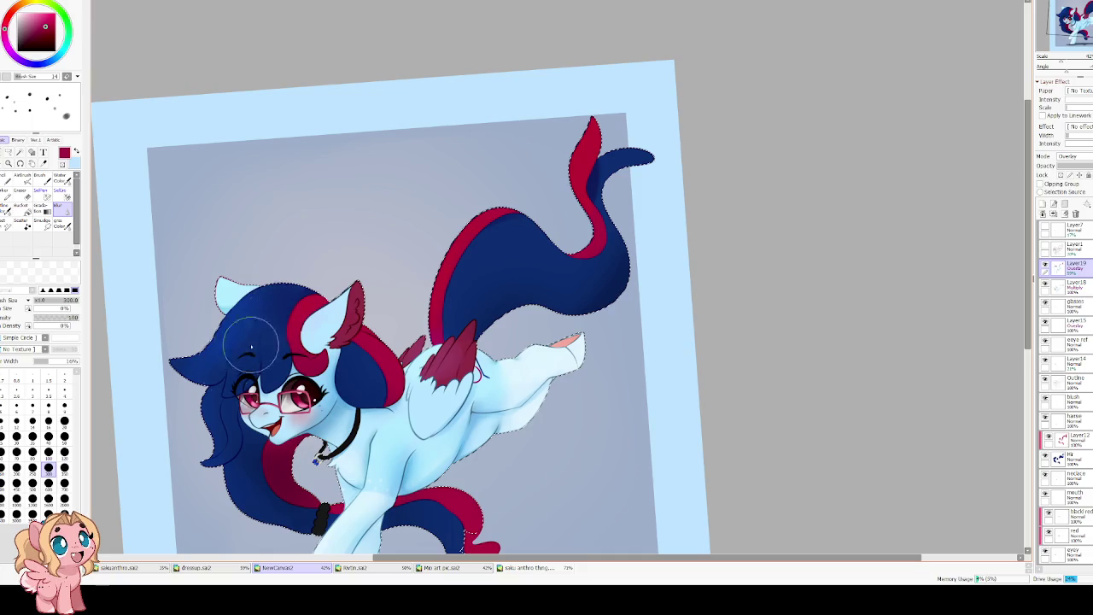
pyautogui.moveTo(173, 362); pyautogui.dragTo(290, 309)
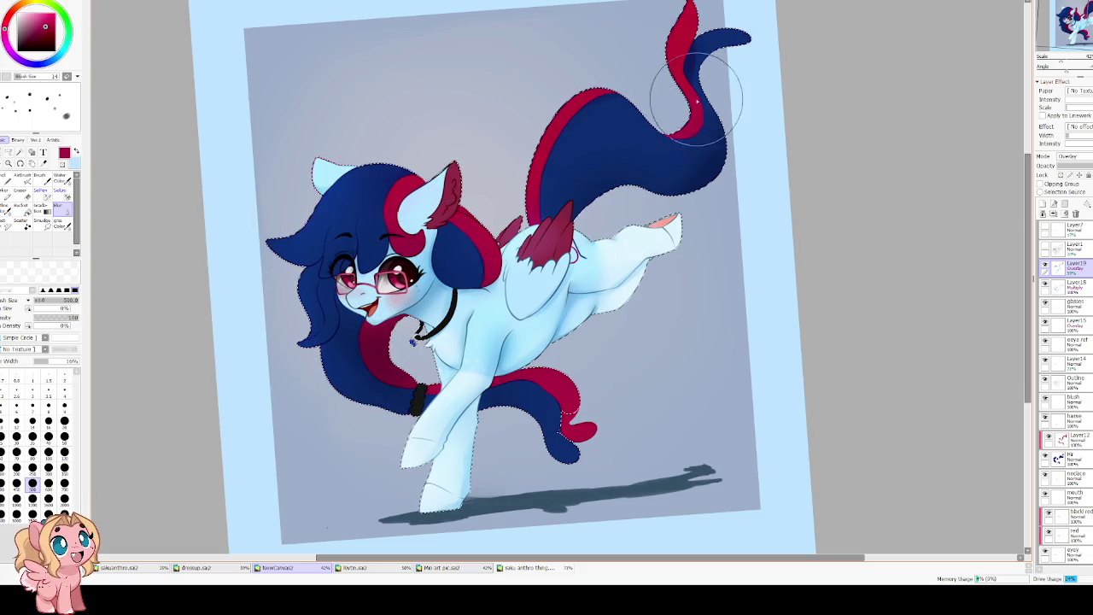
pyautogui.press('c')
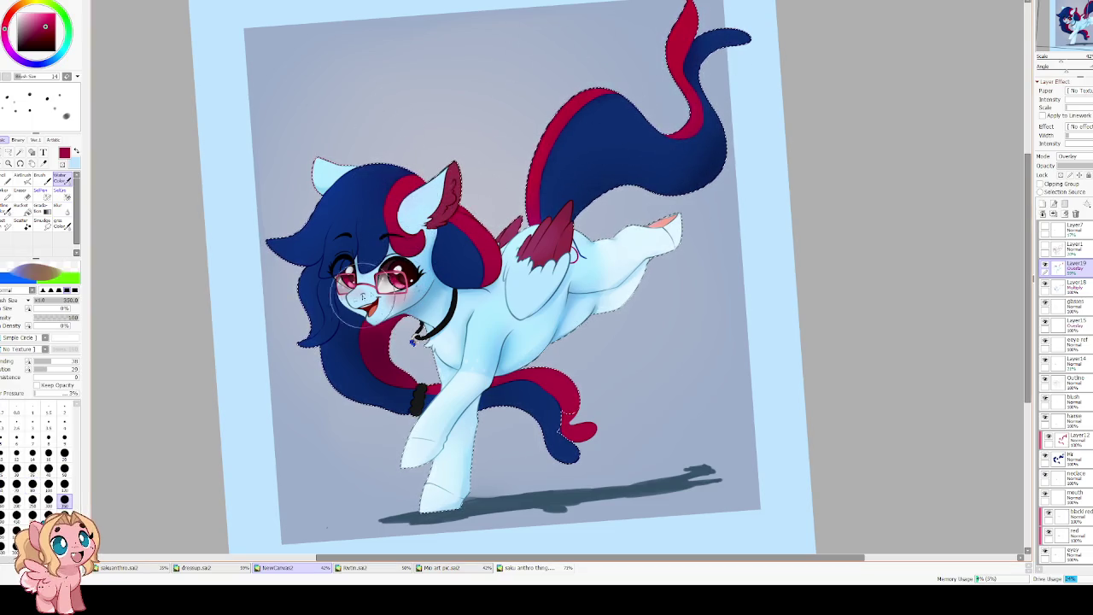
# Choose a slightly smaller Water Color brush and a cyan painting colour.
pyautogui.click(49, 499)
pyautogui.click(45, 13)
pyautogui.press('[')
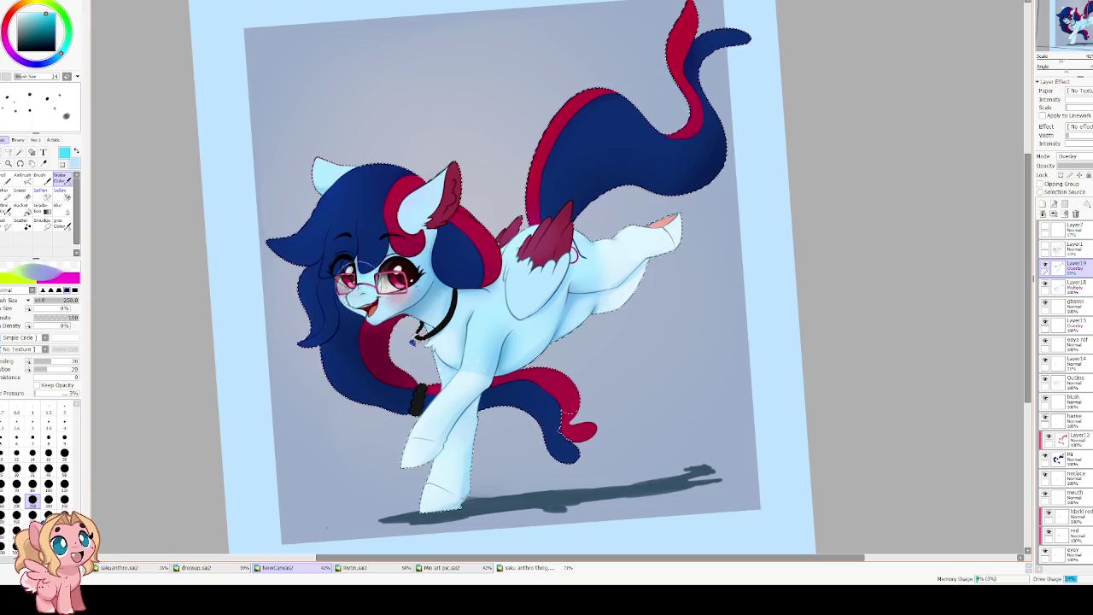
pyautogui.press('b')
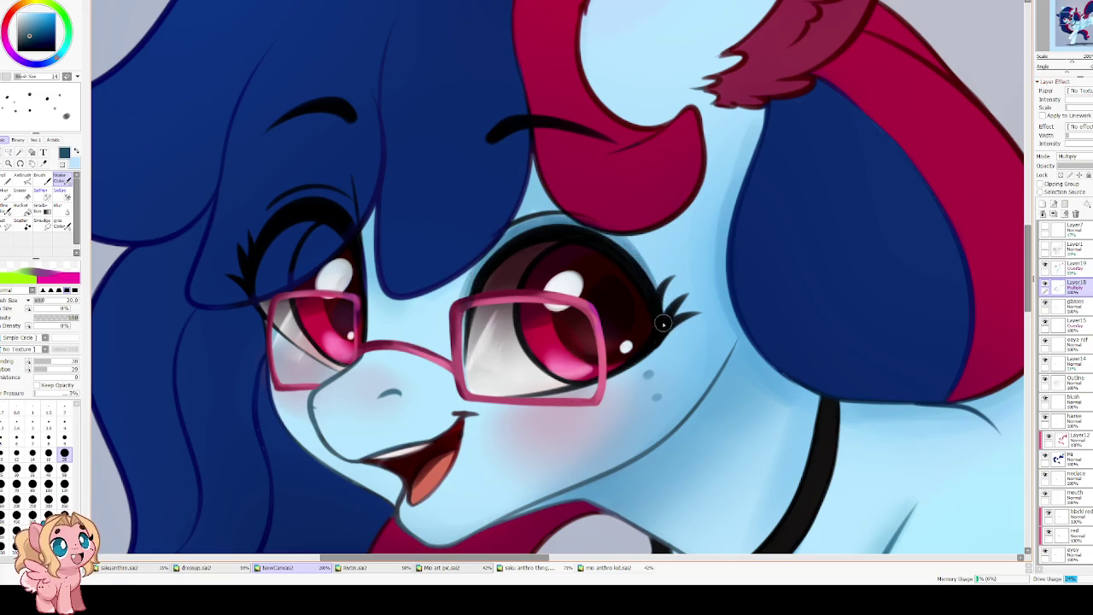
pyautogui.moveTo(615, 376); pyautogui.dragTo(587, 349)
pyautogui.moveTo(361, 215); pyautogui.dragTo(369, 285)
pyautogui.moveTo(383, 191); pyautogui.dragTo(371, 288)
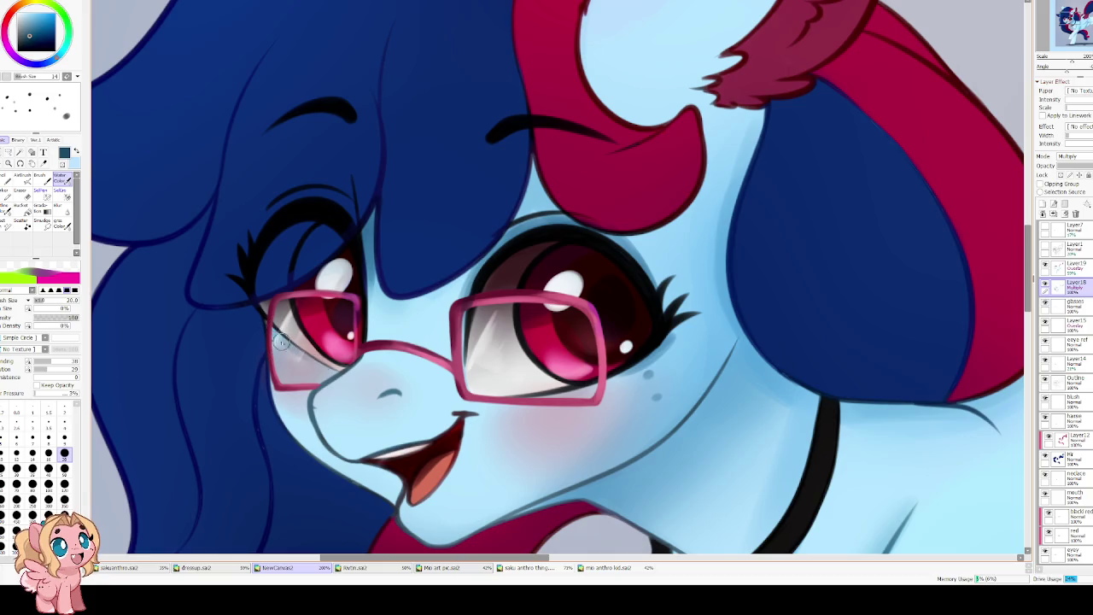
pyautogui.moveTo(356, 388)
pyautogui.mouseDown()
pyautogui.moveTo(374, 346)
pyautogui.moveTo(406, 351)
pyautogui.mouseUp()
pyautogui.press('[')
pyautogui.press('[')
pyautogui.press('[')
pyautogui.press('[')
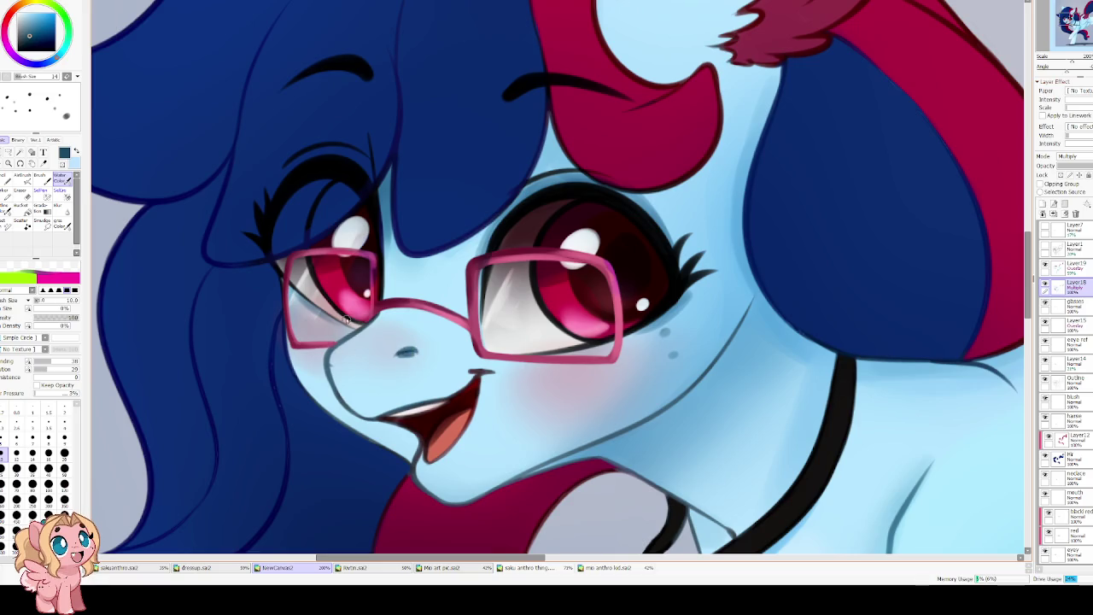
pyautogui.moveTo(391, 309); pyautogui.dragTo(424, 306)
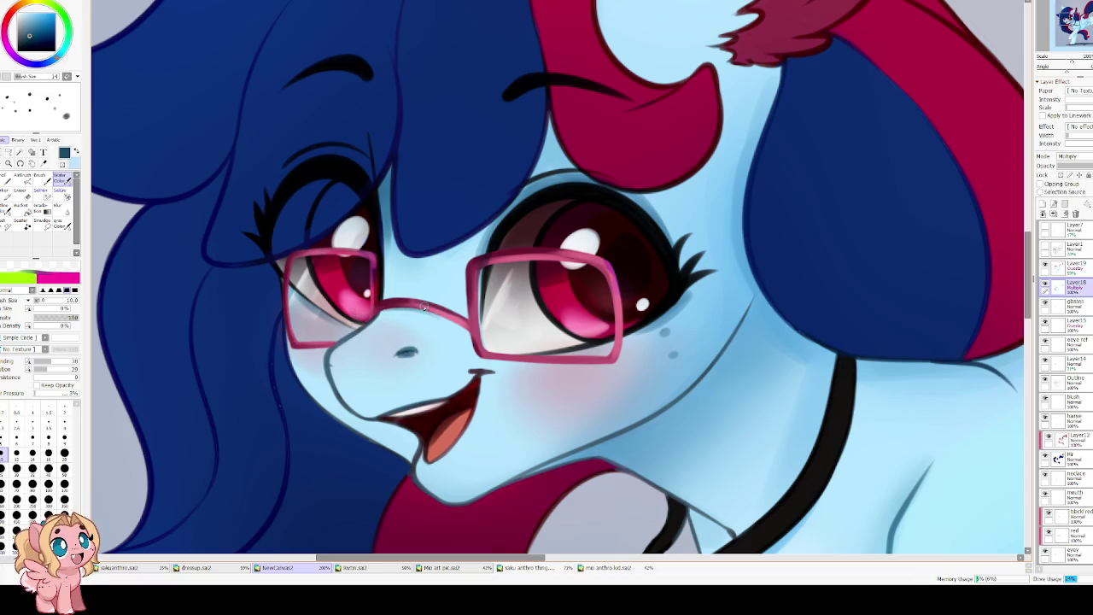
pyautogui.moveTo(514, 350); pyautogui.dragTo(452, 241)
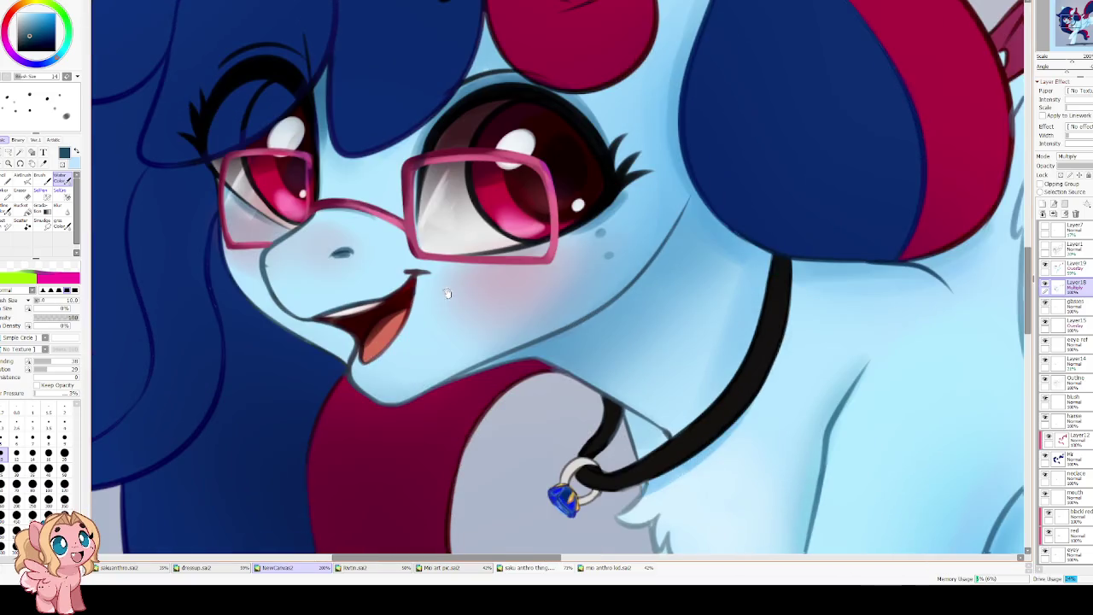
pyautogui.moveTo(470, 369); pyautogui.dragTo(597, 313)
pyautogui.moveTo(679, 218); pyautogui.dragTo(500, 363)
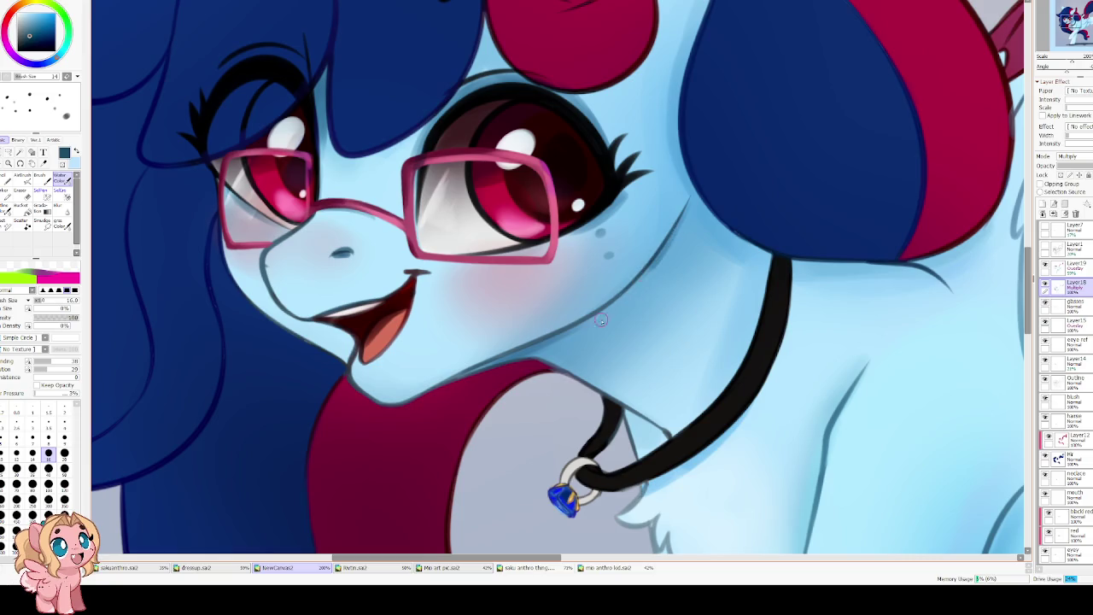
pyautogui.moveTo(436, 384); pyautogui.dragTo(605, 304)
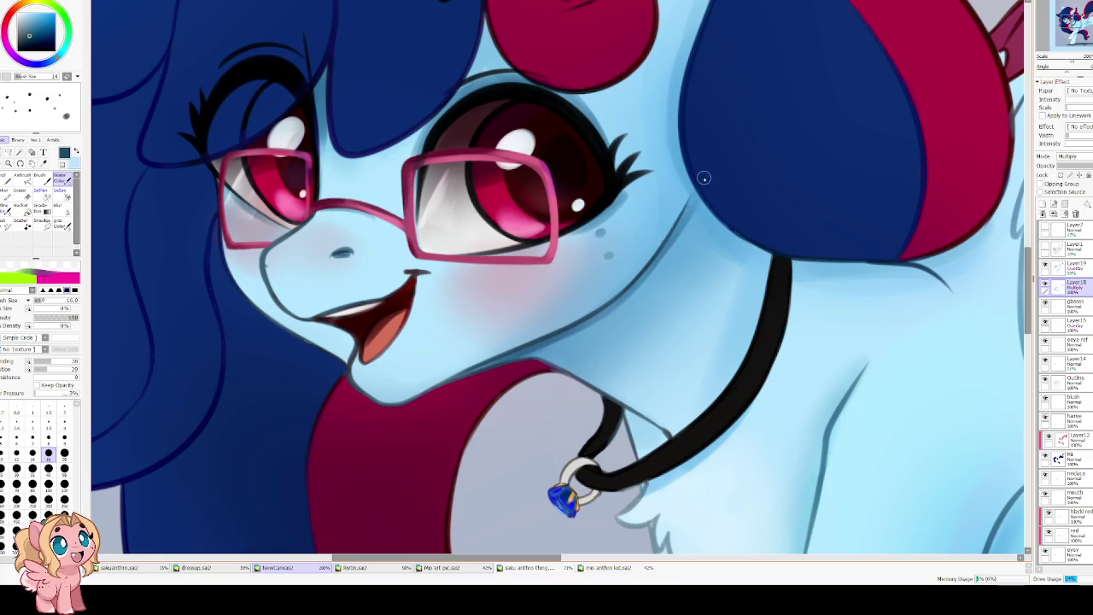
pyautogui.press('h')
pyautogui.press('Home')
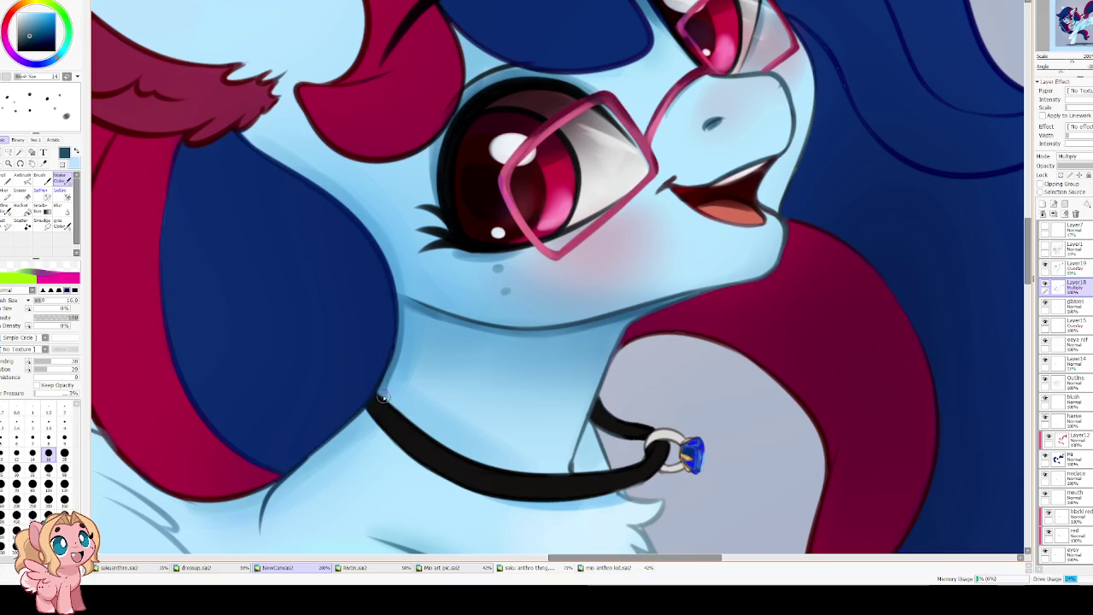
pyautogui.moveTo(453, 266); pyautogui.dragTo(457, 297)
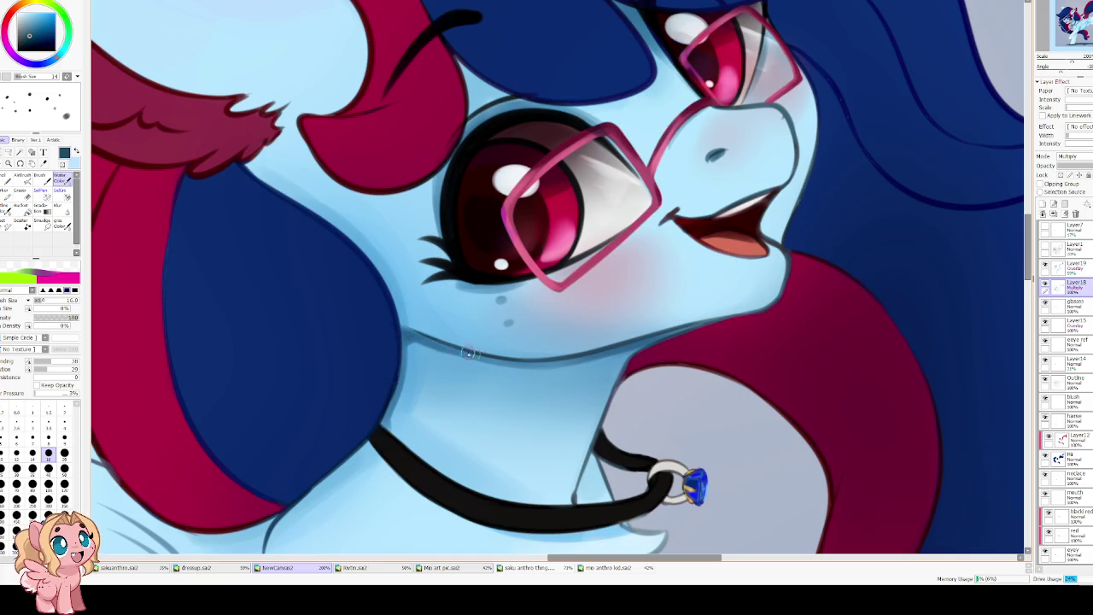
pyautogui.press('Insert')
pyautogui.moveTo(436, 301); pyautogui.dragTo(456, 370)
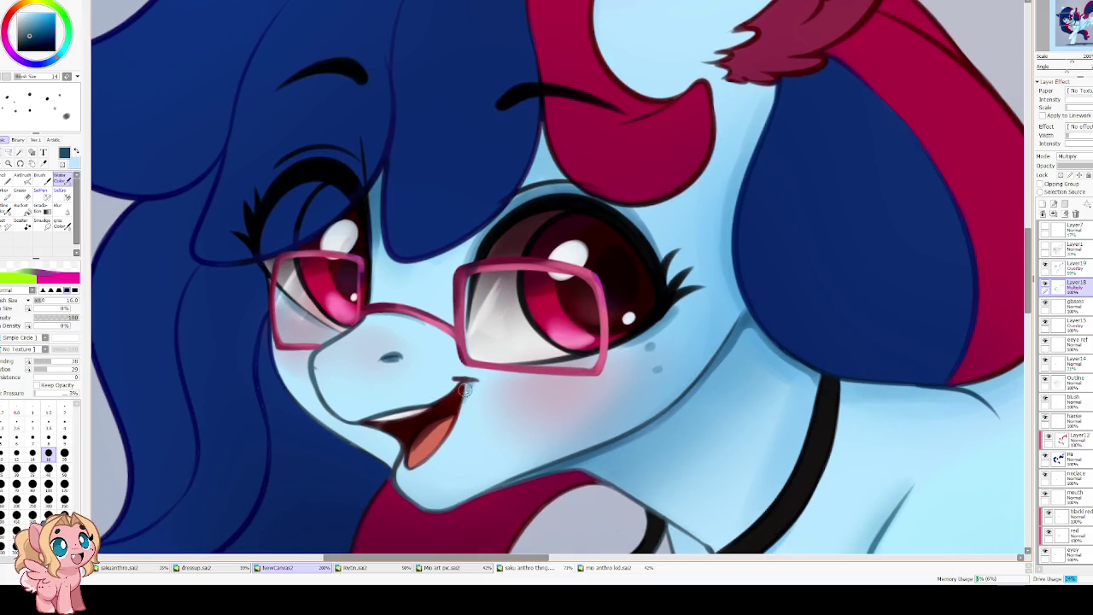
pyautogui.scroll(5, 461, 384)
pyautogui.scroll(3, 534, 259)
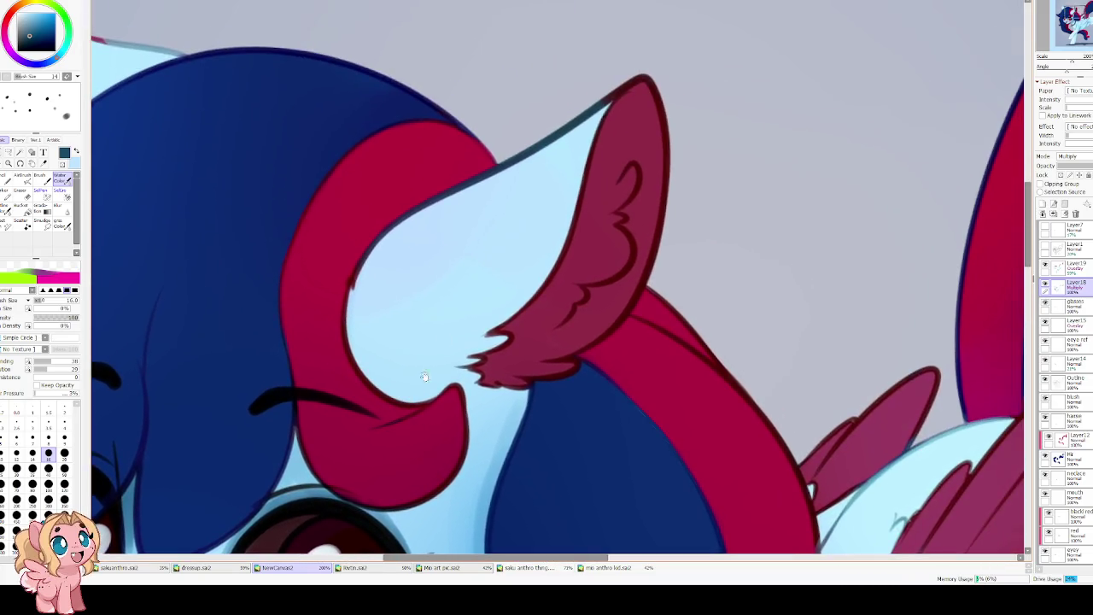
pyautogui.moveTo(475, 363)
pyautogui.mouseDown()
pyautogui.moveTo(453, 368)
pyautogui.moveTo(526, 387)
pyautogui.mouseUp()
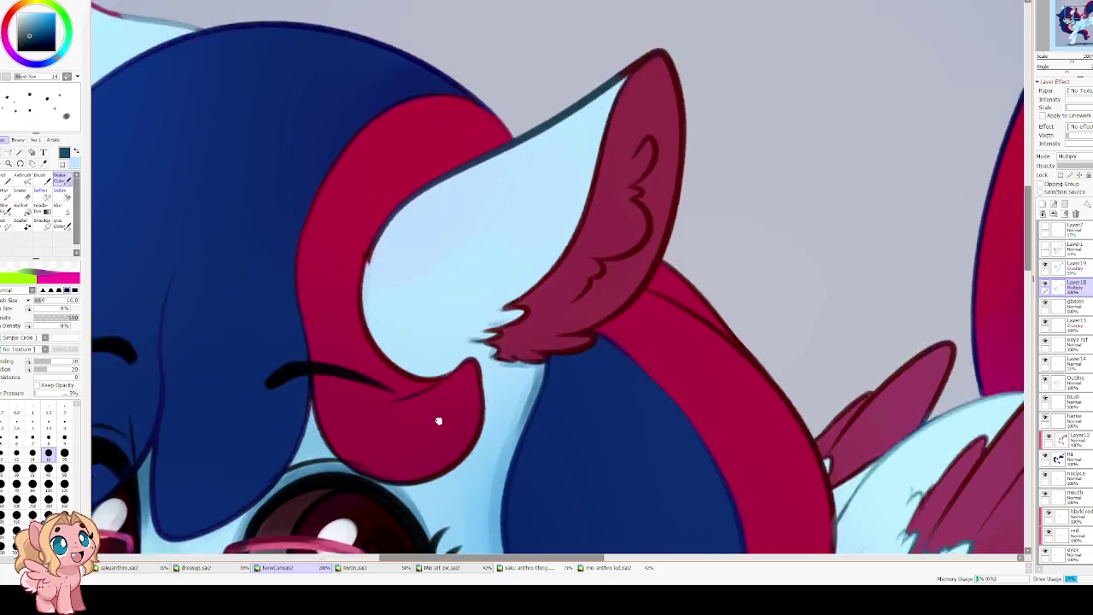
pyautogui.moveTo(496, 483); pyautogui.dragTo(760, 281)
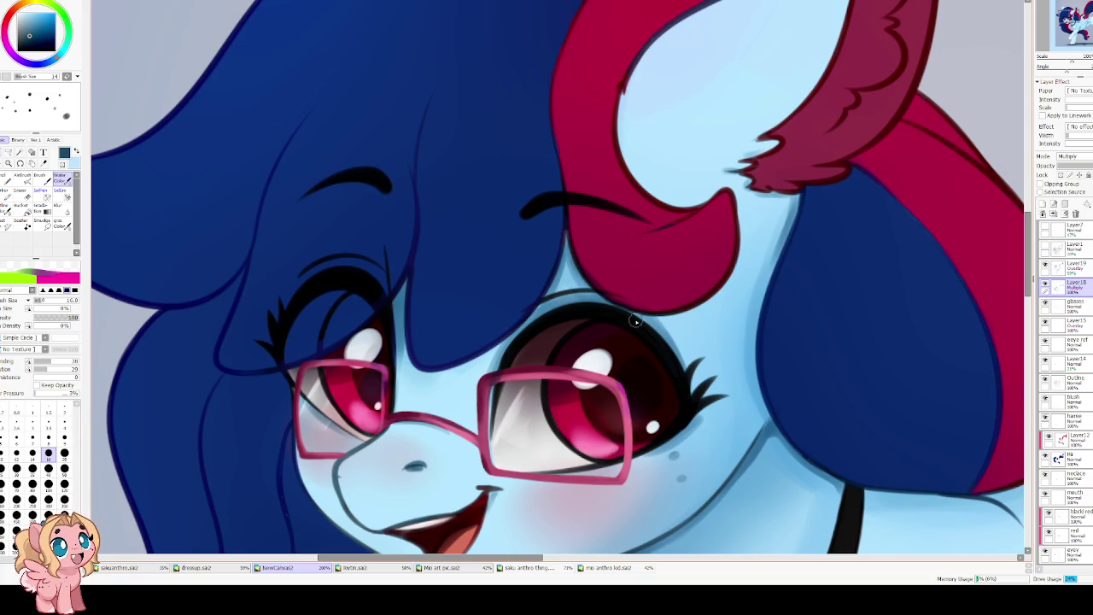
pyautogui.scroll(-1, 548, 119)
pyautogui.scroll(-1, 475, 171)
pyautogui.scroll(-2, 484, 237)
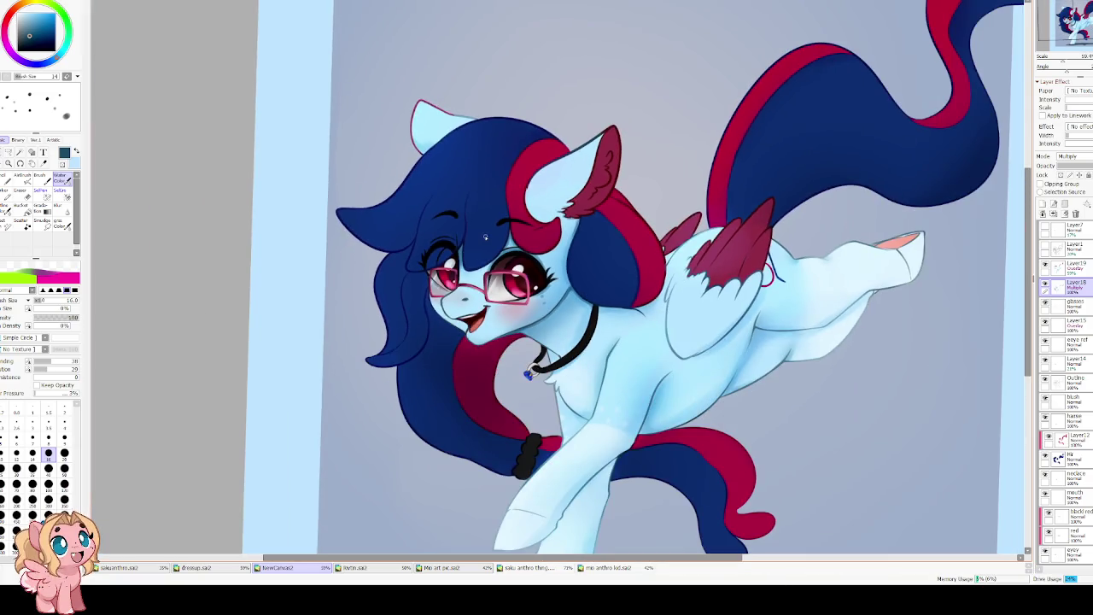
pyautogui.scroll(2, 762, 322)
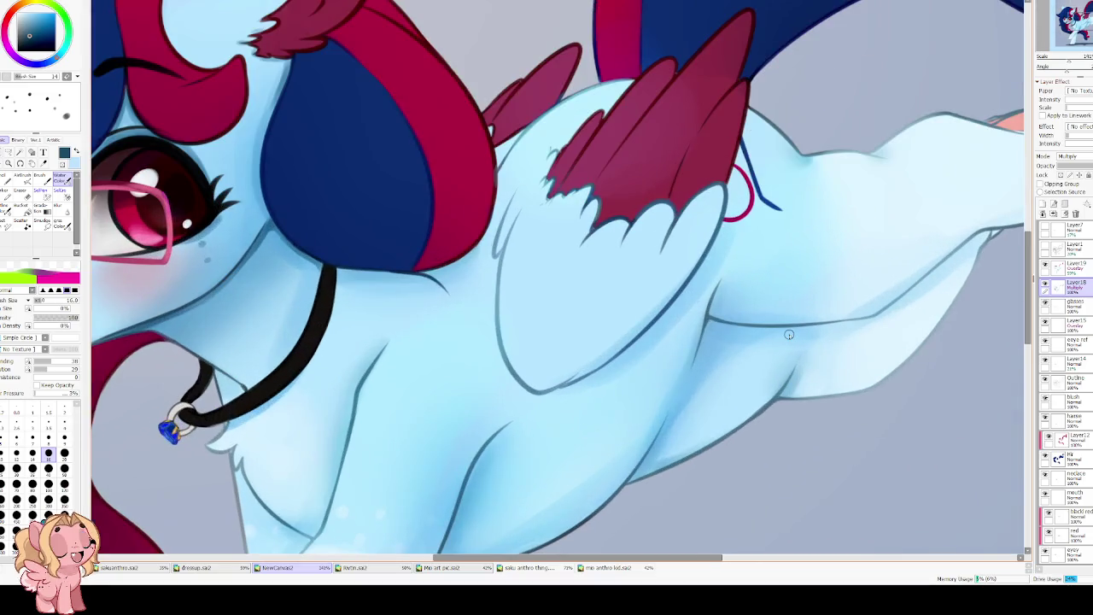
# Re-ink the outstretched leg's contour with darker, cleaner strokes.
pyautogui.moveTo(788, 335)
pyautogui.mouseDown()
pyautogui.moveTo(566, 293)
pyautogui.moveTo(483, 340)
pyautogui.moveTo(466, 392)
pyautogui.mouseUp()
pyautogui.moveTo(474, 338); pyautogui.dragTo(623, 300)
pyautogui.moveTo(504, 337)
pyautogui.mouseDown()
pyautogui.moveTo(621, 306)
pyautogui.moveTo(475, 362)
pyautogui.mouseUp()
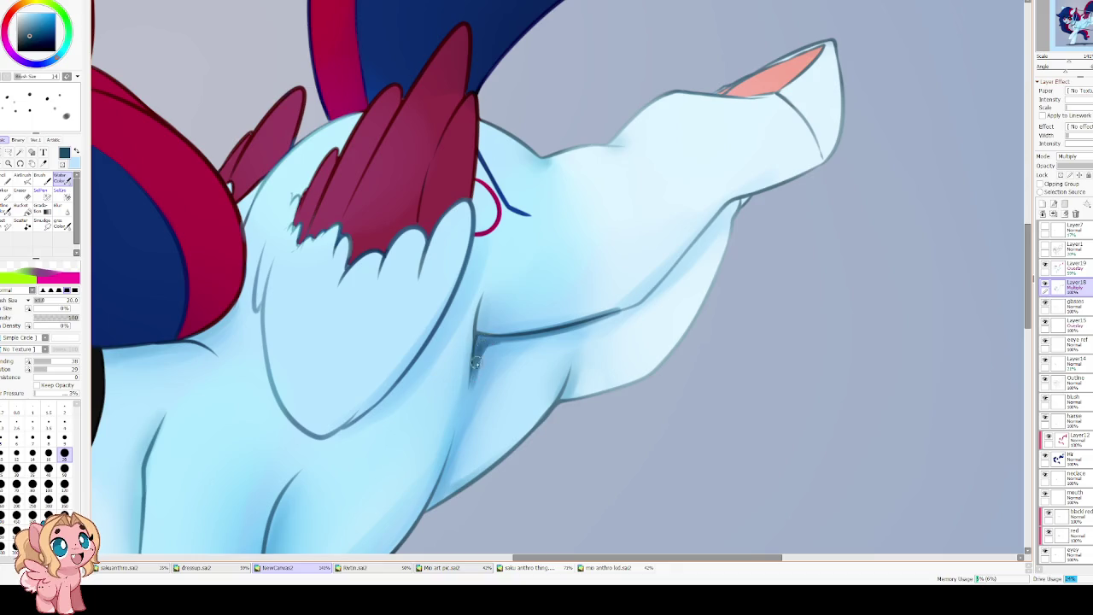
pyautogui.scroll(-3, 471, 326)
pyautogui.scroll(3, 448, 307)
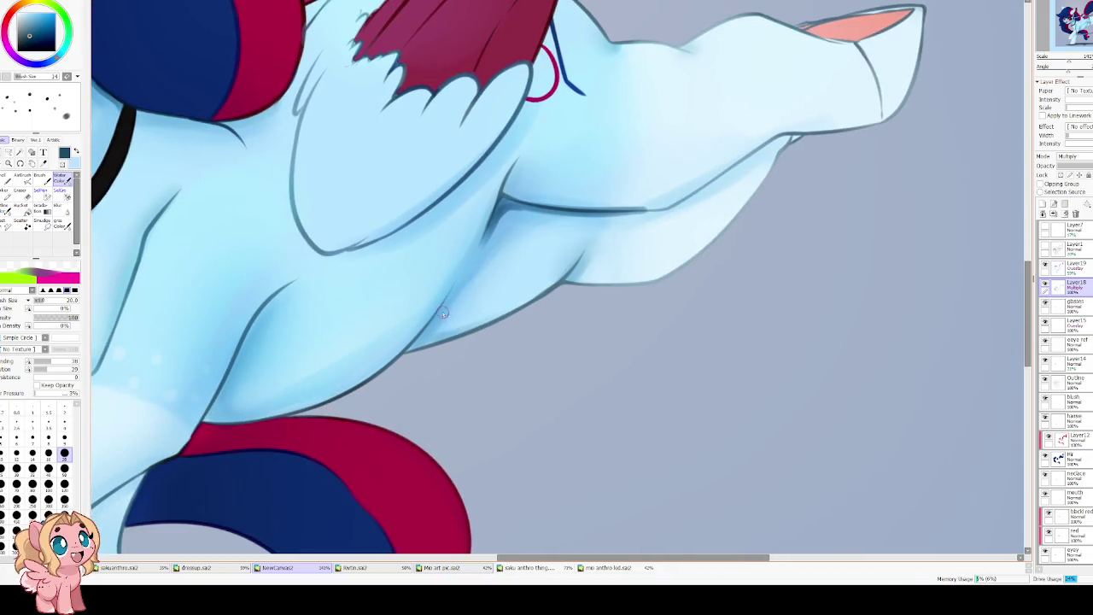
pyautogui.moveTo(449, 303); pyautogui.dragTo(400, 379)
pyautogui.moveTo(438, 326); pyautogui.dragTo(394, 389)
pyautogui.moveTo(554, 318); pyautogui.dragTo(570, 290)
pyautogui.moveTo(498, 349); pyautogui.dragTo(576, 280)
pyautogui.moveTo(463, 364); pyautogui.dragTo(583, 296)
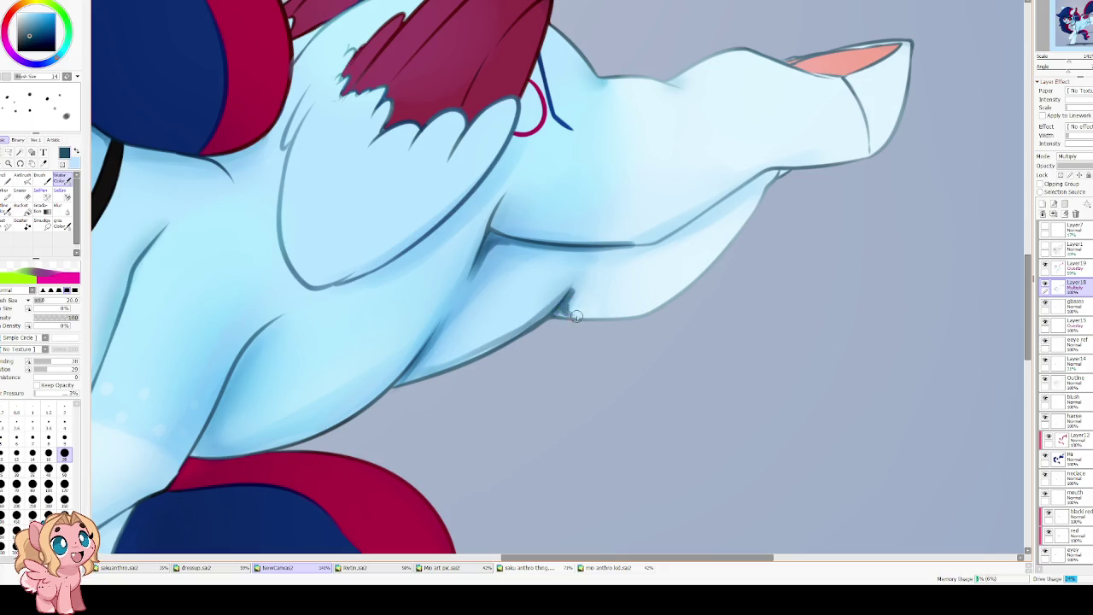
# Darken the belly outline.
pyautogui.moveTo(531, 227); pyautogui.dragTo(518, 345)
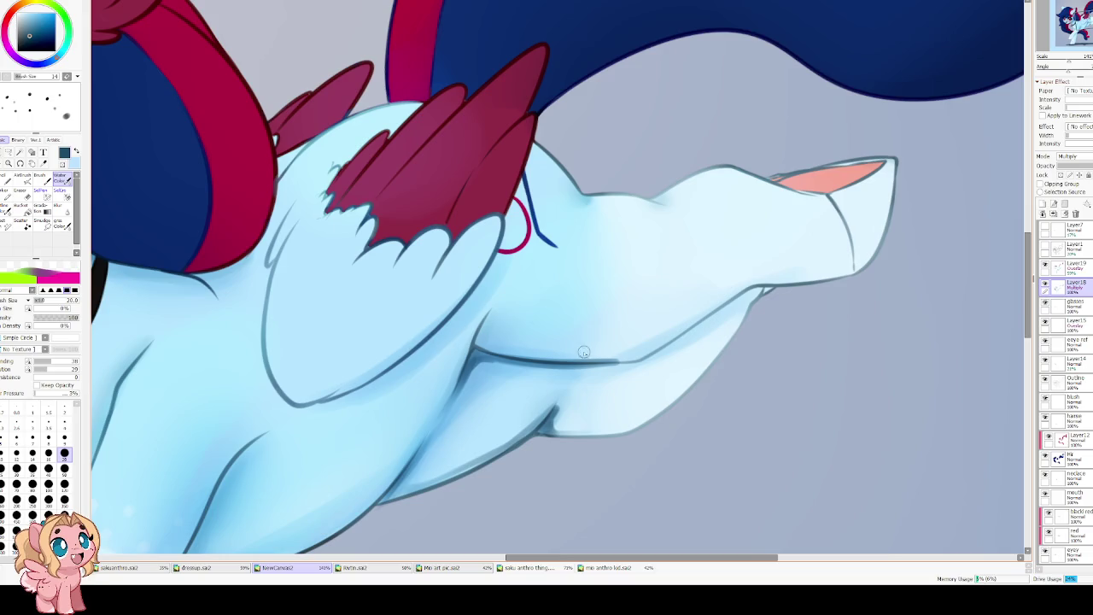
pyautogui.moveTo(663, 349); pyautogui.dragTo(742, 288)
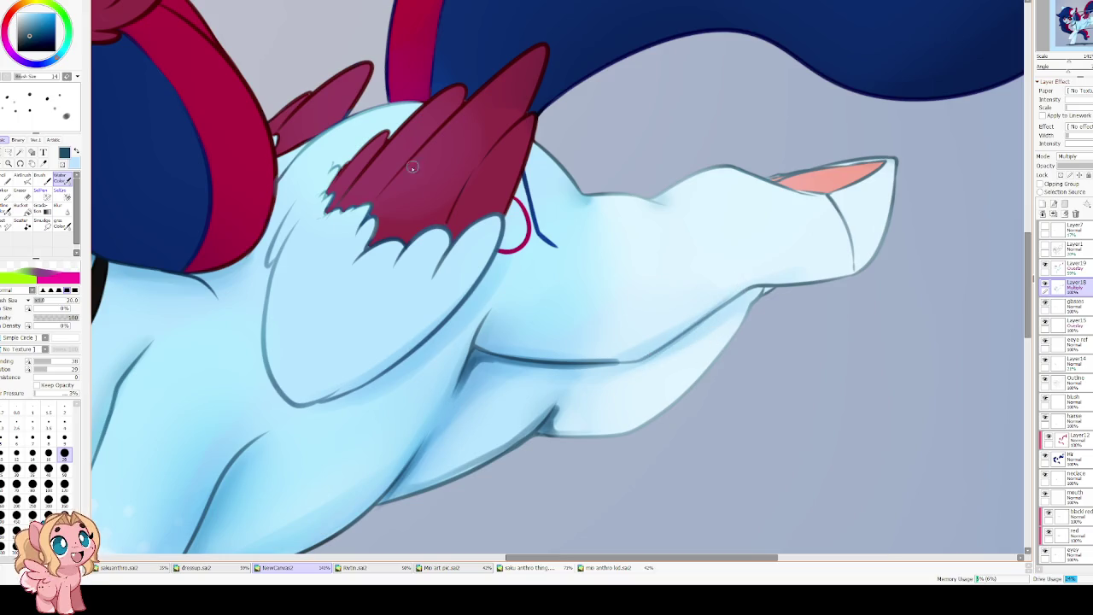
pyautogui.scroll(-5, 451, 242)
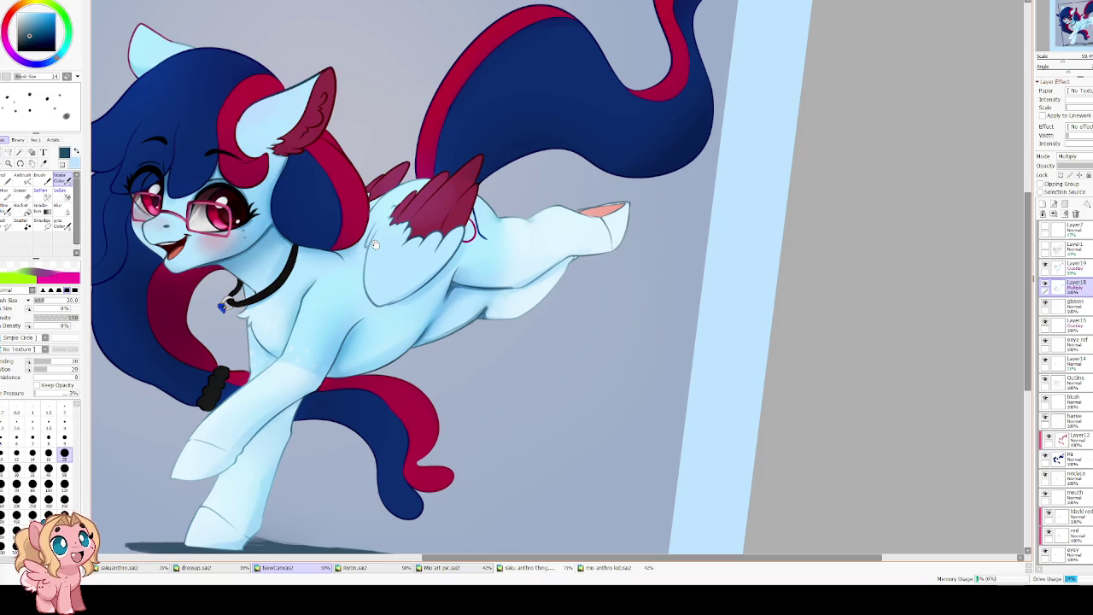
pyautogui.scroll(2, 385, 246)
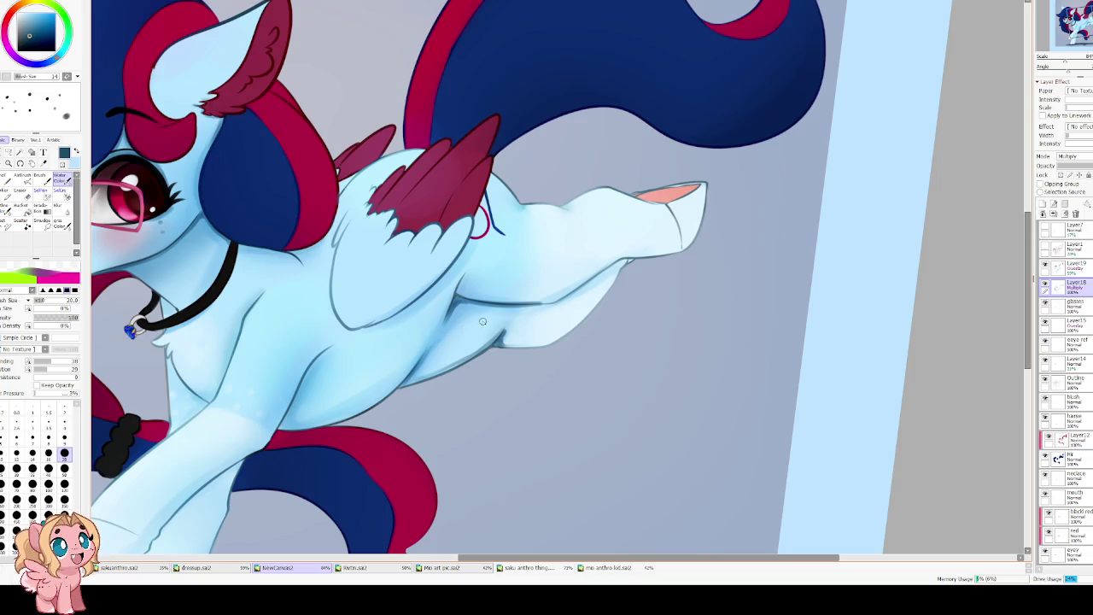
# Try out hoof and leg guide sketches above the foreleg, undoing each attempt.
pyautogui.moveTo(558, 167)
pyautogui.mouseDown()
pyautogui.moveTo(600, 169)
pyautogui.moveTo(523, 199)
pyautogui.mouseUp()
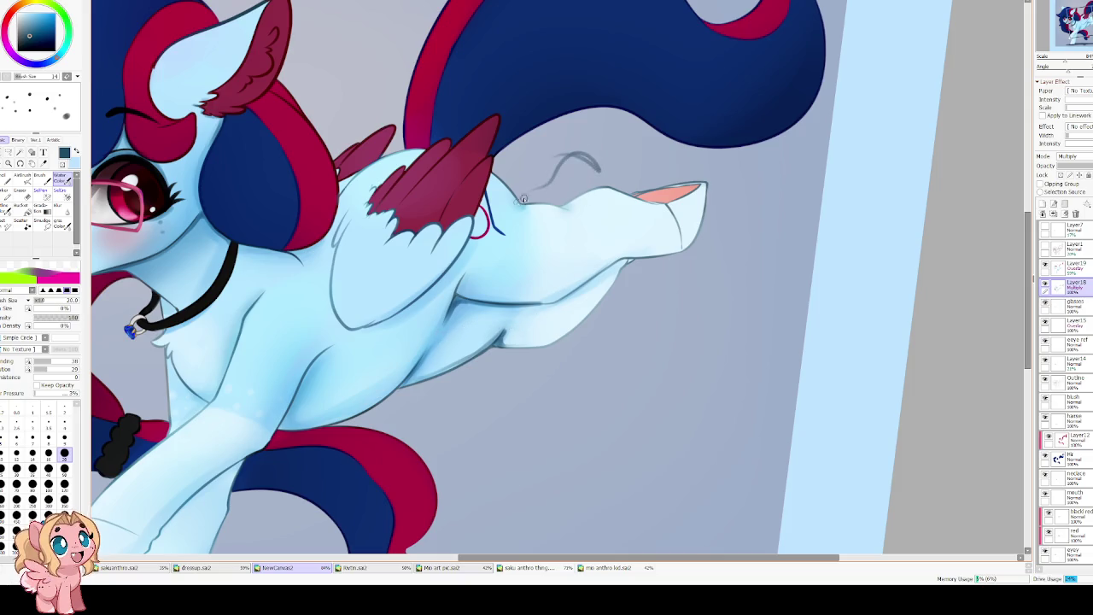
pyautogui.hotkey('ctrl', 'z')
pyautogui.moveTo(544, 147)
pyautogui.mouseDown()
pyautogui.moveTo(582, 142)
pyautogui.moveTo(525, 169)
pyautogui.mouseUp()
pyautogui.moveTo(569, 133); pyautogui.dragTo(591, 178)
pyautogui.moveTo(587, 132); pyautogui.dragTo(573, 158)
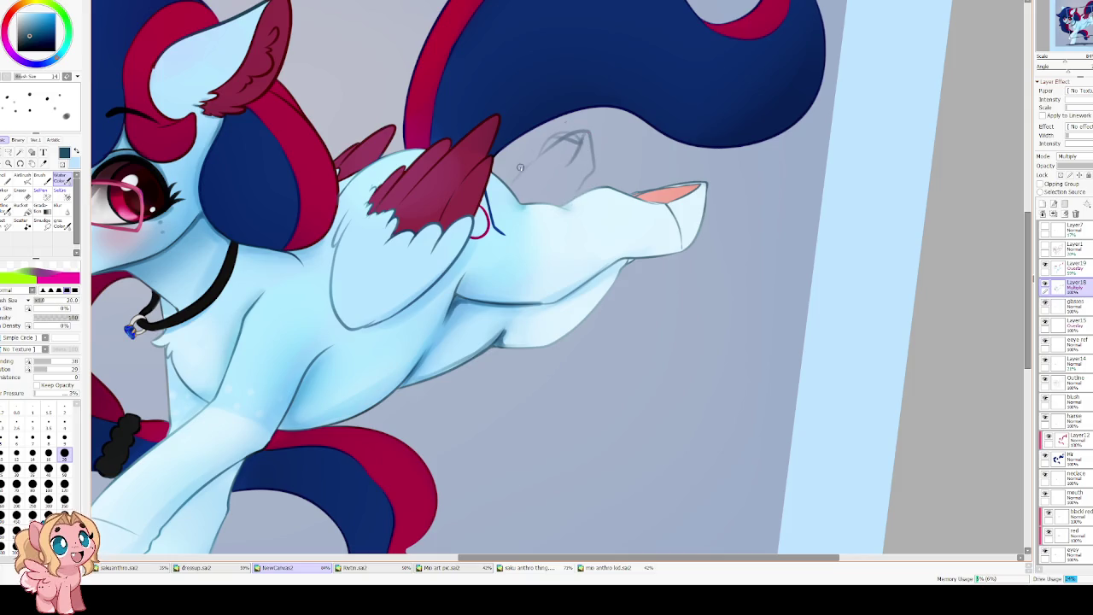
pyautogui.hotkey('ctrl', 'z')
pyautogui.hotkey('ctrl', 'z')
pyautogui.hotkey('ctrl', 'z')
pyautogui.hotkey('ctrl', 'z')
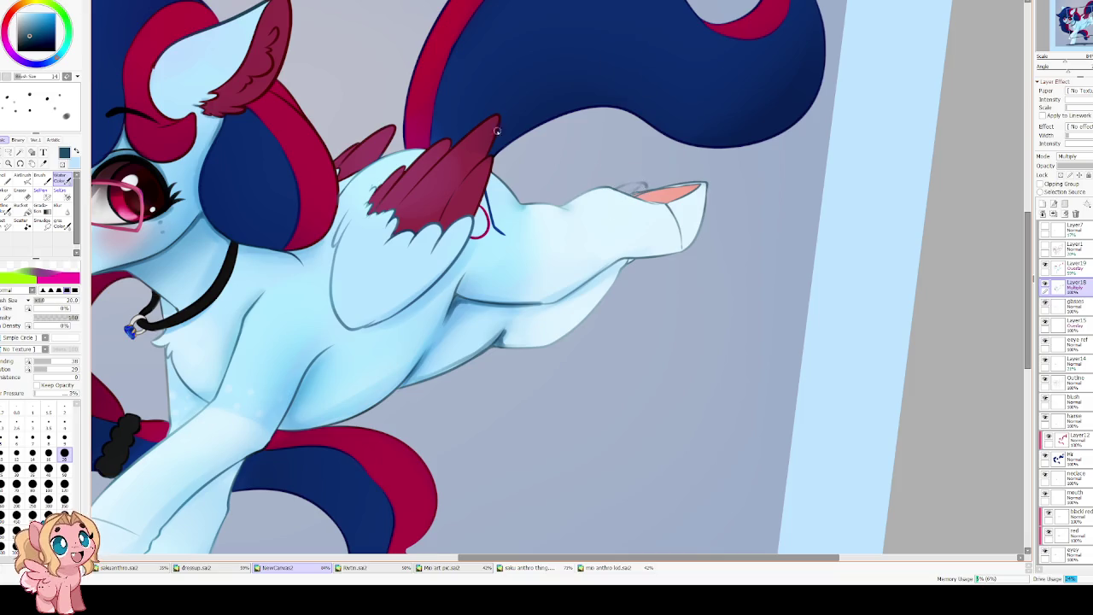
pyautogui.moveTo(547, 316); pyautogui.dragTo(609, 236)
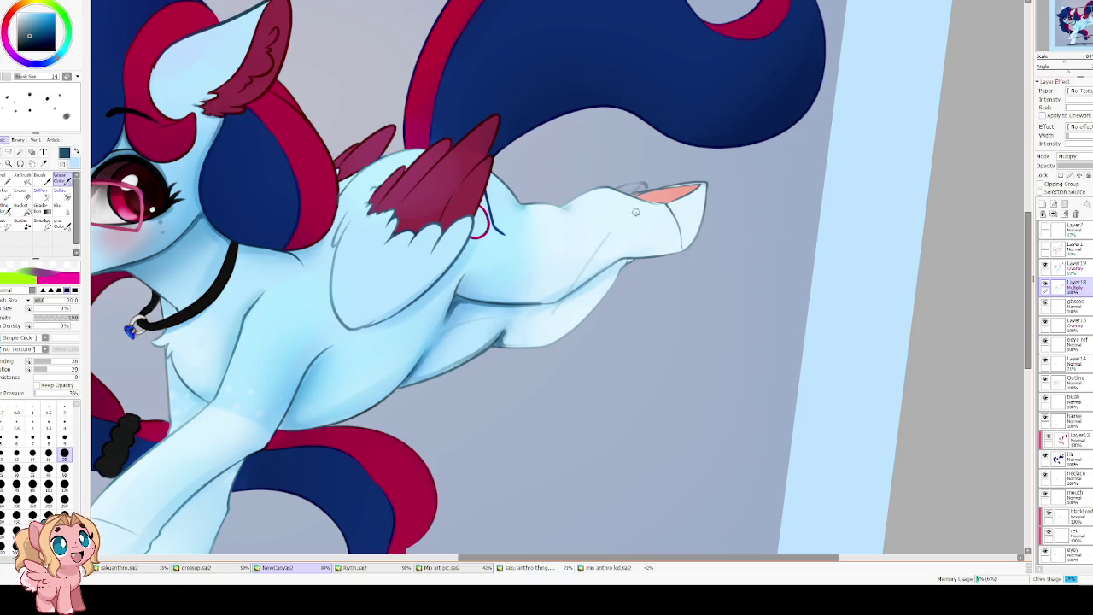
pyautogui.hotkey('ctrl', 'z')
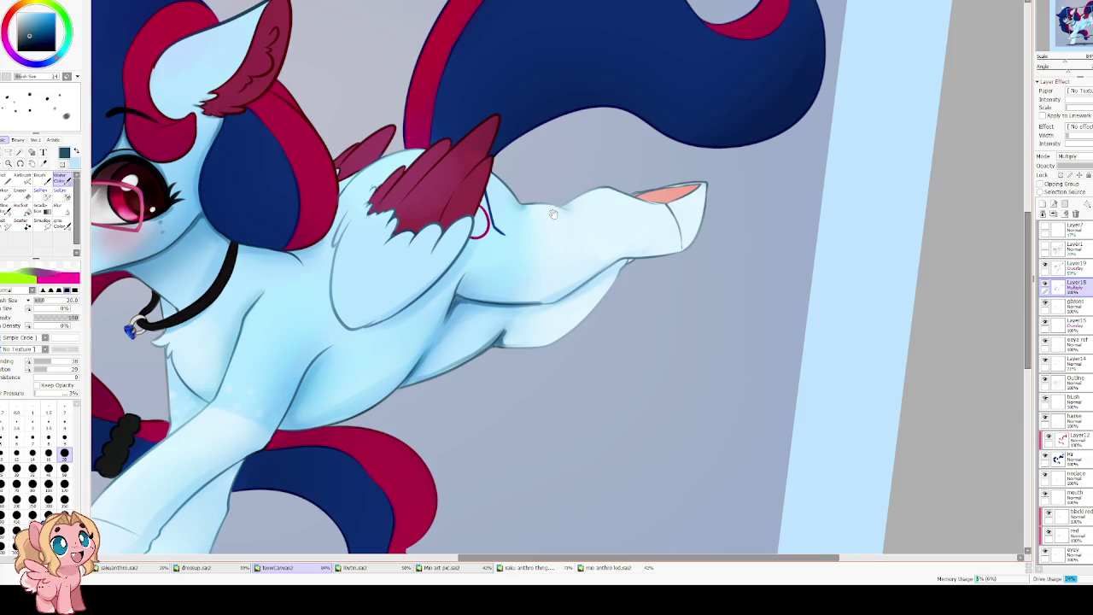
# Sample the hoof's salmon pink and repaint the pink patch on the outstretched hoof.
pyautogui.moveTo(516, 107); pyautogui.dragTo(424, 193)
pyautogui.scroll(2, 505, 278)
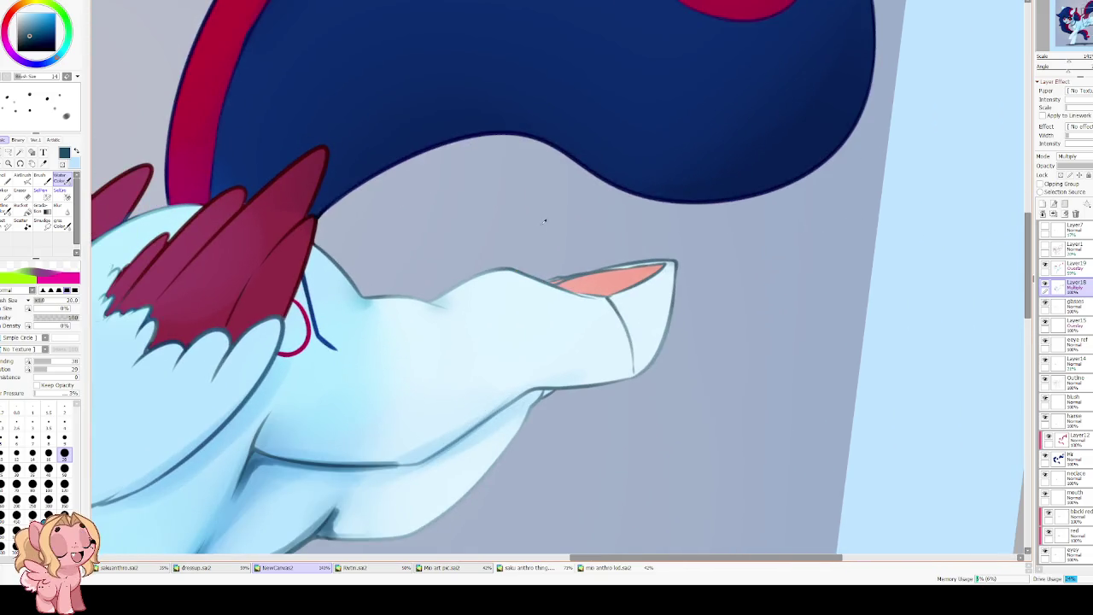
pyautogui.keyDown('alt'); pyautogui.click(586, 283); pyautogui.keyUp('alt')
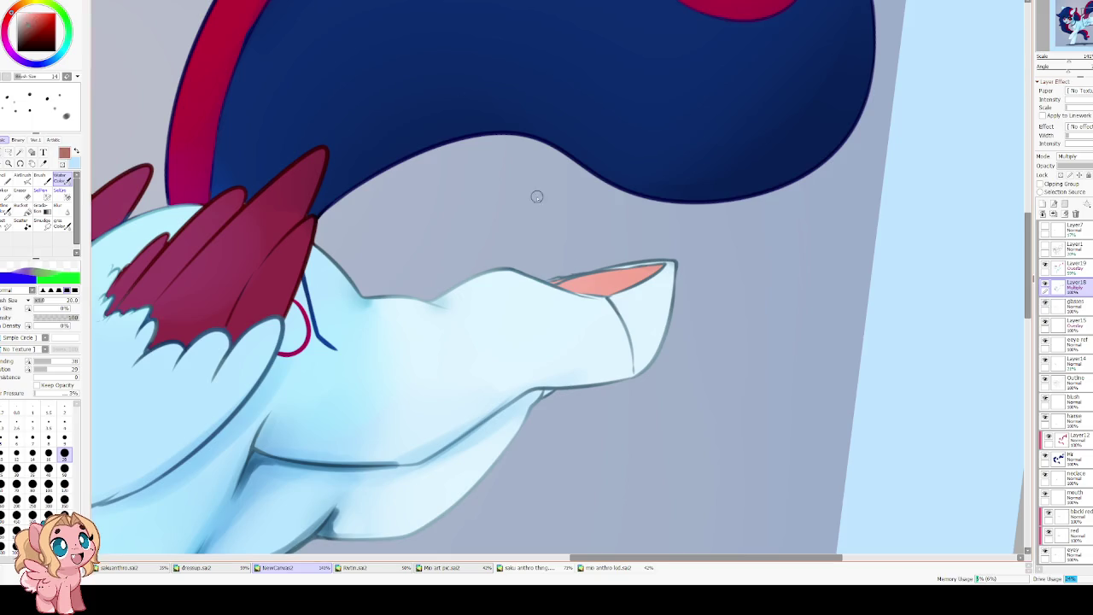
pyautogui.moveTo(576, 280)
pyautogui.mouseDown()
pyautogui.moveTo(610, 292)
pyautogui.moveTo(628, 276)
pyautogui.mouseUp()
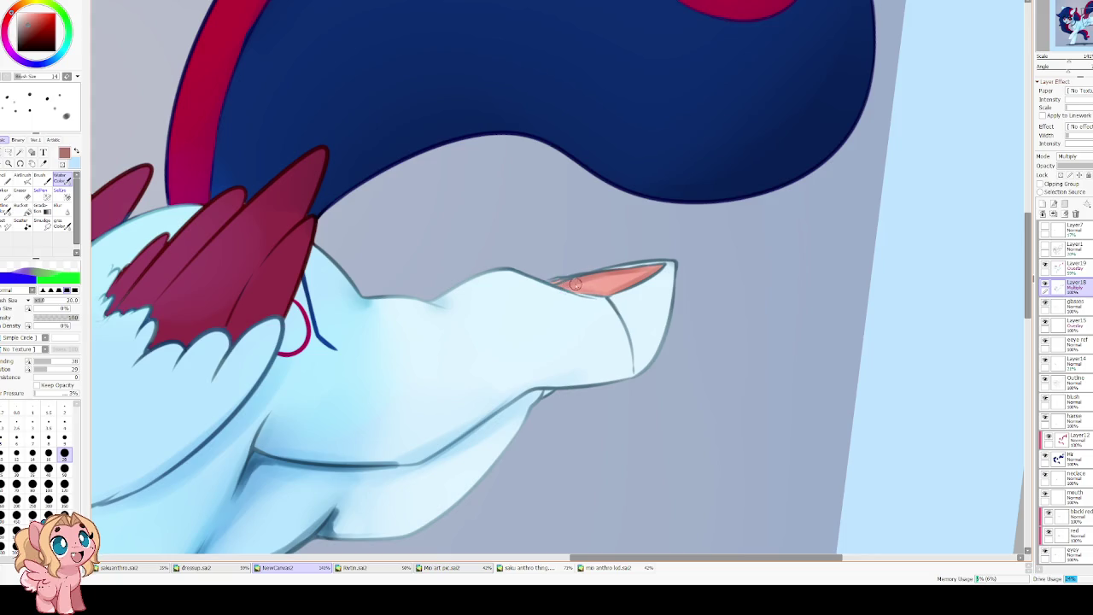
pyautogui.scroll(-3, 516, 169)
pyautogui.scroll(-3, 508, 219)
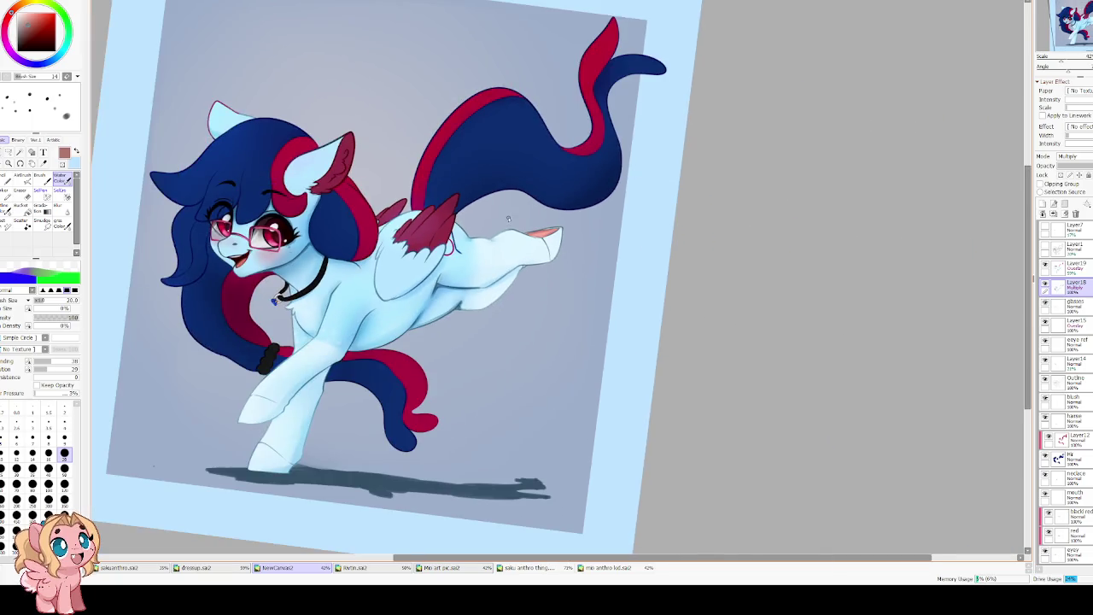
# Swap to the dark colour and rotate and mirror the canvas view to frame the ear.
pyautogui.press('Home')
pyautogui.scroll(2, 398, 235)
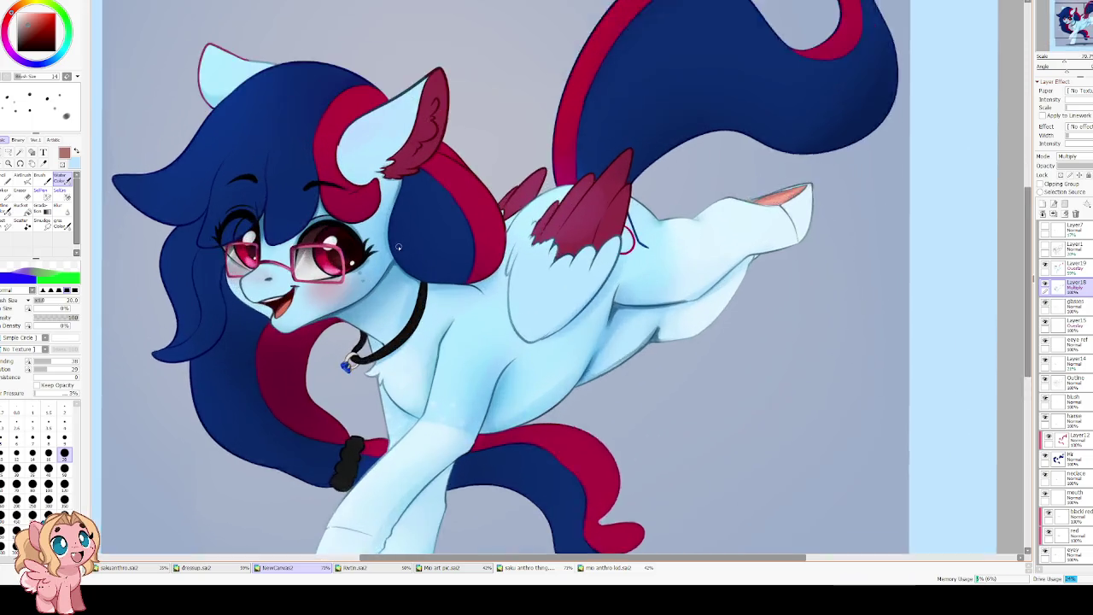
pyautogui.scroll(2, 398, 244)
pyautogui.press('x')
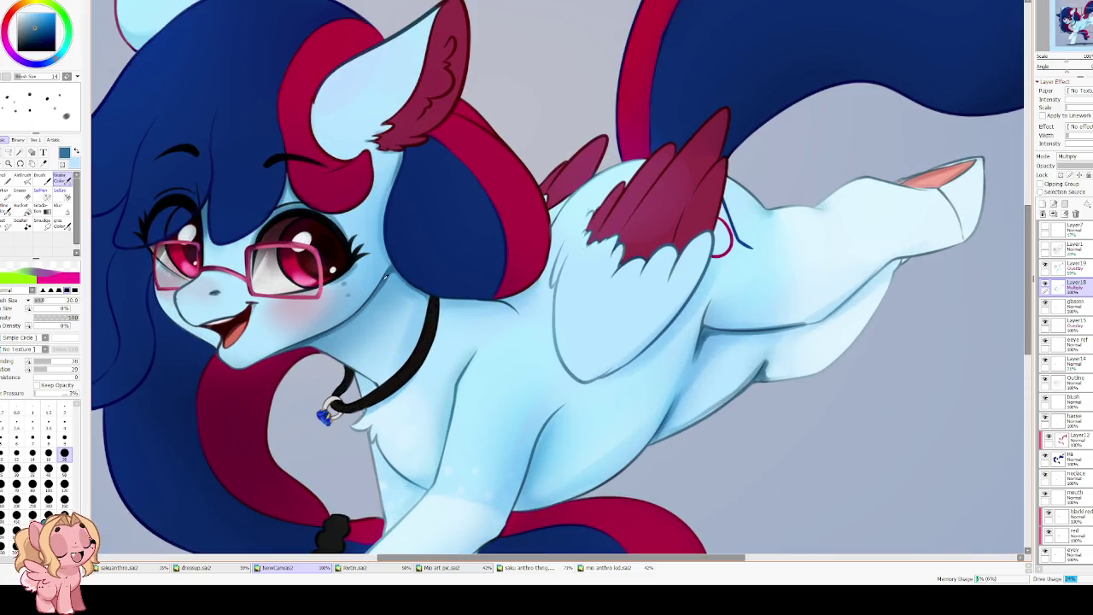
pyautogui.press('End')
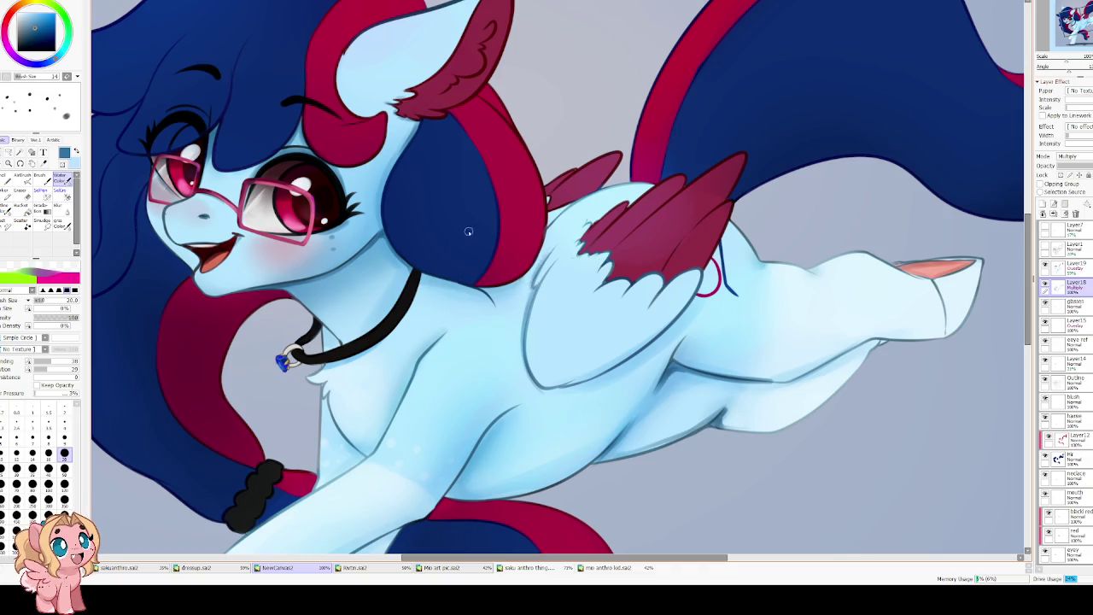
pyautogui.scroll(-1, 468, 232)
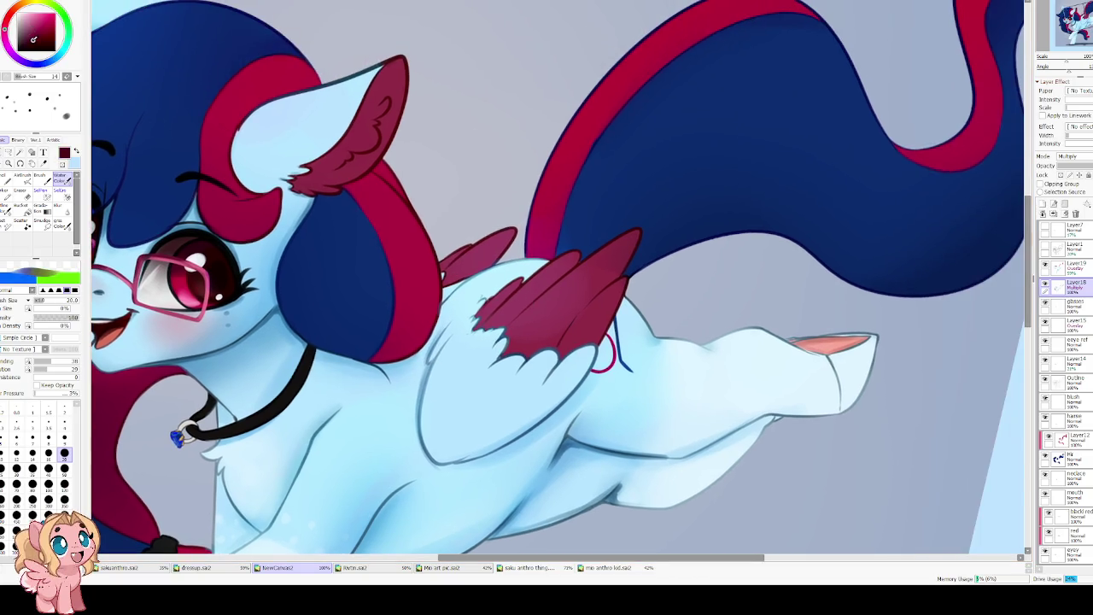
pyautogui.moveTo(501, 312); pyautogui.dragTo(422, 309)
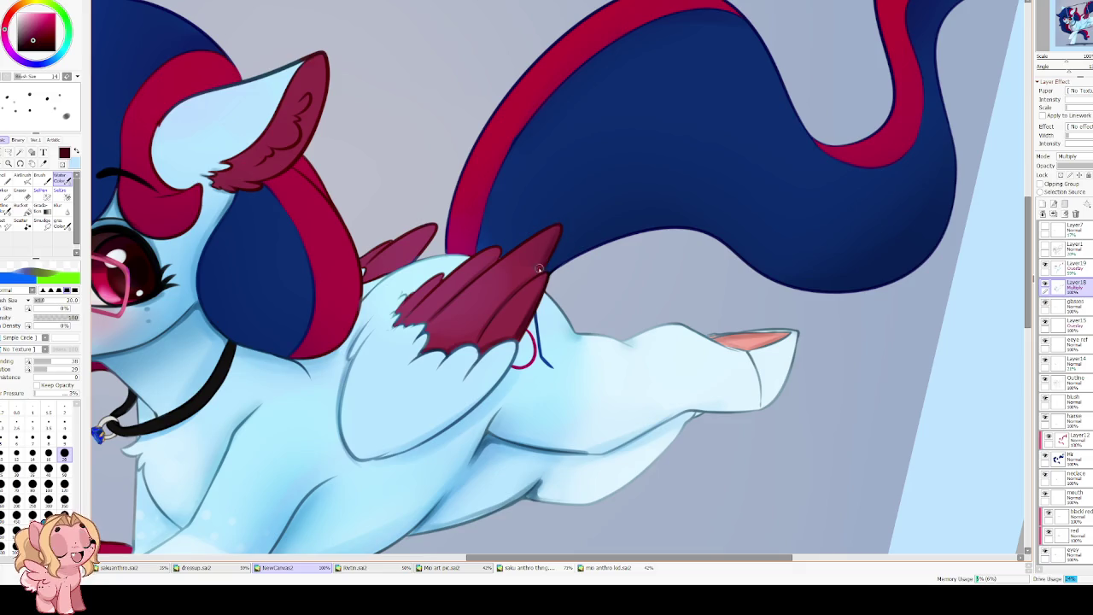
pyautogui.press('Delete')
pyautogui.press('Delete')
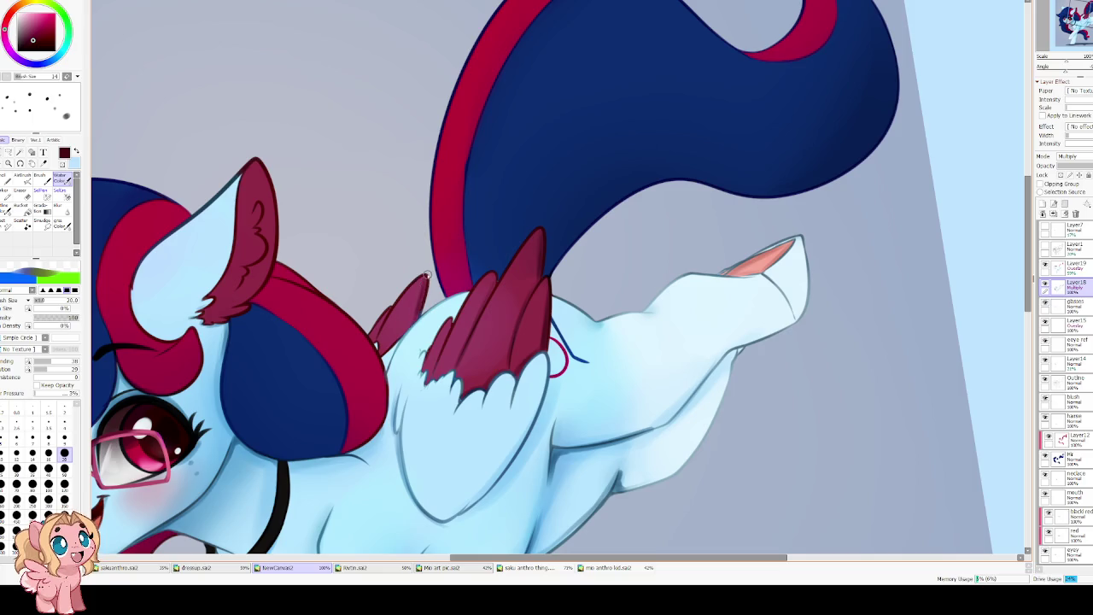
pyautogui.scroll(-3, 417, 199)
pyautogui.press('End')
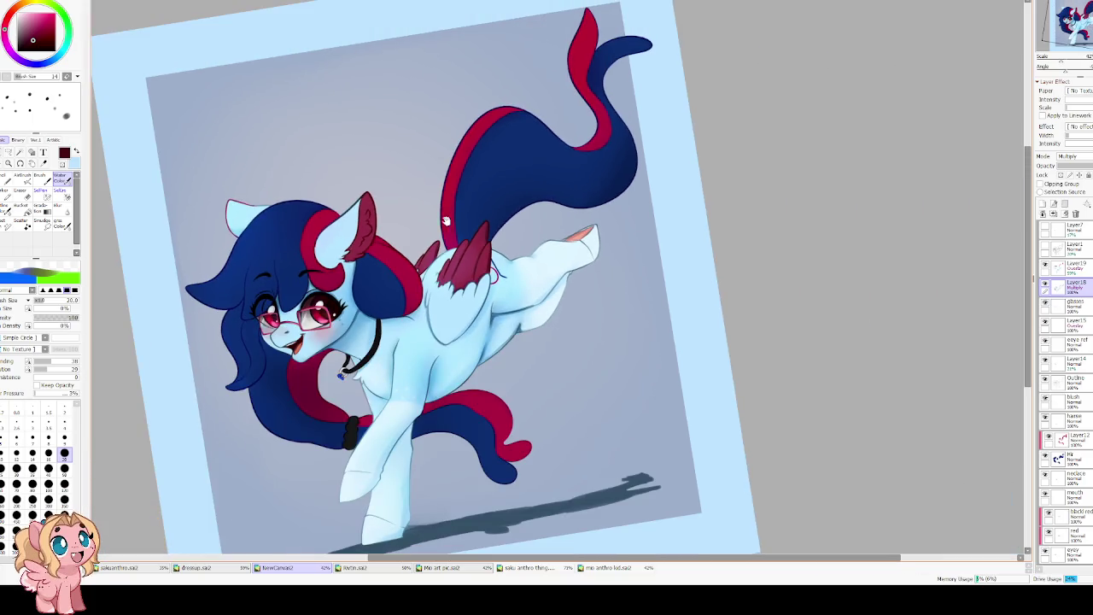
pyautogui.scroll(3, 350, 178)
pyautogui.press('h')
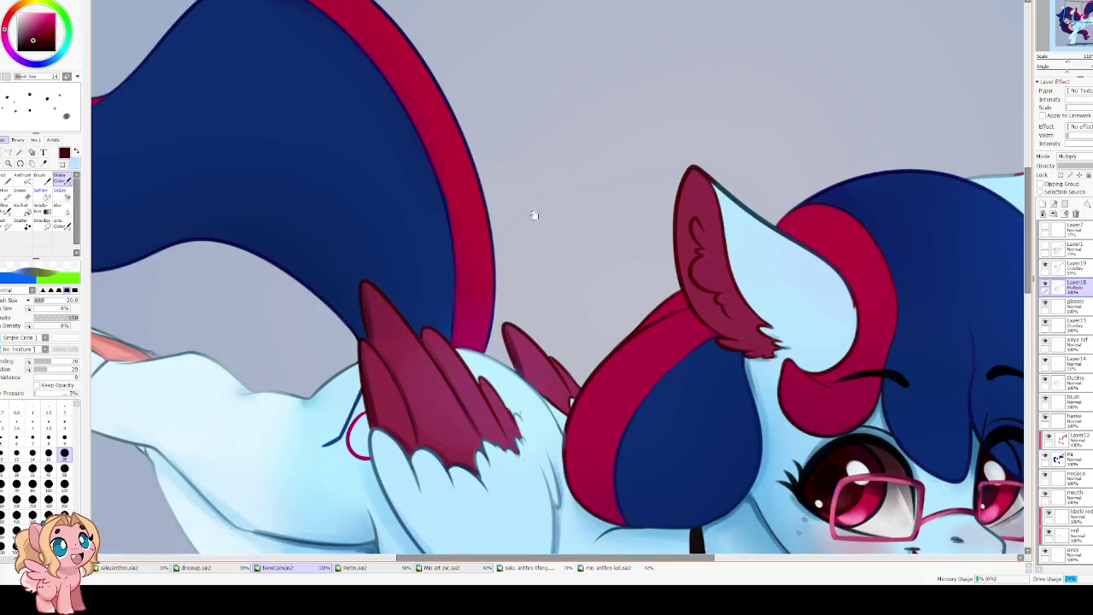
pyautogui.scroll(2, 532, 214)
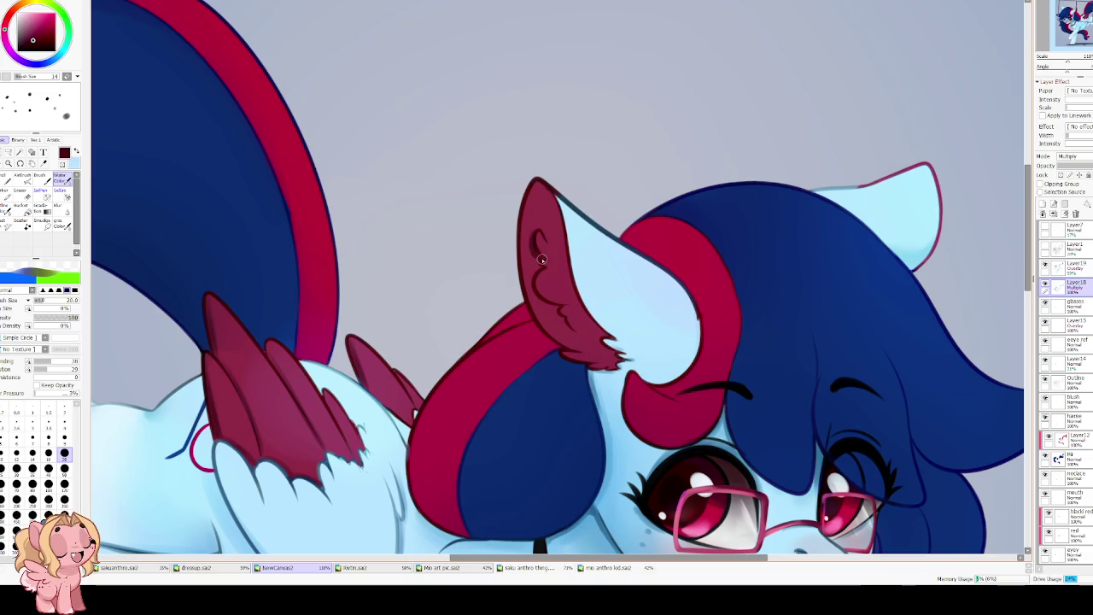
# Paint dark fur strokes inside the ear, then restore the unflipped, upright full view.
pyautogui.moveTo(539, 265)
pyautogui.mouseDown()
pyautogui.moveTo(531, 295)
pyautogui.moveTo(569, 328)
pyautogui.mouseUp()
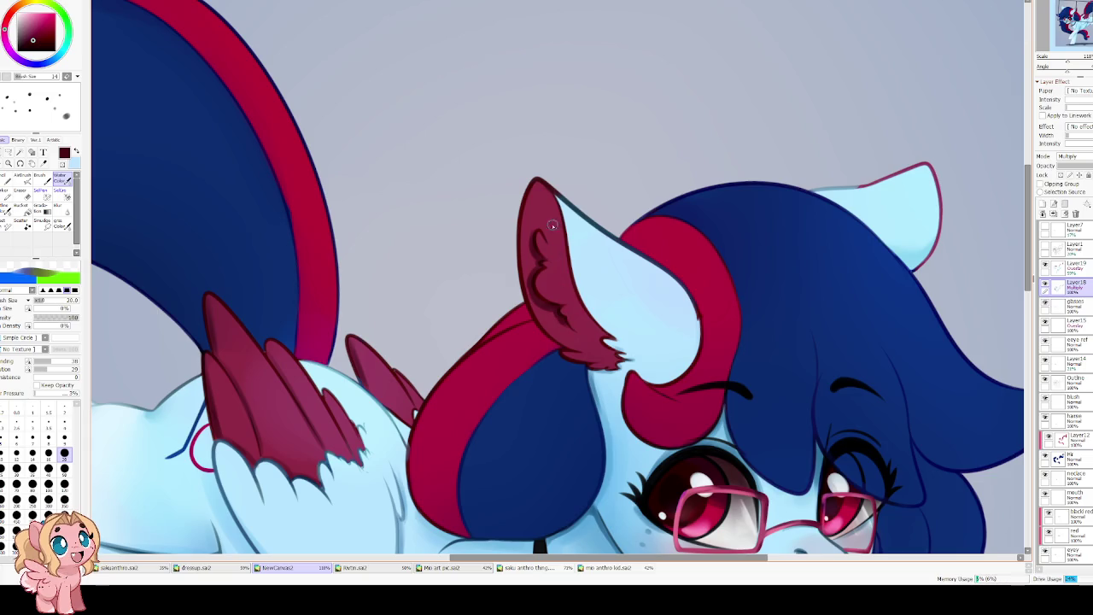
pyautogui.press('h')
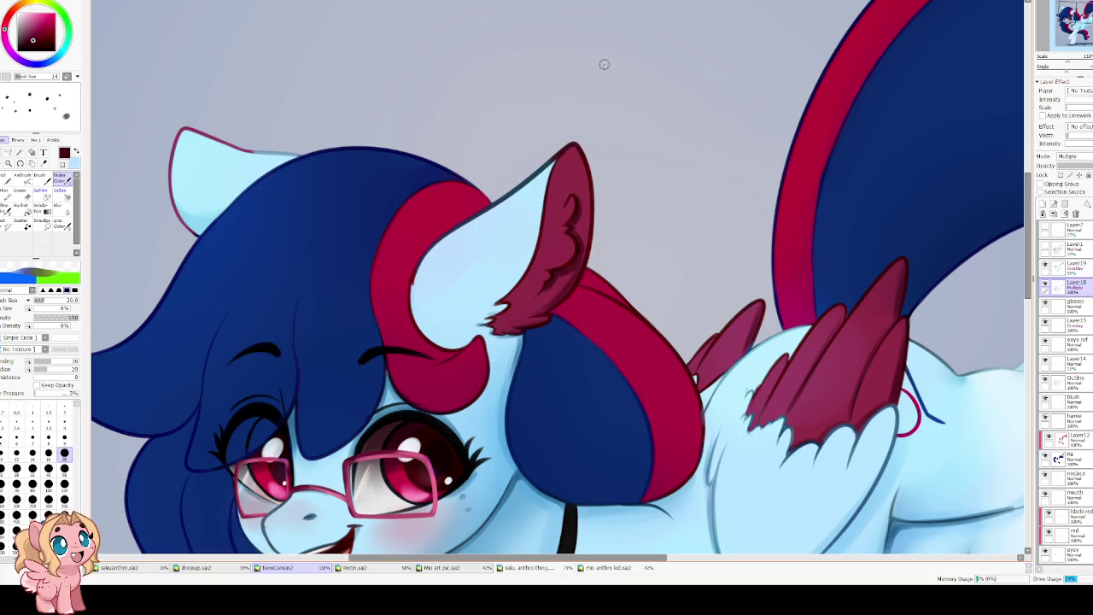
pyautogui.scroll(-3, 584, 62)
pyautogui.moveTo(585, 61); pyautogui.dragTo(437, 195)
pyautogui.scroll(2, 430, 255)
# Pick a darker navy, shade the hair underside beside the eye, and blur it at size 40.
pyautogui.scroll(1, 428, 253)
pyautogui.scroll(-1, 427, 253)
pyautogui.keyDown('alt'); pyautogui.click(427, 243); pyautogui.keyUp('alt')
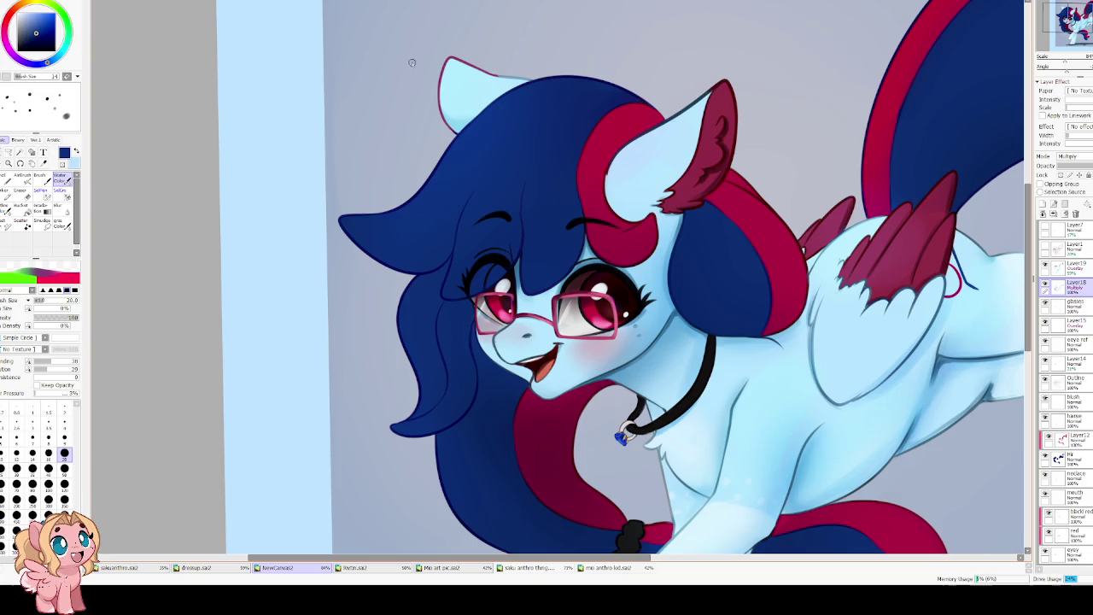
pyautogui.scroll(2, 418, 205)
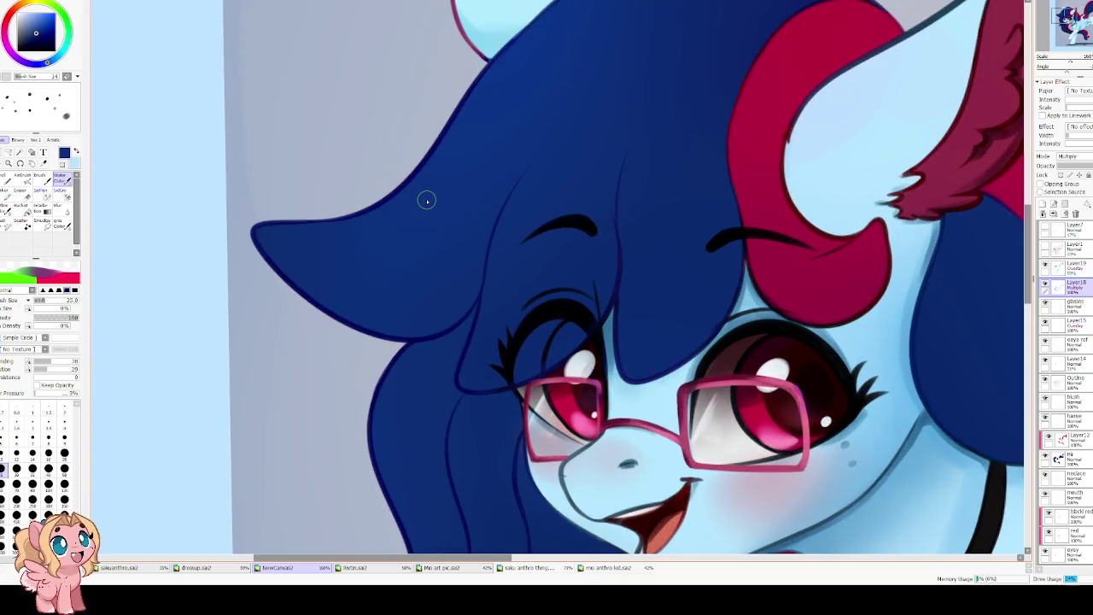
pyautogui.keyDown('alt'); pyautogui.click(427, 201); pyautogui.keyUp('alt')
pyautogui.moveTo(291, 13); pyautogui.dragTo(214, 0)
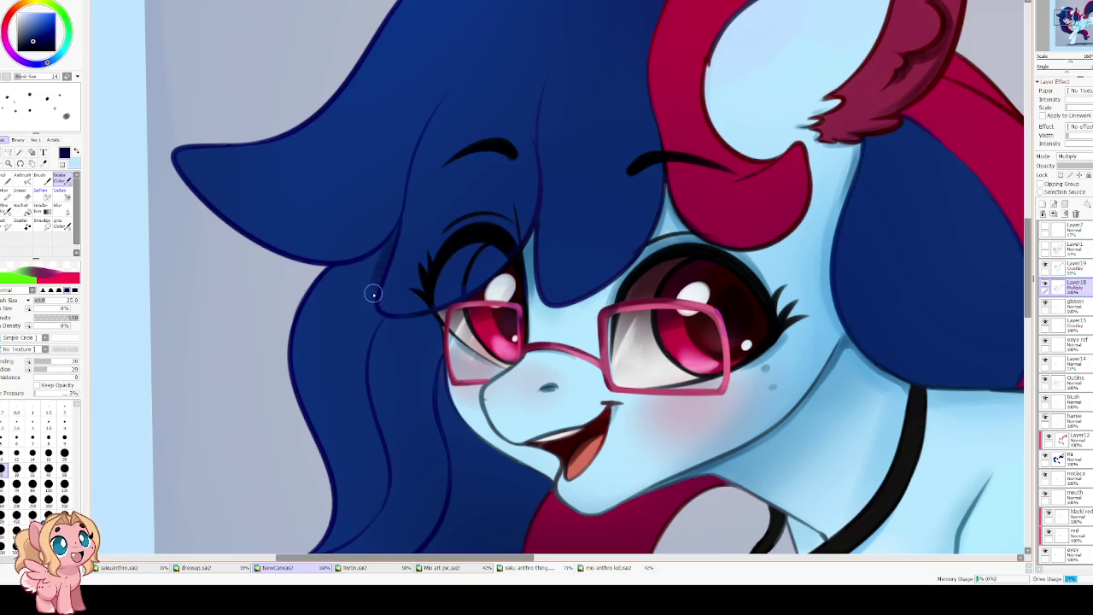
pyautogui.keyDown('alt'); pyautogui.click(363, 257); pyautogui.keyUp('alt')
pyautogui.moveTo(376, 278); pyautogui.dragTo(388, 243)
pyautogui.moveTo(331, 268); pyautogui.dragTo(366, 261)
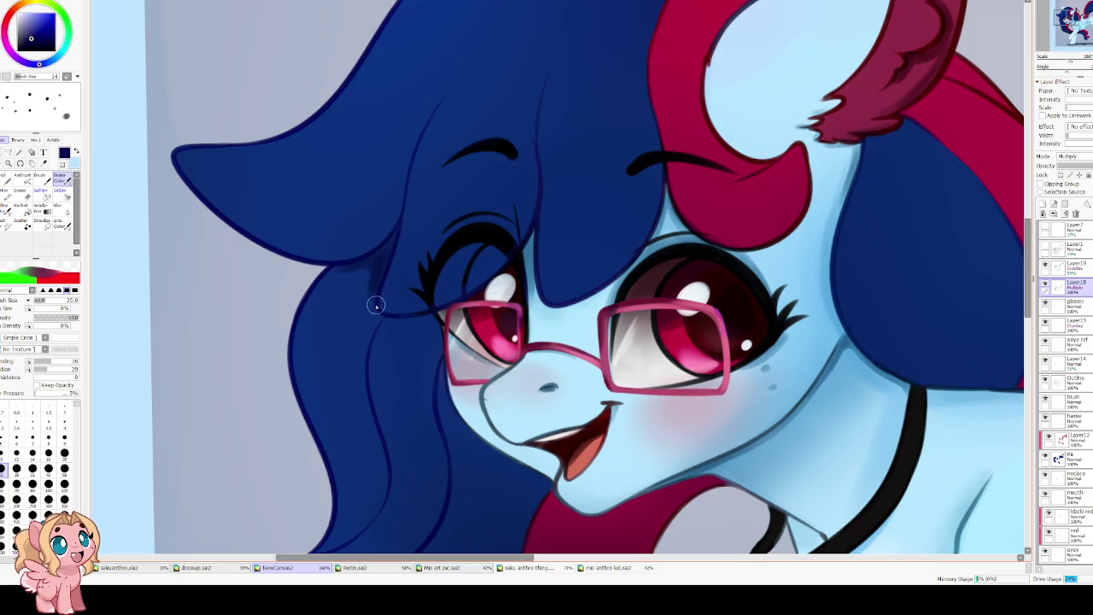
pyautogui.press('b')
pyautogui.press('[')
pyautogui.press('[')
pyautogui.press('[')
pyautogui.press('[')
pyautogui.press('[')
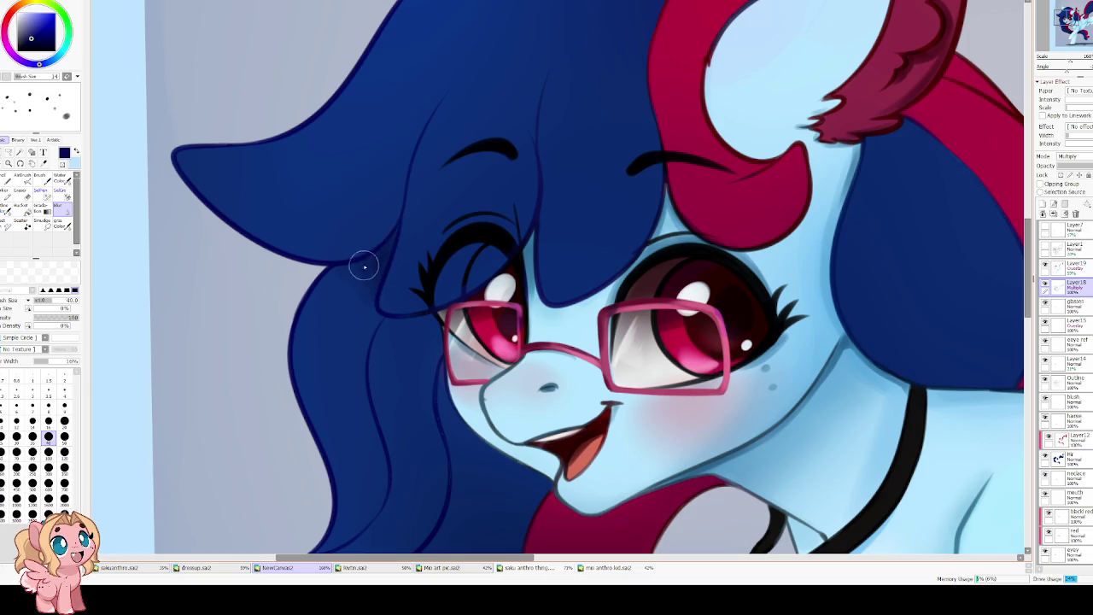
pyautogui.press('v')
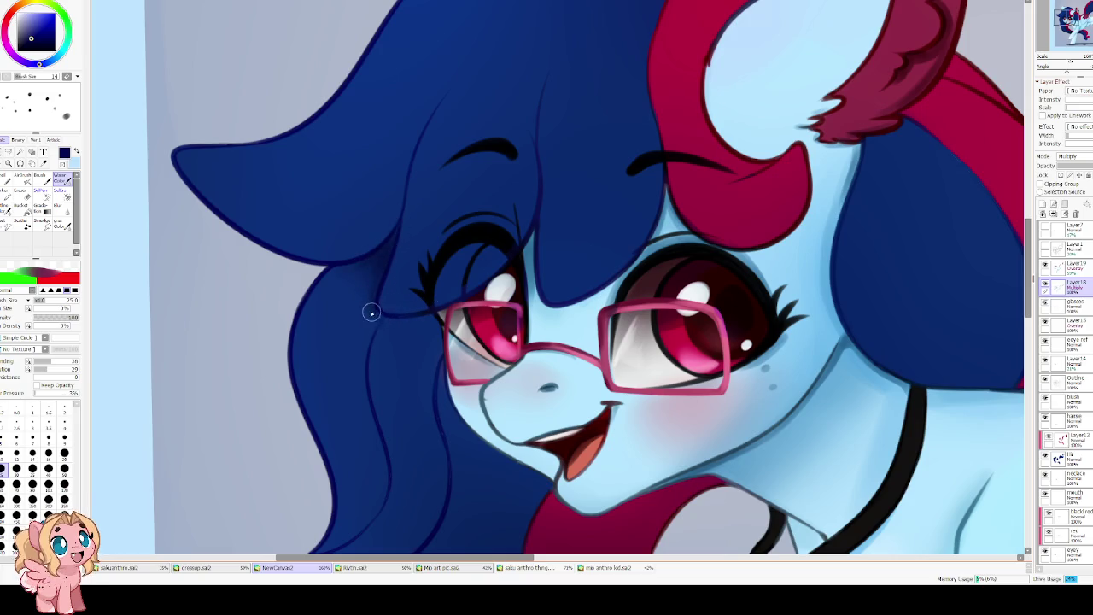
# Paint darker shading below the fringe with a size 30 brush and blur it at size 80.
pyautogui.scroll(-1, 389, 188)
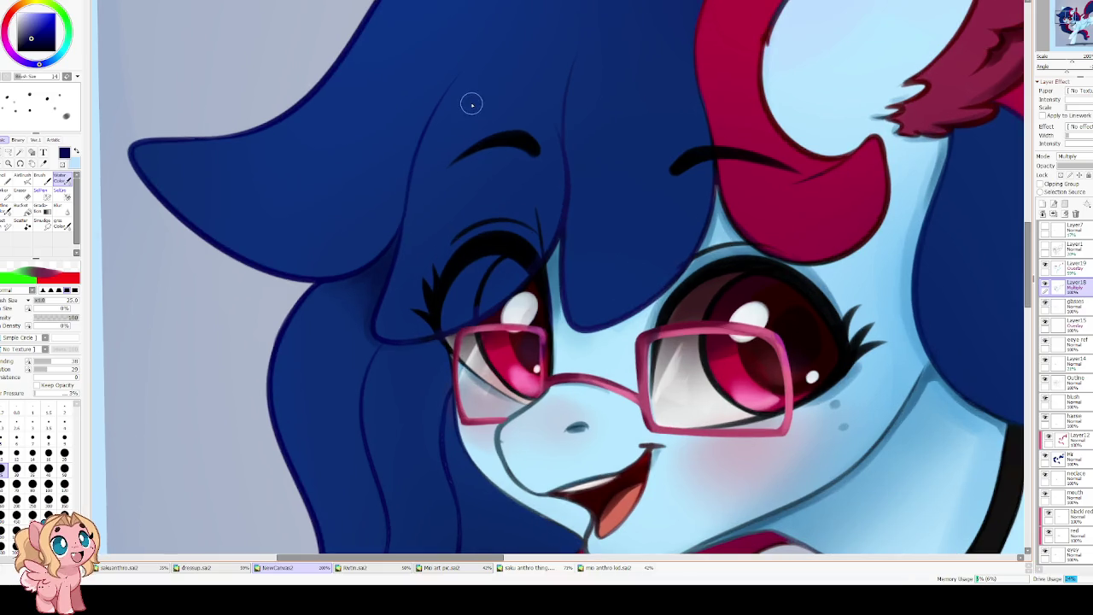
pyautogui.press('Delete')
pyautogui.press('Delete')
pyautogui.scroll(2, 431, 319)
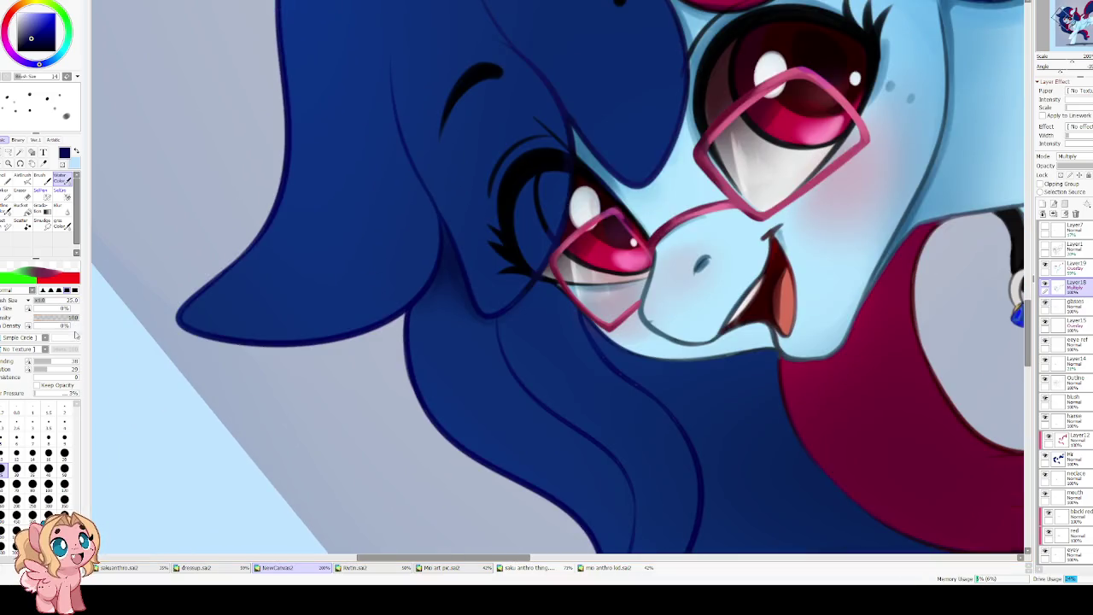
pyautogui.press(']')
pyautogui.press(']')
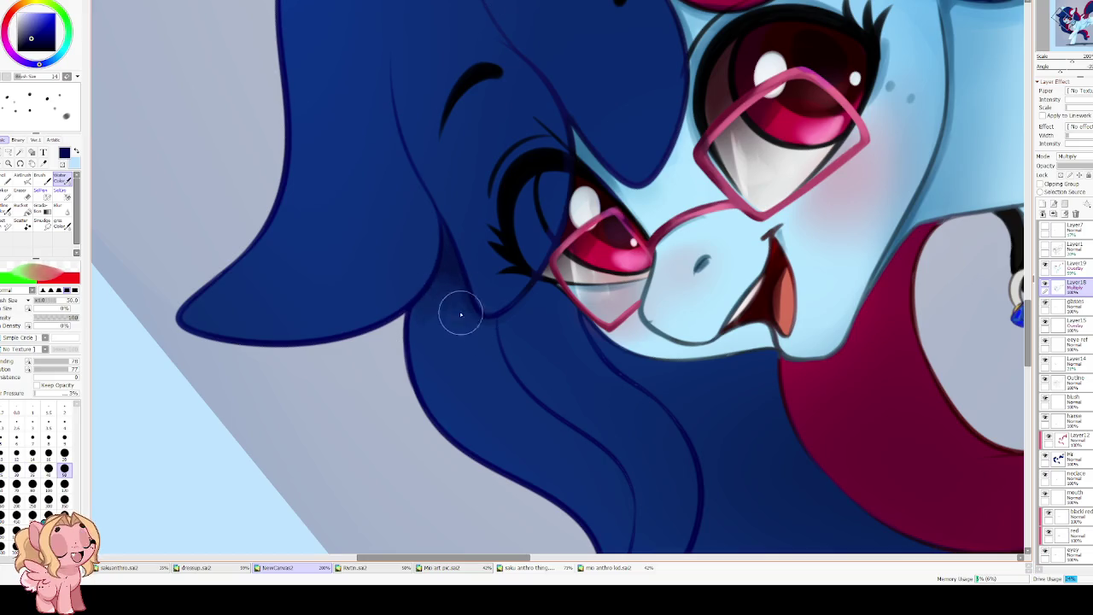
pyautogui.moveTo(452, 325)
pyautogui.mouseDown()
pyautogui.moveTo(456, 275)
pyautogui.moveTo(427, 305)
pyautogui.moveTo(490, 339)
pyautogui.mouseUp()
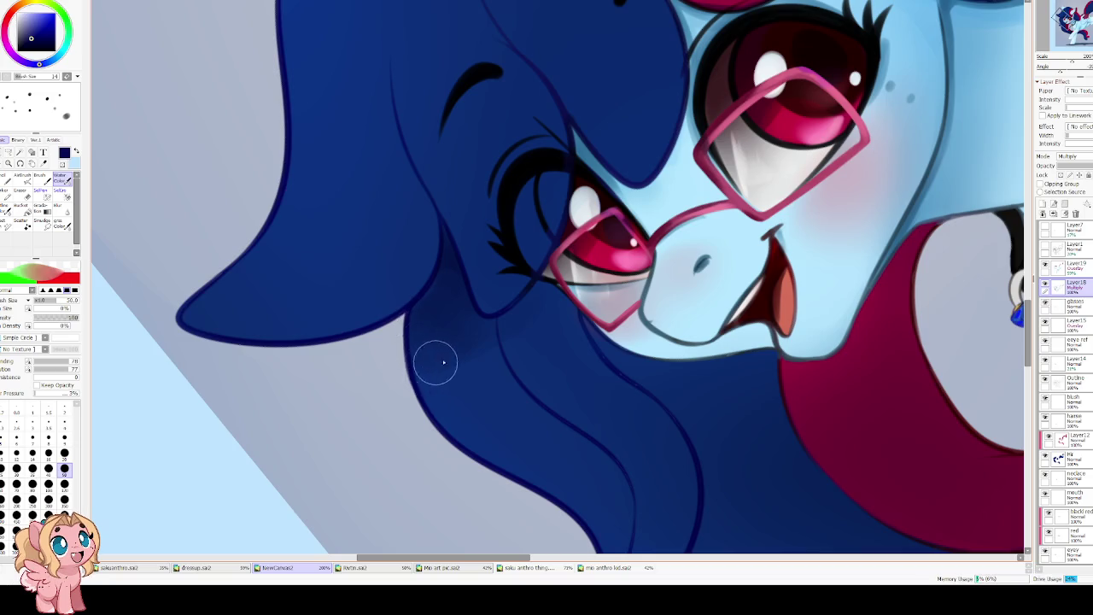
pyautogui.press('b')
pyautogui.press(']')
pyautogui.press(']')
pyautogui.press(']')
pyautogui.press(']')
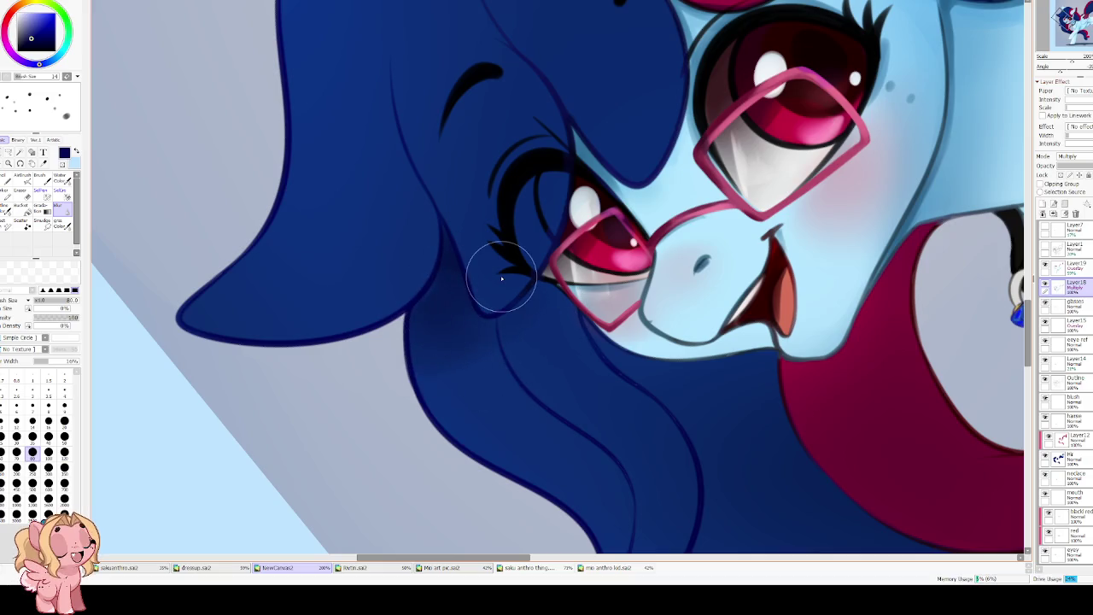
pyautogui.scroll(-3, 465, 376)
pyautogui.scroll(1, 361, 113)
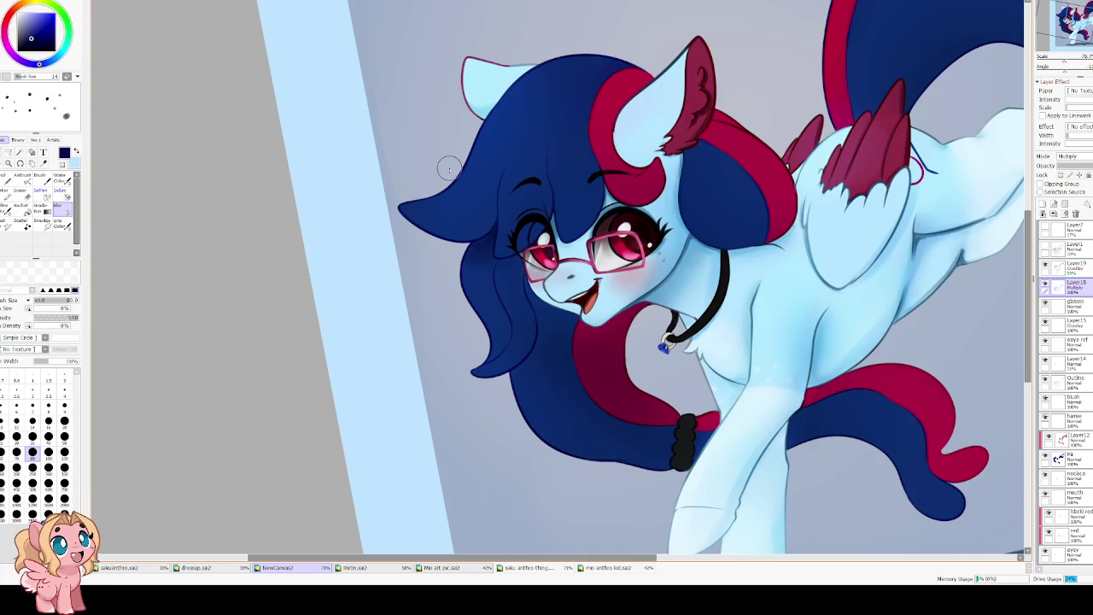
pyautogui.scroll(-2, 466, 282)
pyautogui.scroll(2, 474, 255)
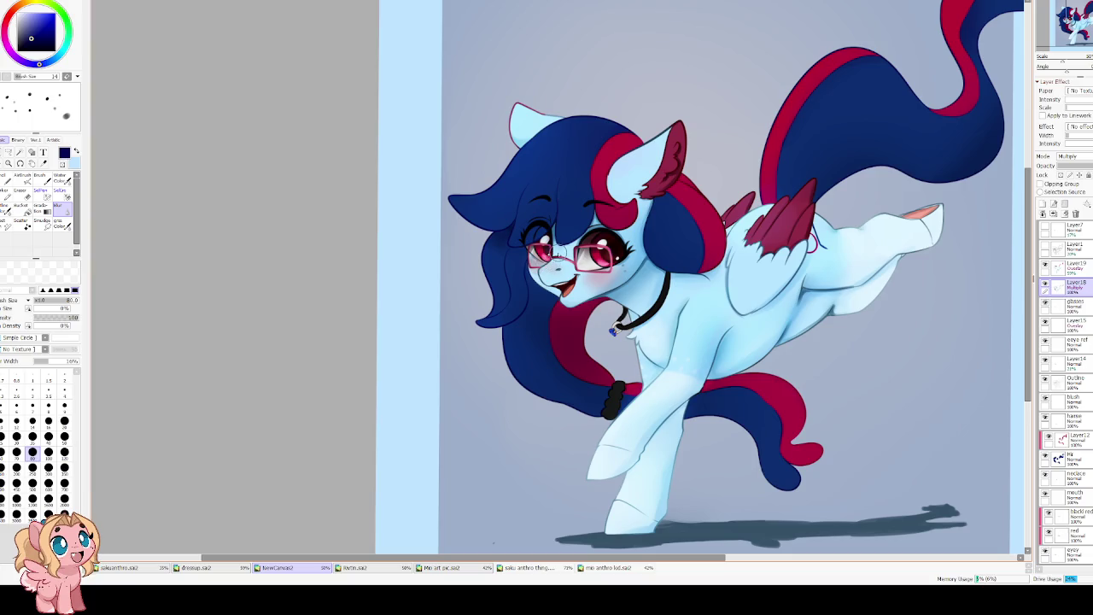
pyautogui.scroll(-1, 536, 189)
pyautogui.press('h')
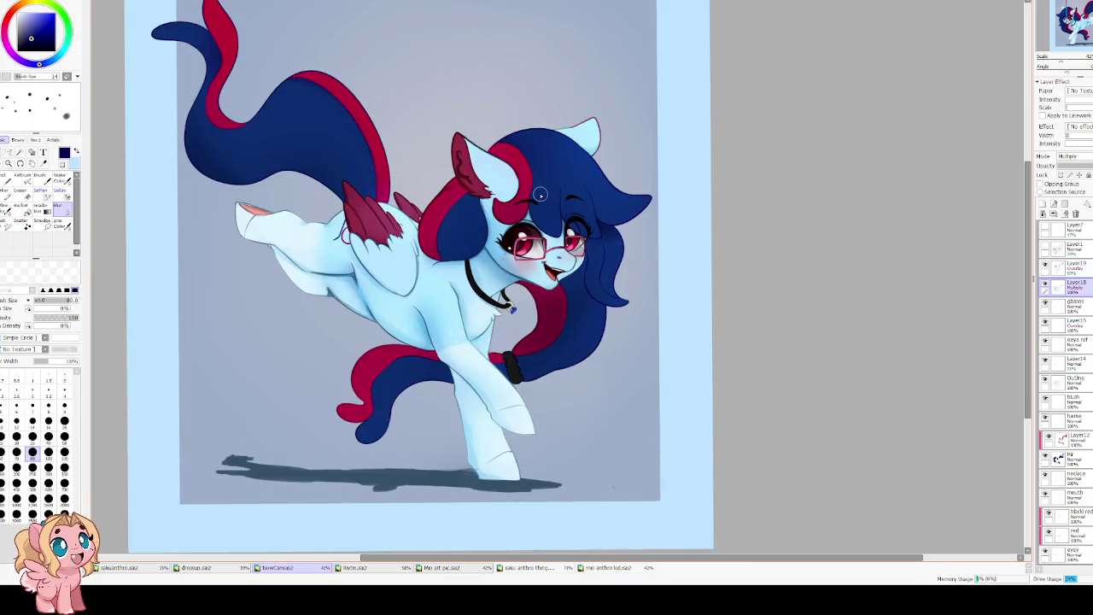
pyautogui.press('h')
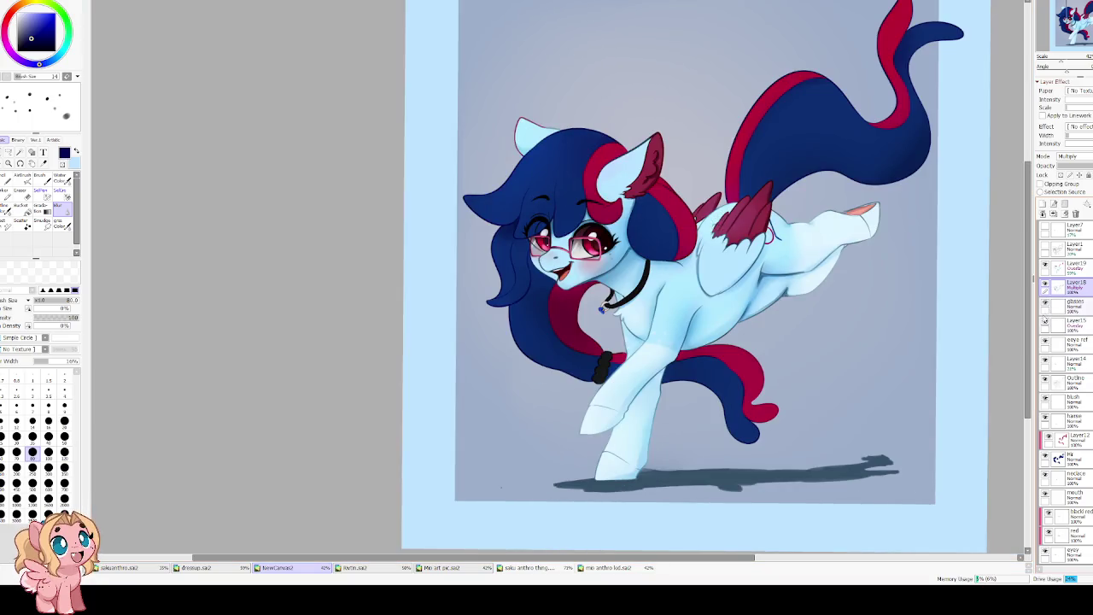
pyautogui.click(1045, 265)
pyautogui.click(1045, 265)
pyautogui.click(1045, 266)
pyautogui.click(1045, 266)
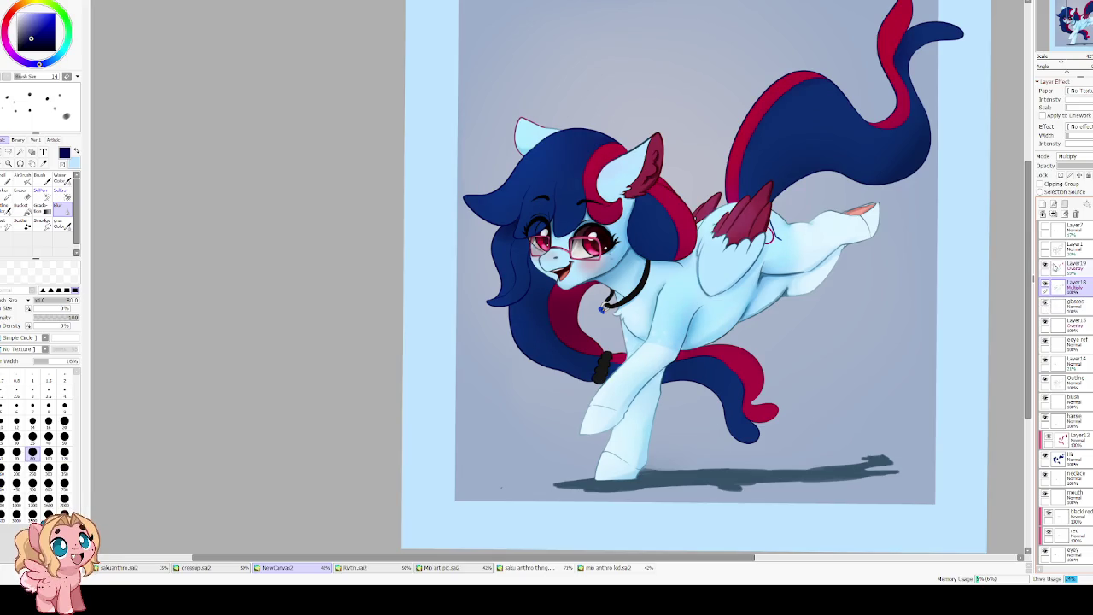
pyautogui.click(1045, 325)
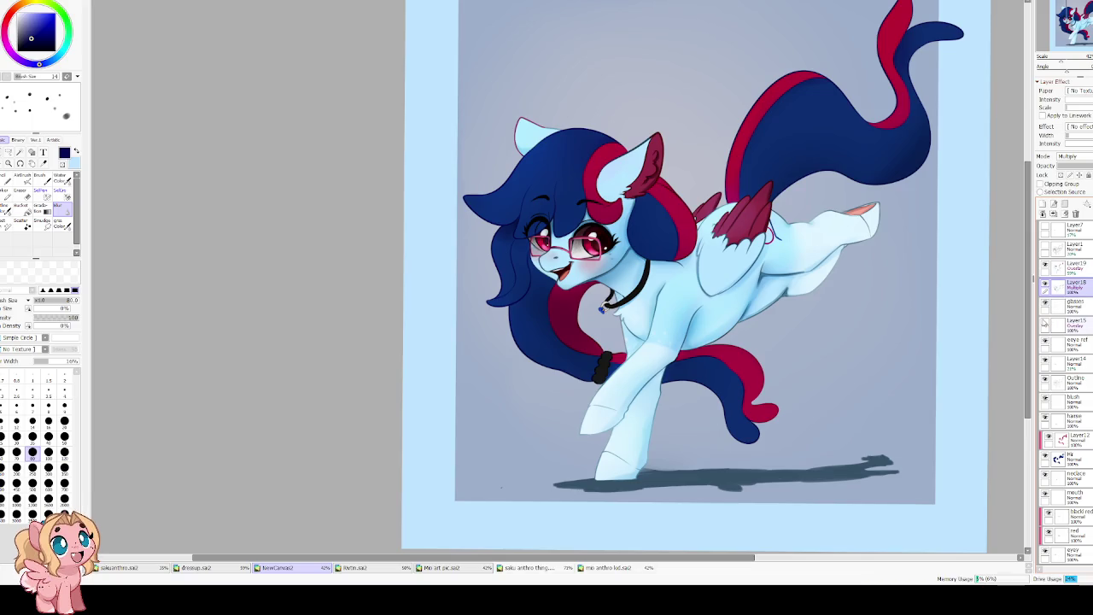
pyautogui.scroll(-3, 1060, 346)
pyautogui.scroll(-3, 1060, 346)
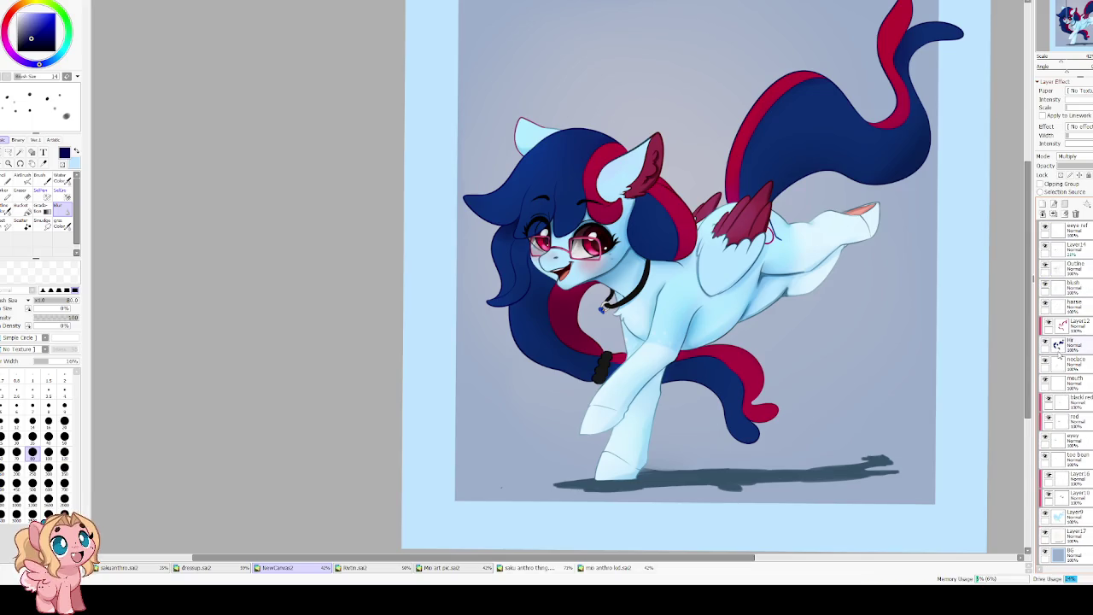
pyautogui.scroll(6, 1068, 442)
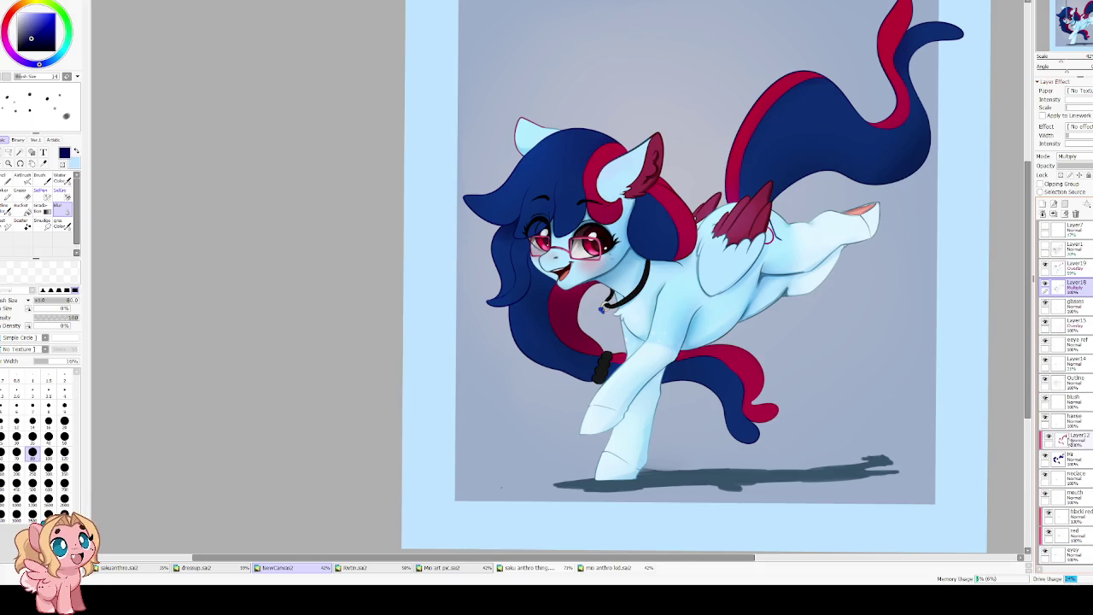
pyautogui.click(1046, 265)
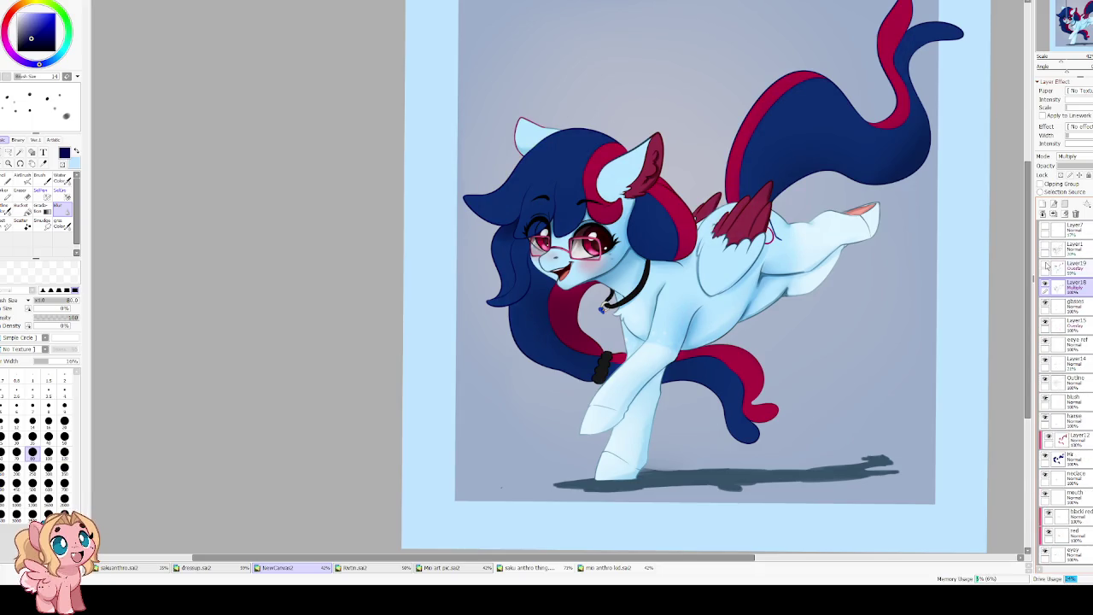
pyautogui.click(1044, 286)
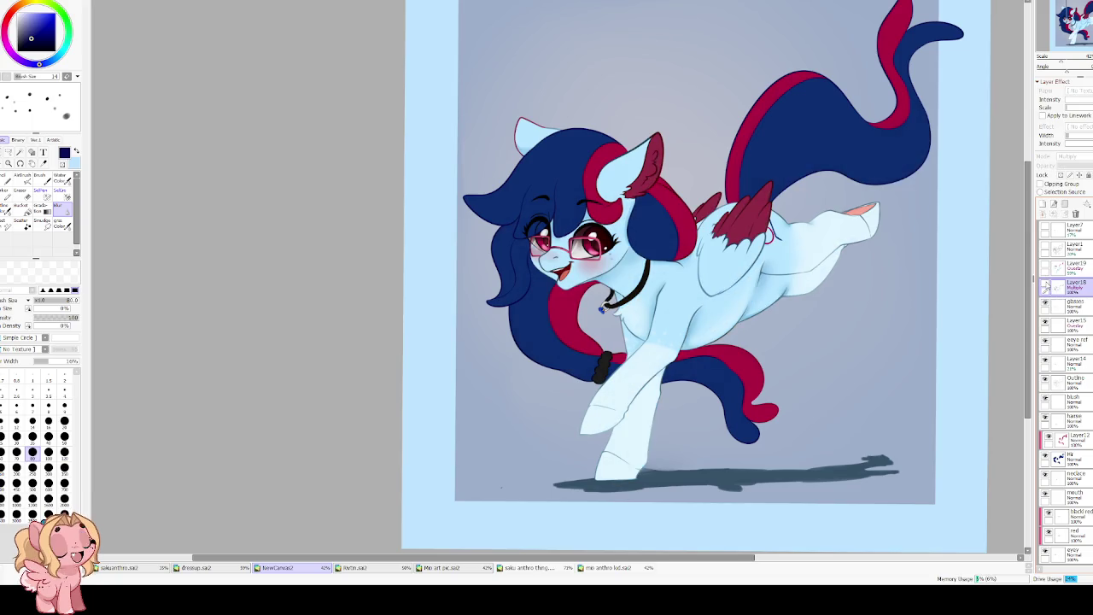
pyautogui.click(1045, 286)
pyautogui.scroll(-1, 574, 200)
pyautogui.scroll(1, 574, 200)
pyautogui.click(1045, 265)
pyautogui.click(1044, 303)
pyautogui.click(1045, 303)
pyautogui.click(1045, 286)
pyautogui.click(1045, 286)
pyautogui.click(1045, 286)
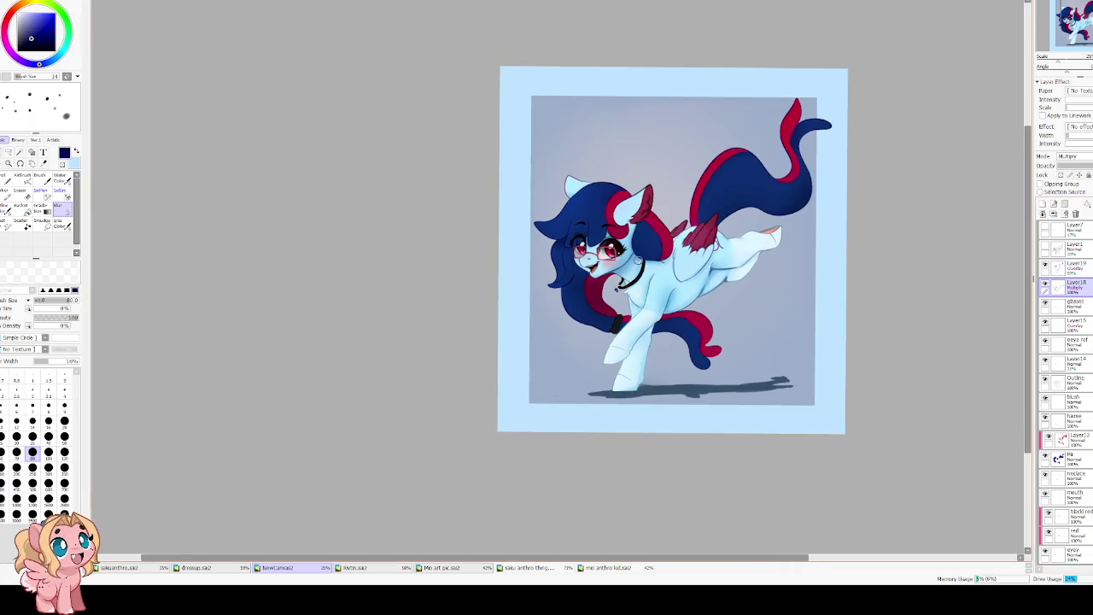
pyautogui.scroll(-2, 649, 263)
pyautogui.moveTo(555, 219); pyautogui.dragTo(517, 186)
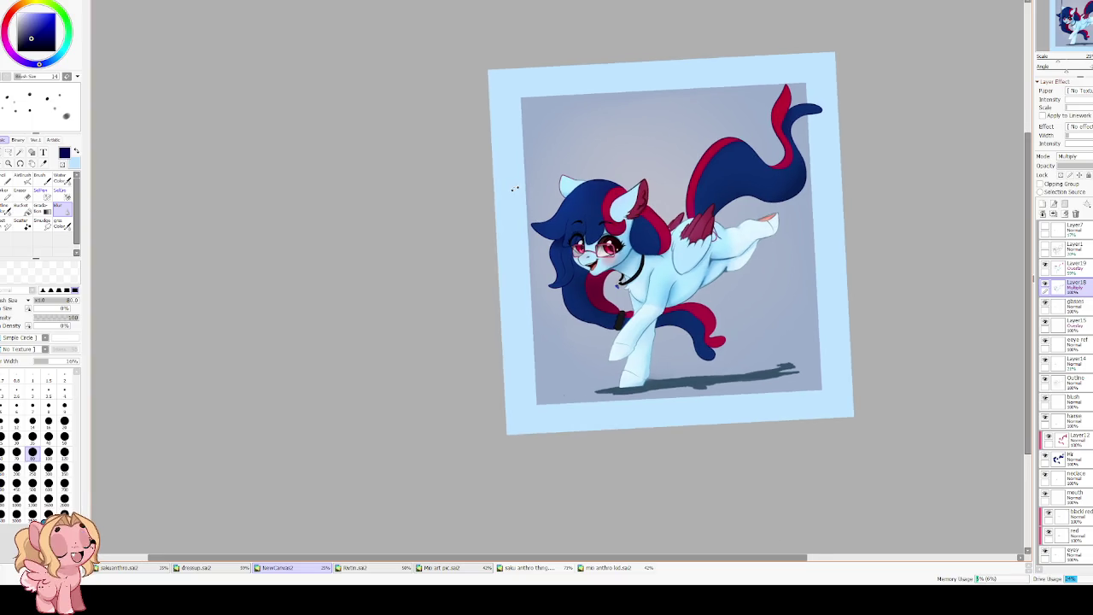
# Straighten and zoom the view to inspect the pony's face and the shadow area.
pyautogui.scroll(3, 644, 273)
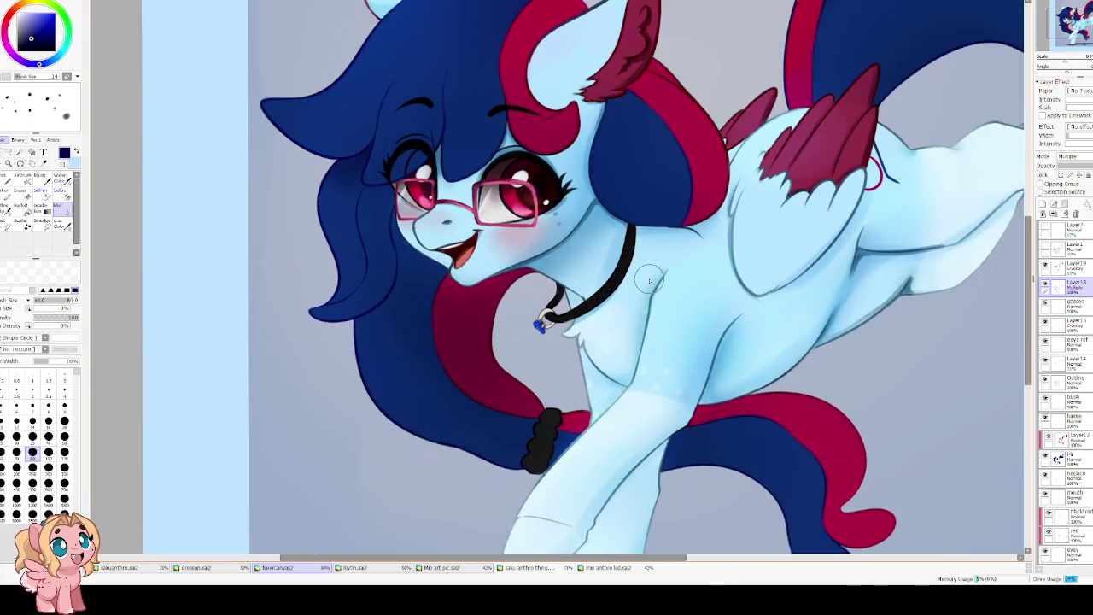
pyautogui.scroll(1, 644, 273)
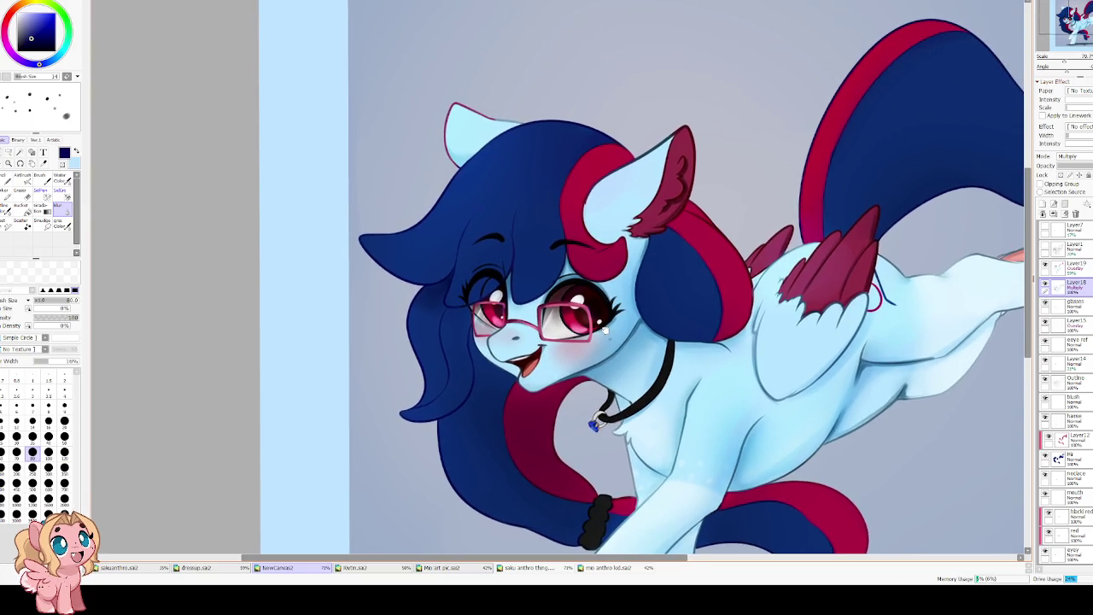
pyautogui.moveTo(645, 273)
pyautogui.mouseDown()
pyautogui.moveTo(572, 336)
pyautogui.moveTo(604, 313)
pyautogui.mouseUp()
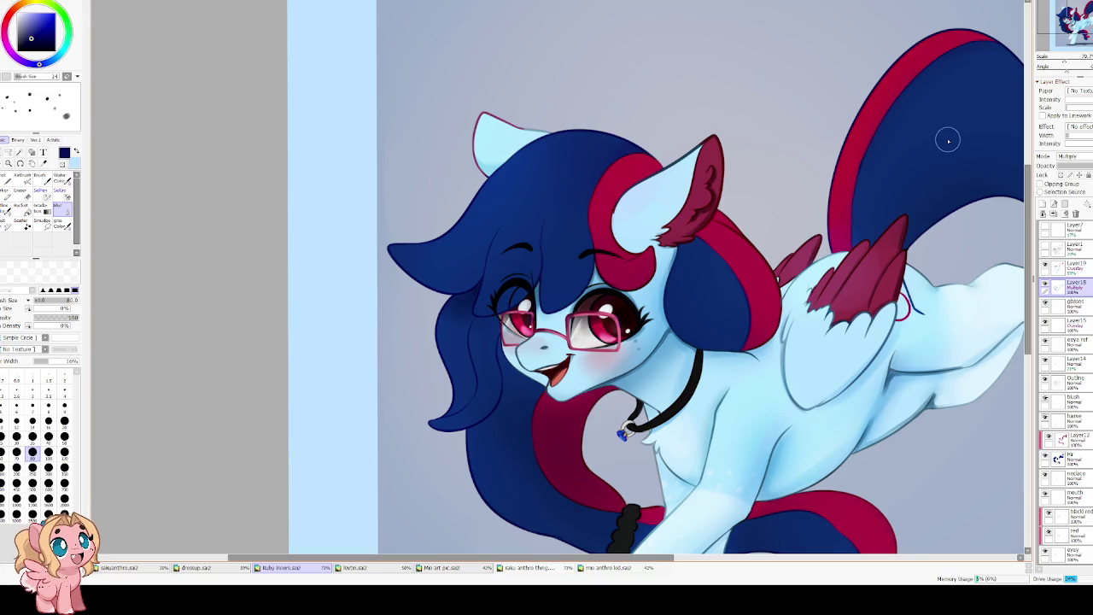
pyautogui.scroll(-1, 888, 188)
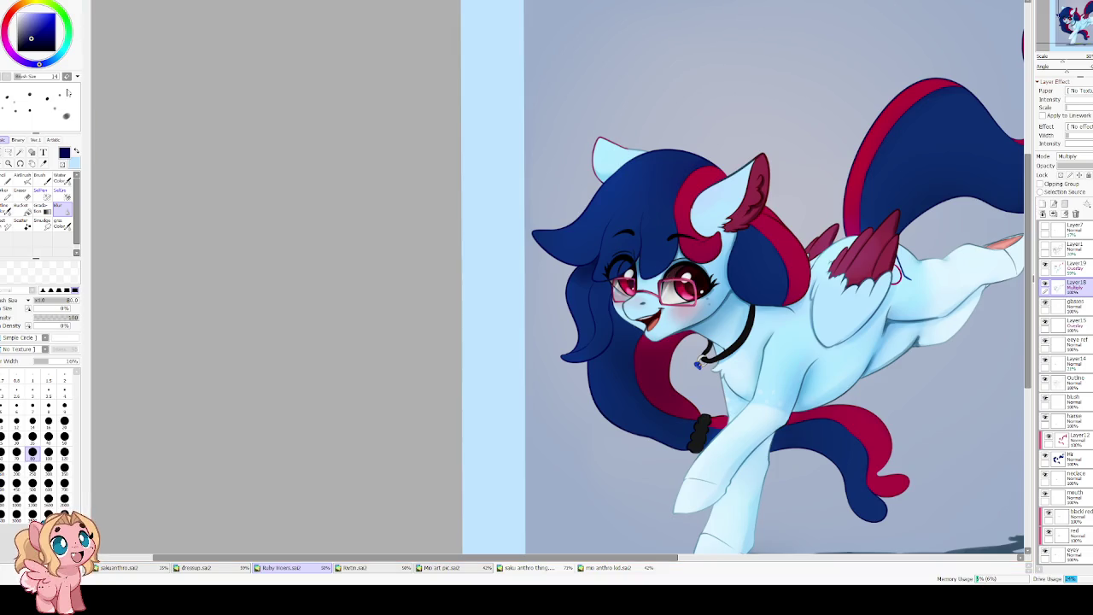
pyautogui.scroll(-3, 435, 185)
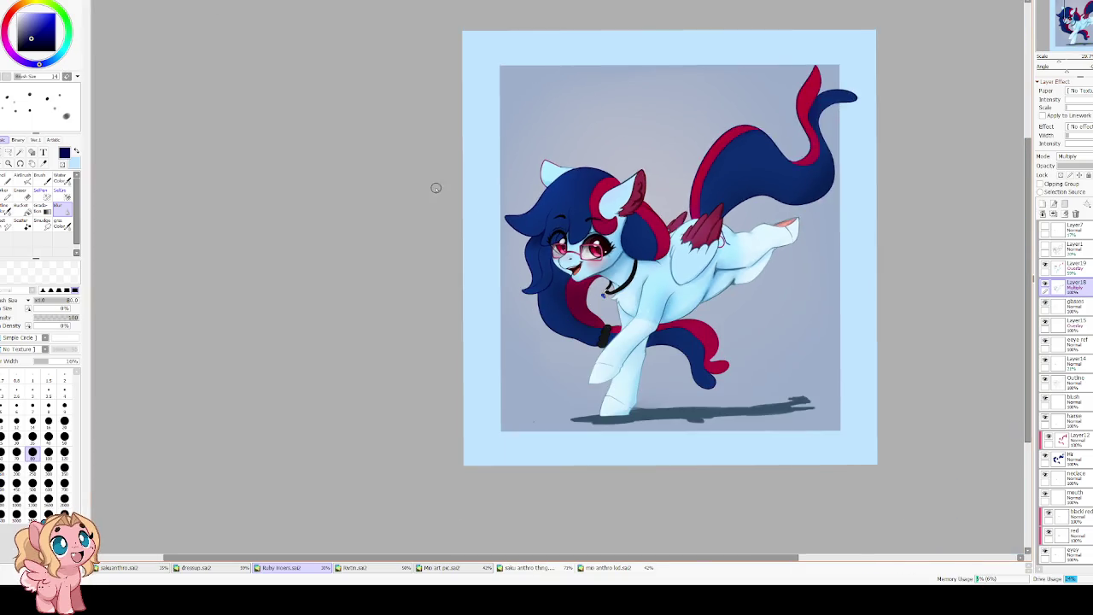
pyautogui.scroll(2, 580, 325)
pyautogui.scroll(2, 509, 327)
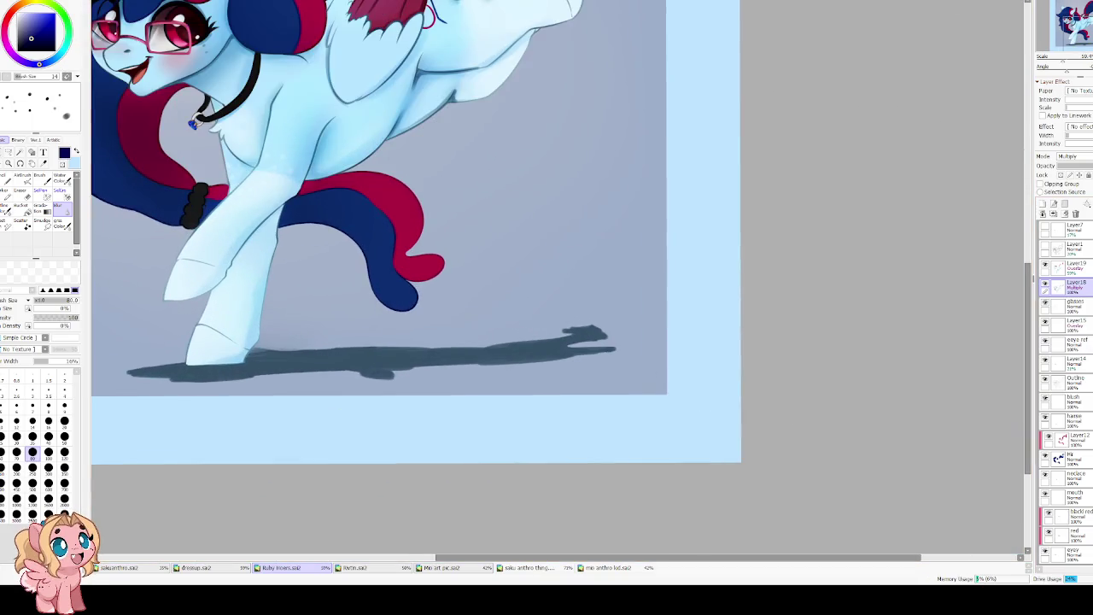
# Select Layer7 and start a text box below the pony's shadow.
pyautogui.click(1067, 229)
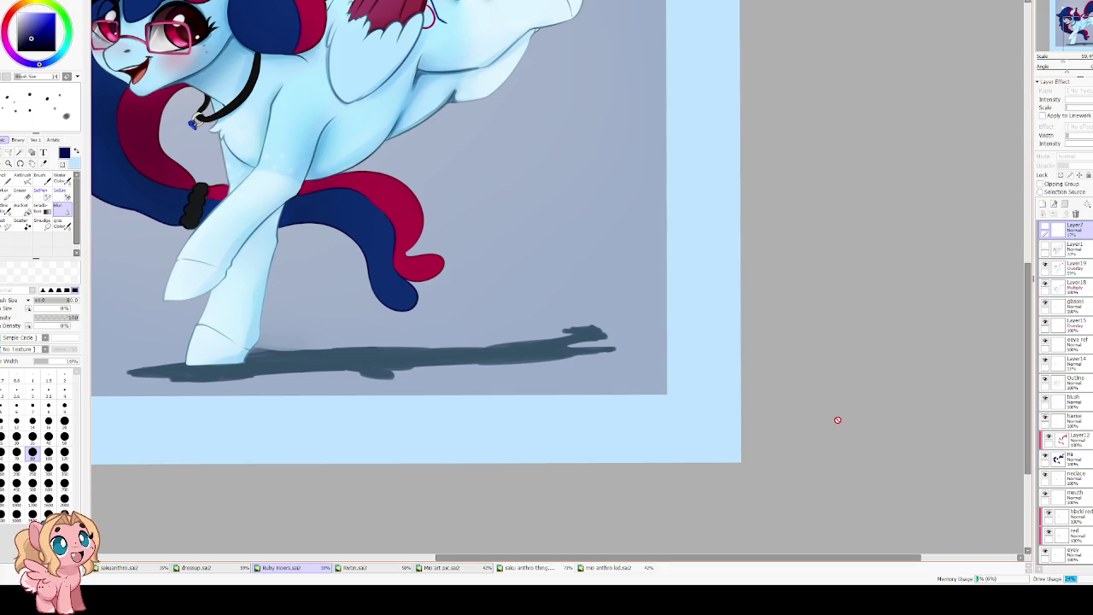
pyautogui.click(43, 152)
pyautogui.scroll(1, 649, 350)
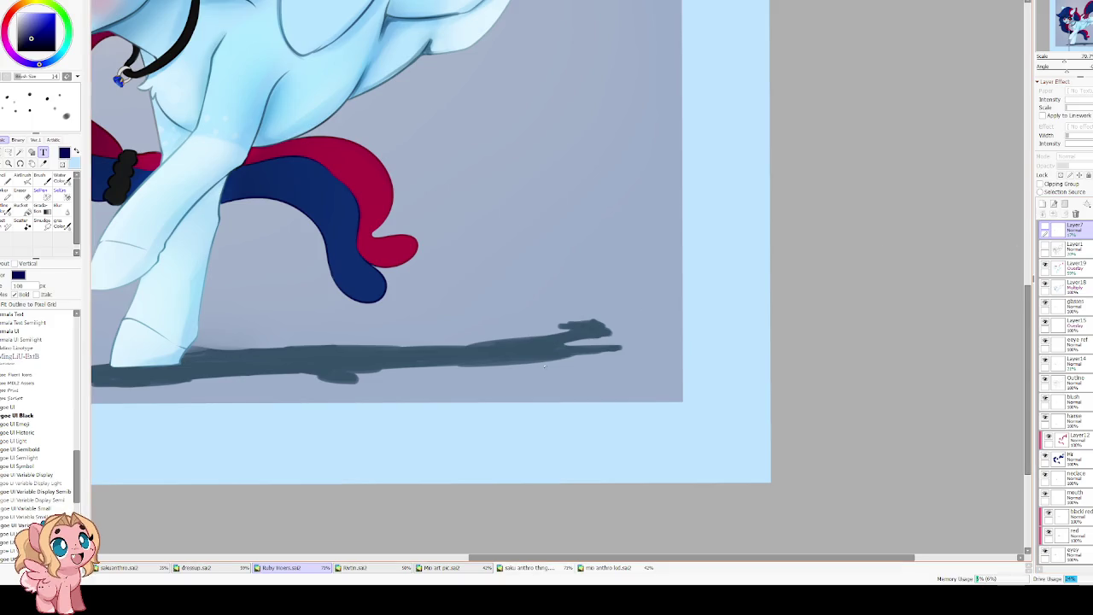
pyautogui.click(541, 414)
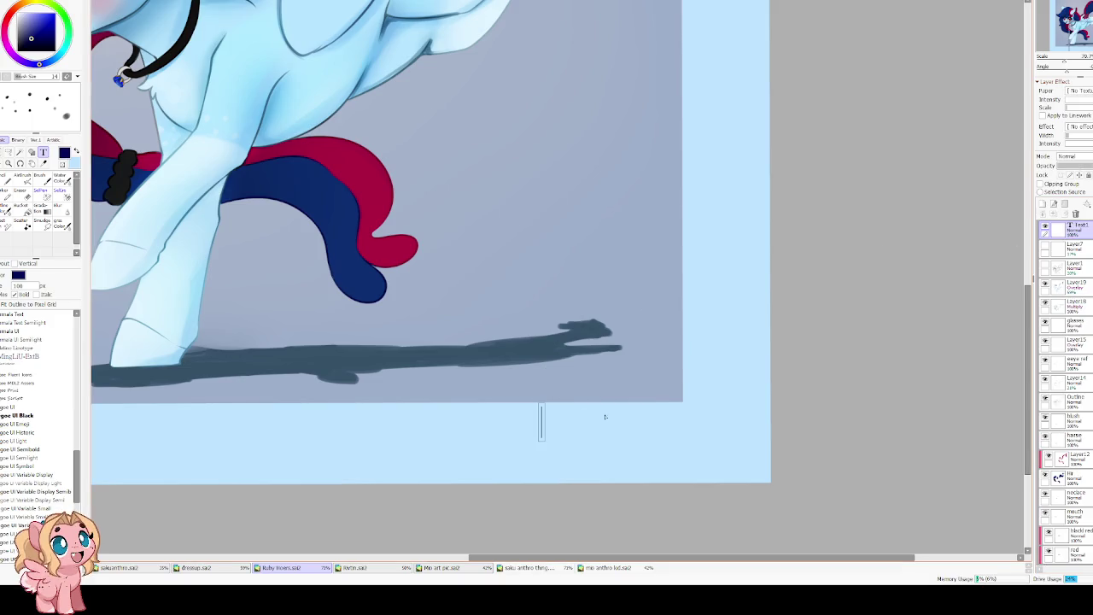
pyautogui.write('M')
pyautogui.press('BackSpace')
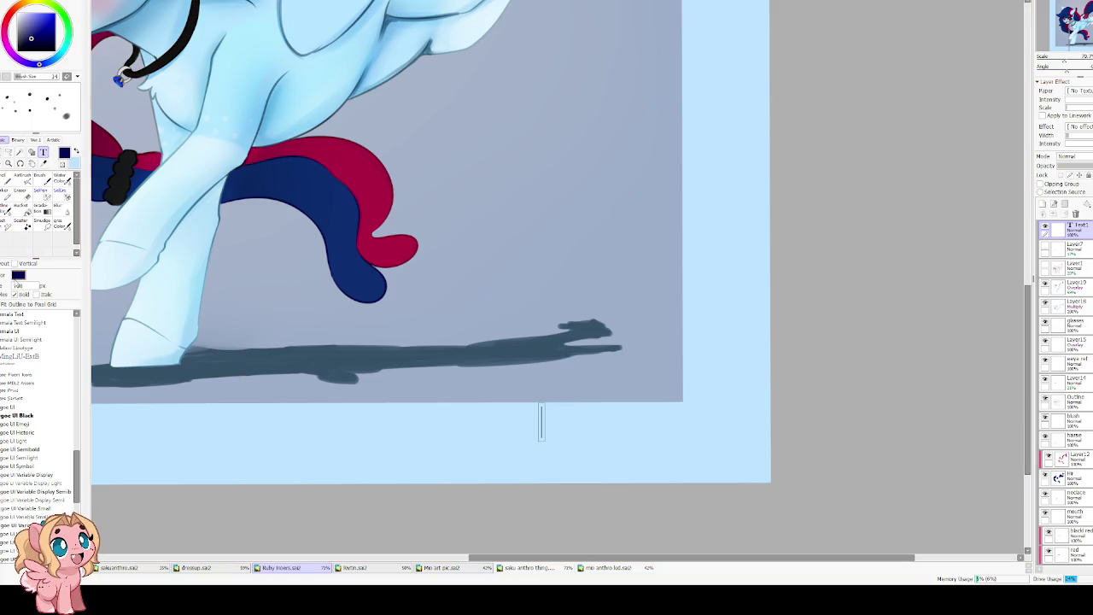
# Set the text colour to a slightly muted red and type the artist's signature.
pyautogui.click(8, 26)
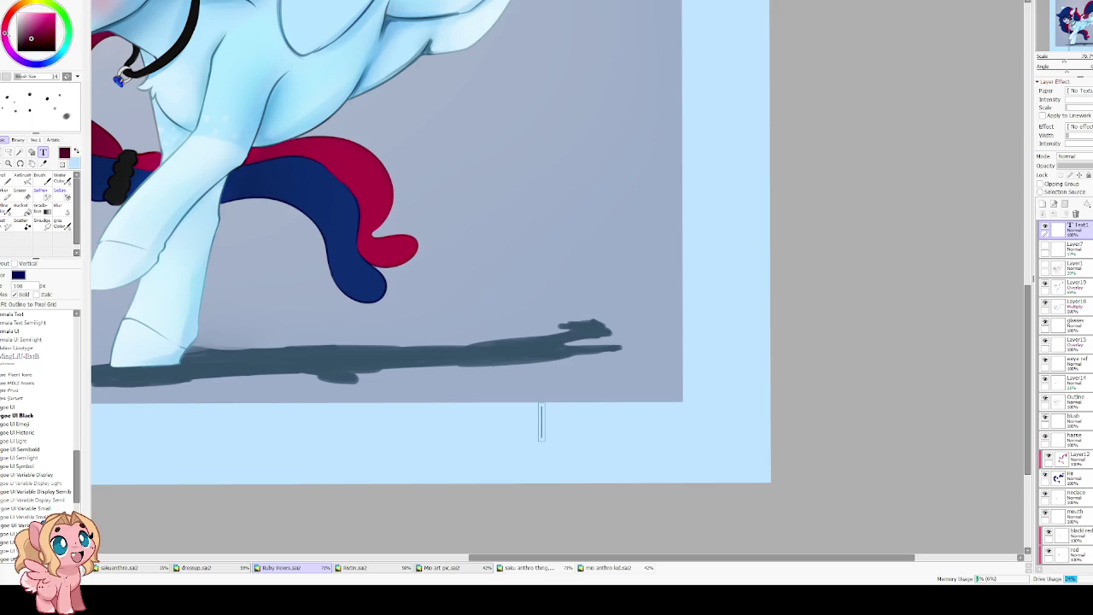
pyautogui.moveTo(34, 17); pyautogui.dragTo(31, 14)
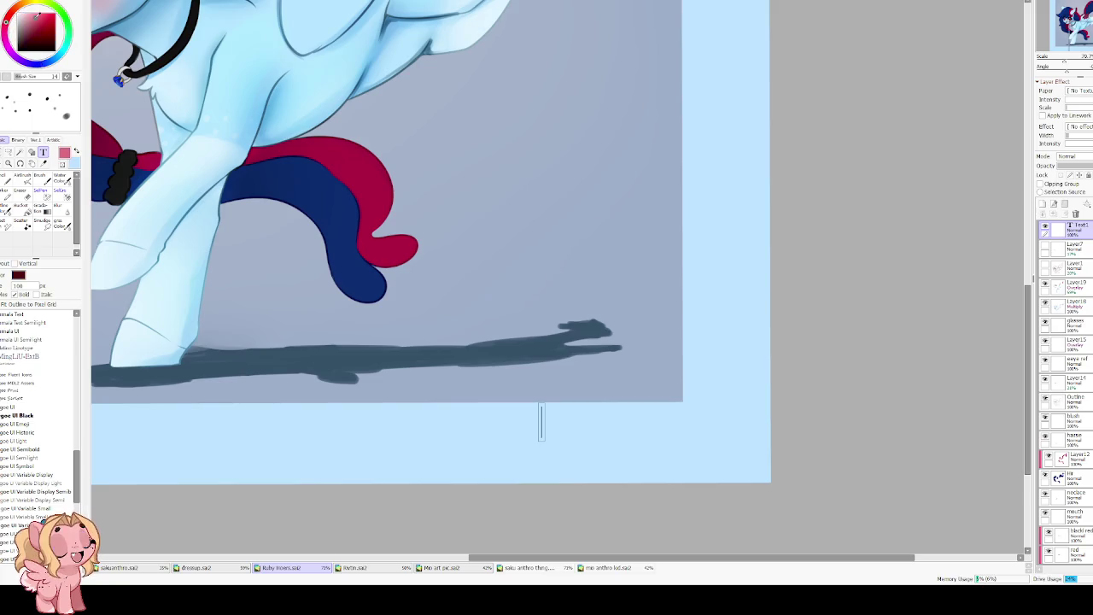
pyautogui.click(33, 17)
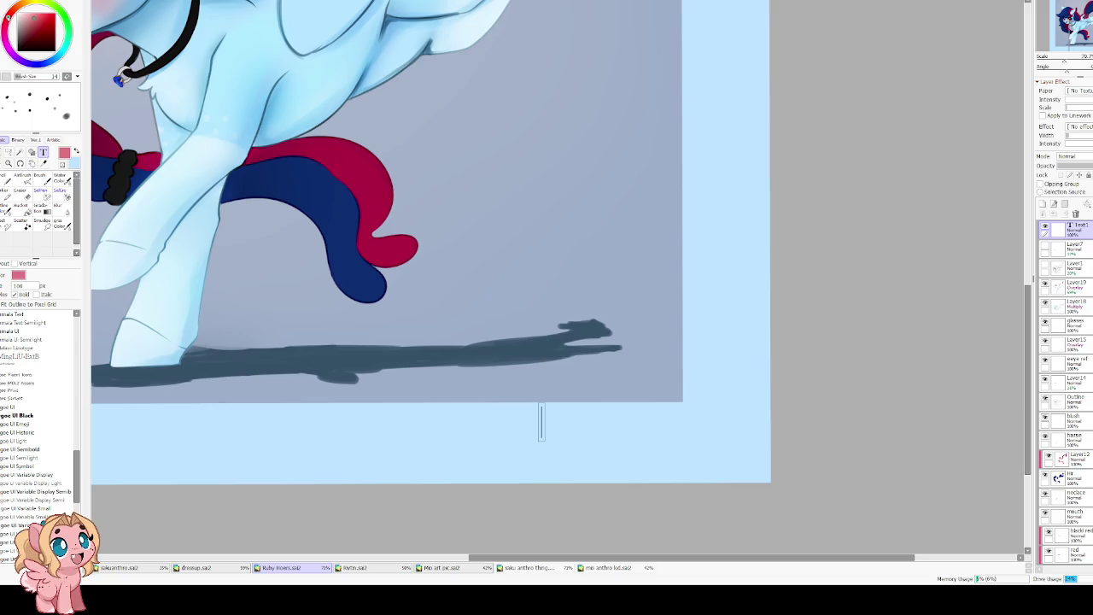
pyautogui.click(45, 18)
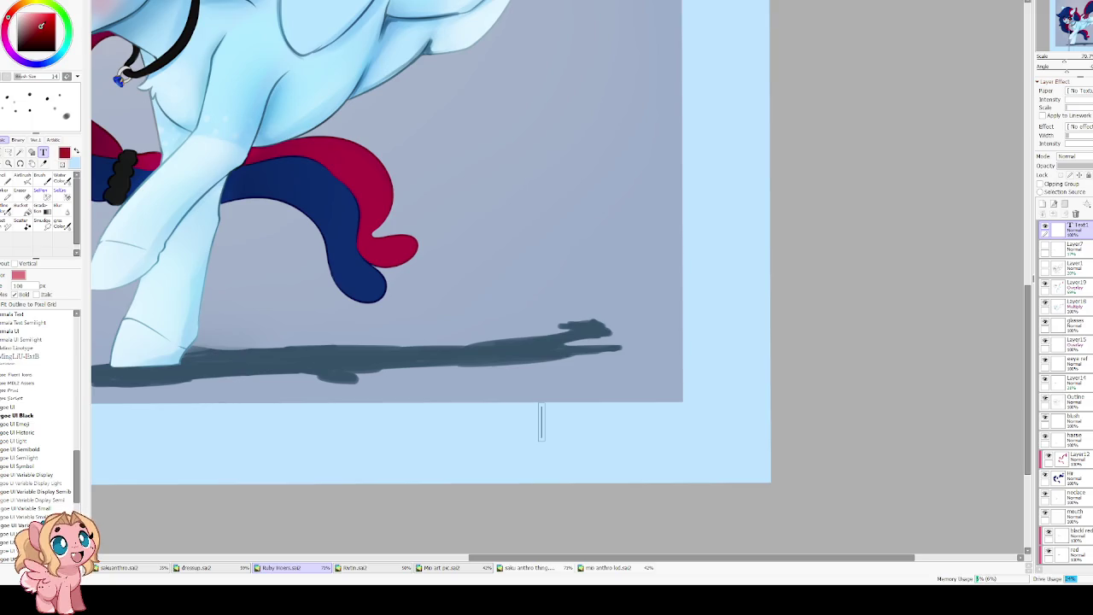
pyautogui.click(44, 18)
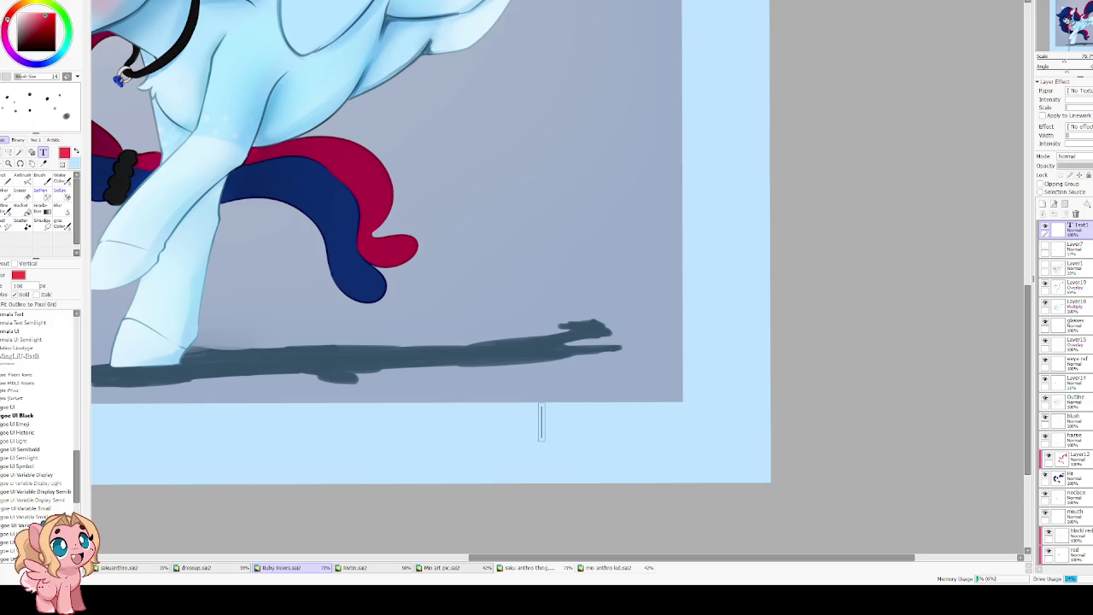
pyautogui.click(37, 20)
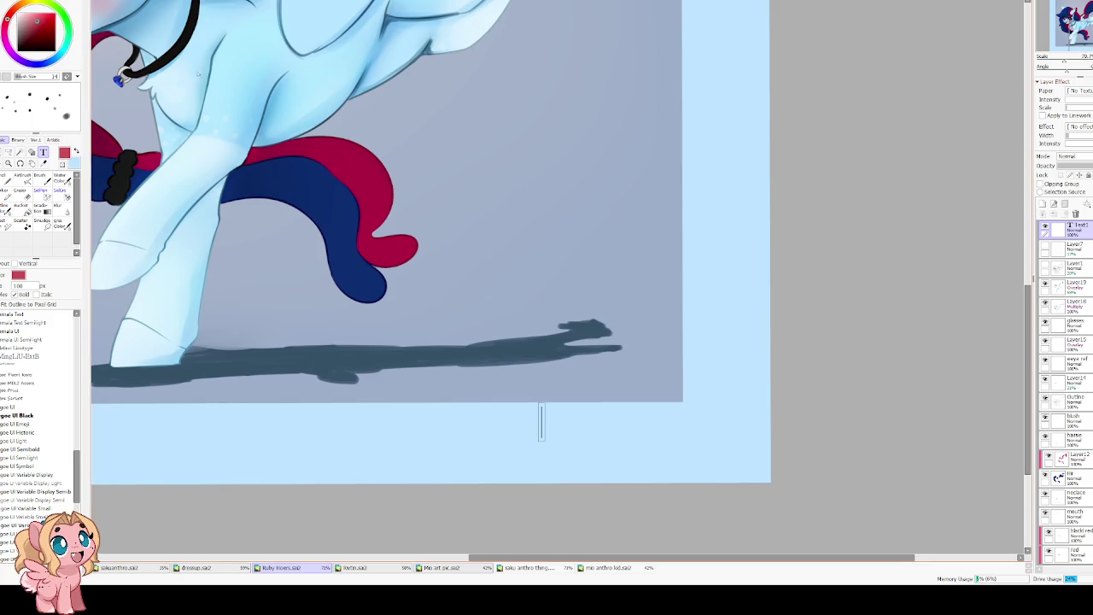
pyautogui.write('Miokomata')
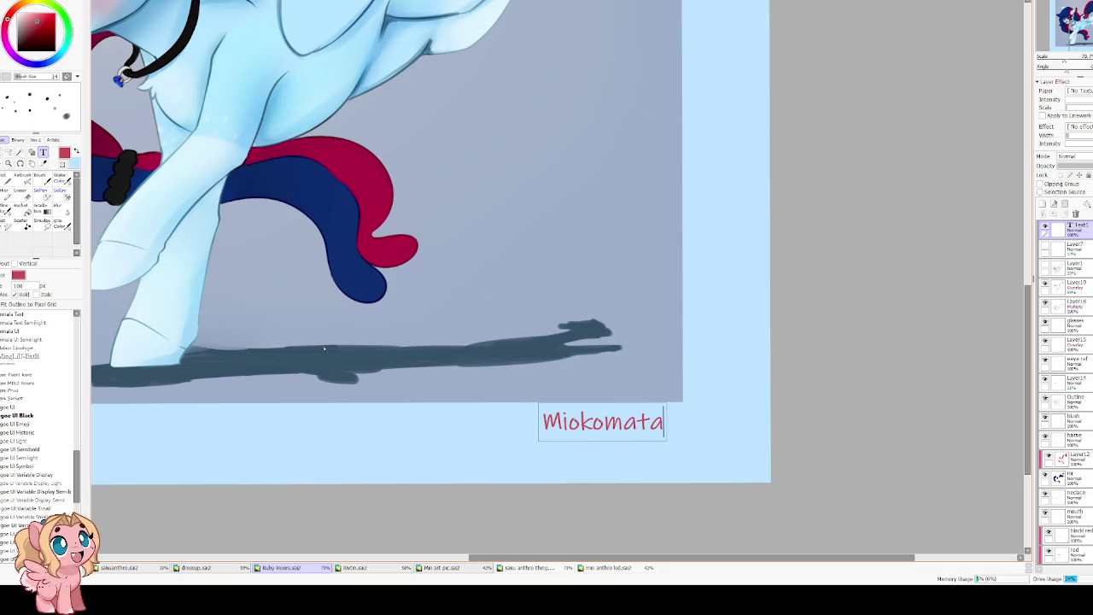
# Move the signature into the lower-right corner and make it nearly transparent.
pyautogui.click(8, 163)
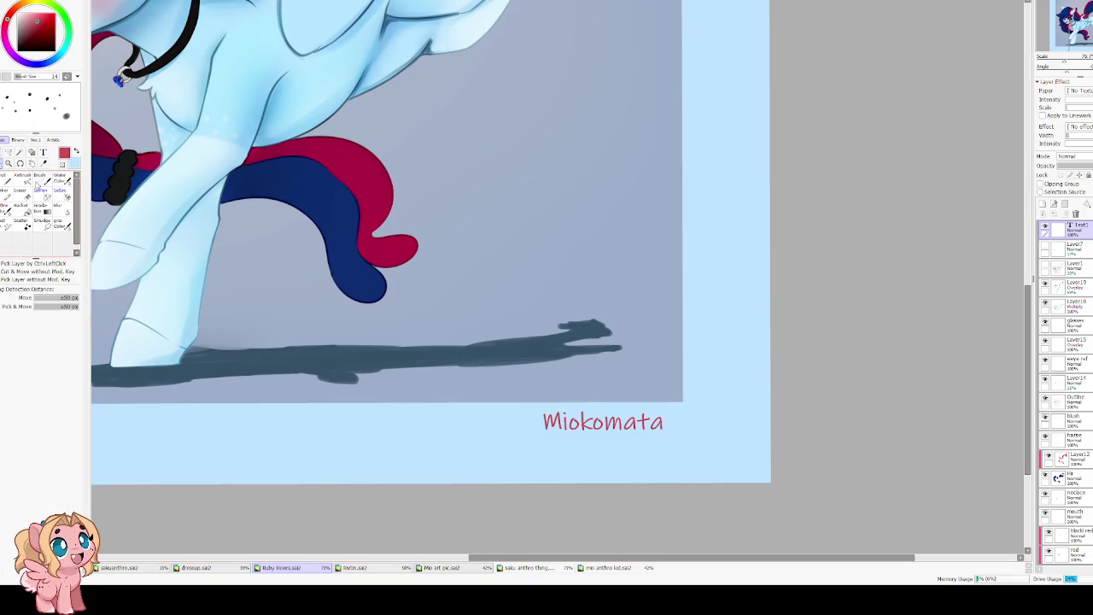
pyautogui.moveTo(582, 422)
pyautogui.mouseDown()
pyautogui.moveTo(590, 440)
pyautogui.moveTo(556, 390)
pyautogui.mouseUp()
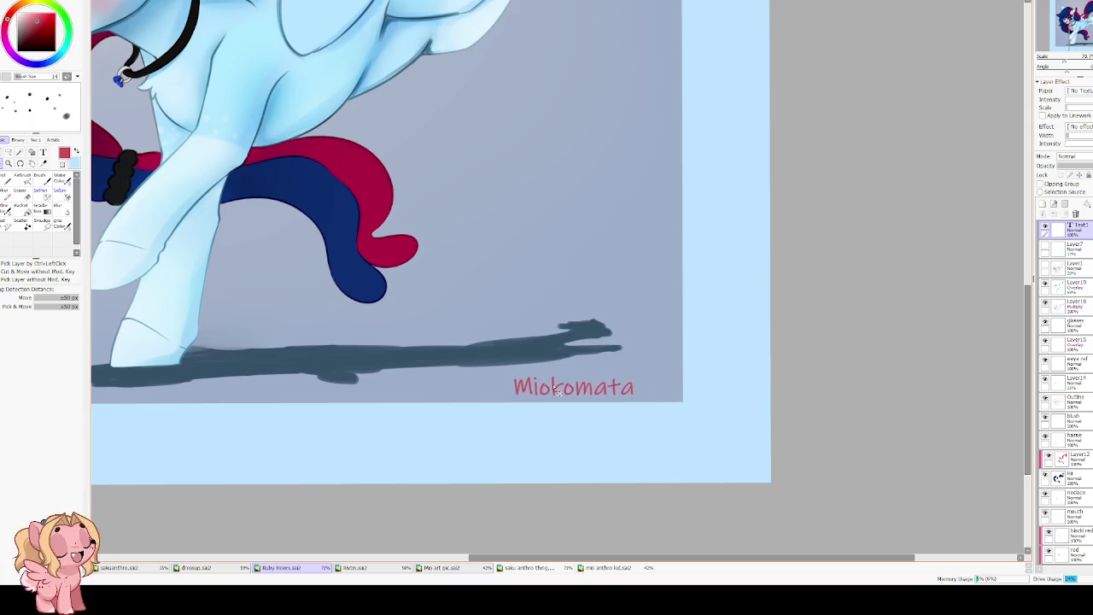
pyautogui.click(1063, 165)
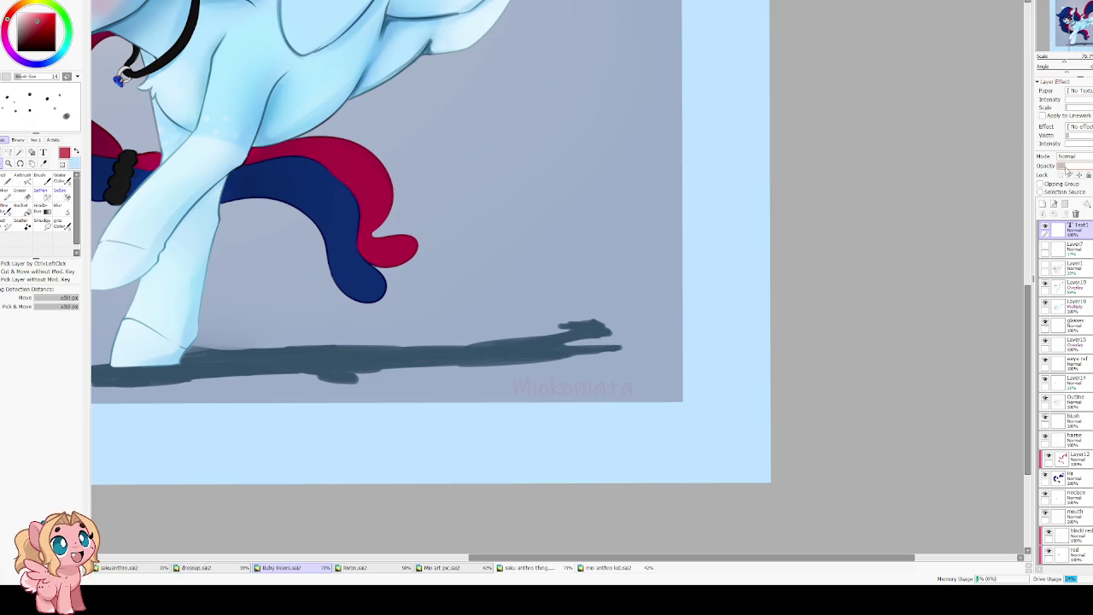
pyautogui.scroll(-1, 800, 200)
pyautogui.scroll(-1, 707, 208)
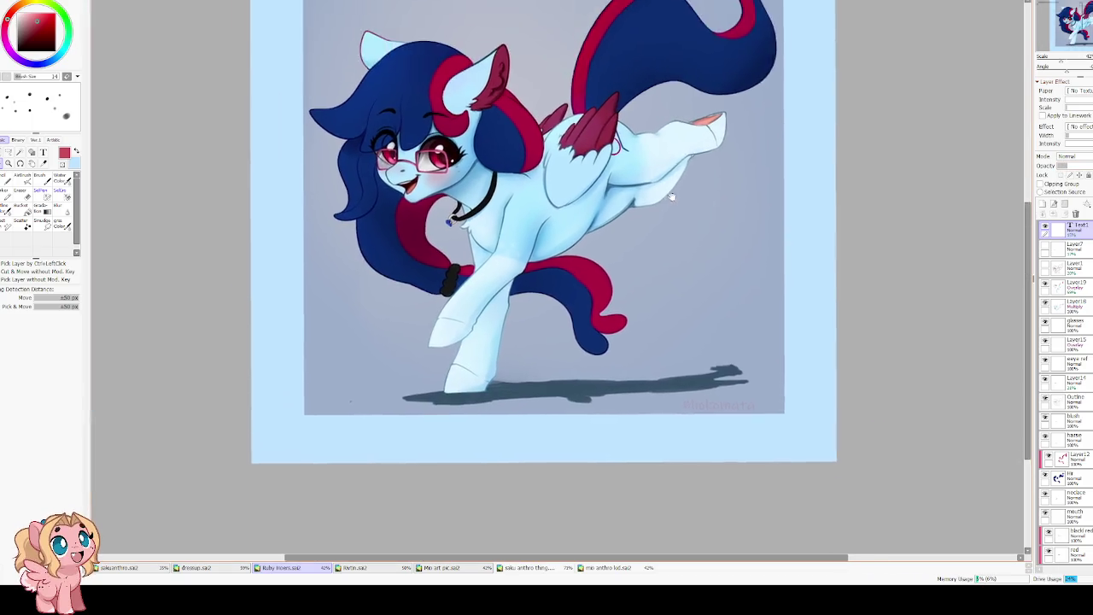
pyautogui.moveTo(671, 197); pyautogui.dragTo(712, 269)
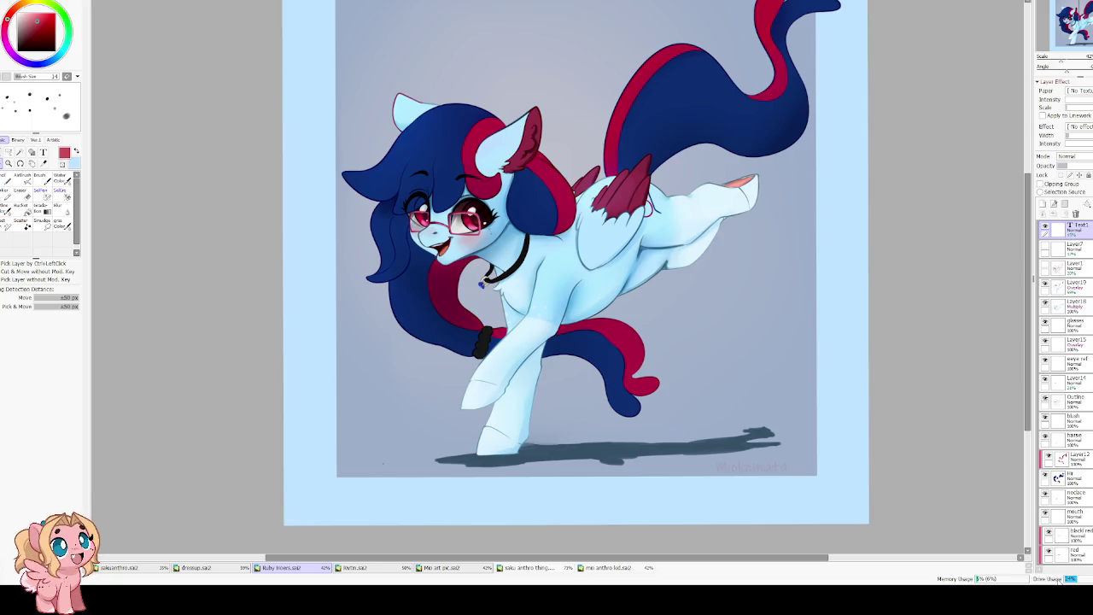
pyautogui.scroll(1, 469, 280)
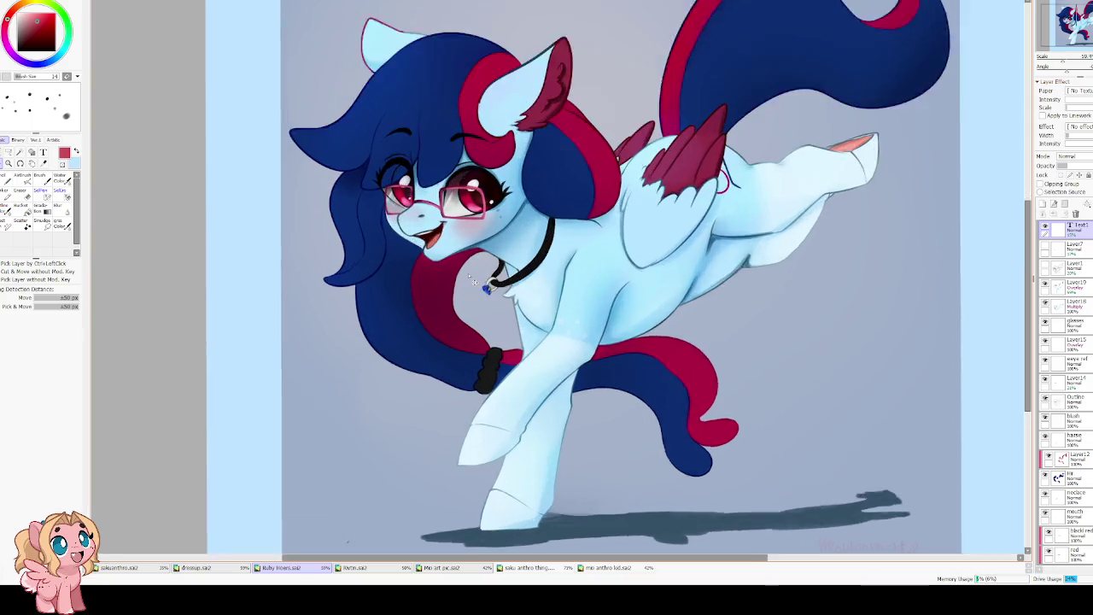
pyautogui.scroll(3, 470, 280)
pyautogui.scroll(2, 470, 280)
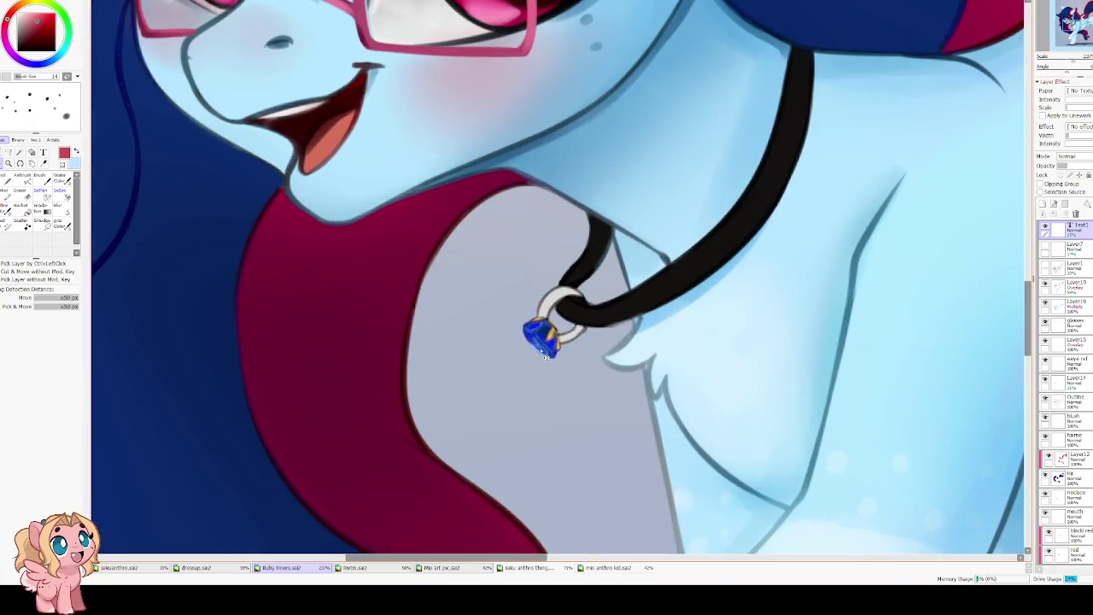
pyautogui.scroll(-1, 549, 331)
pyautogui.scroll(-3, 549, 331)
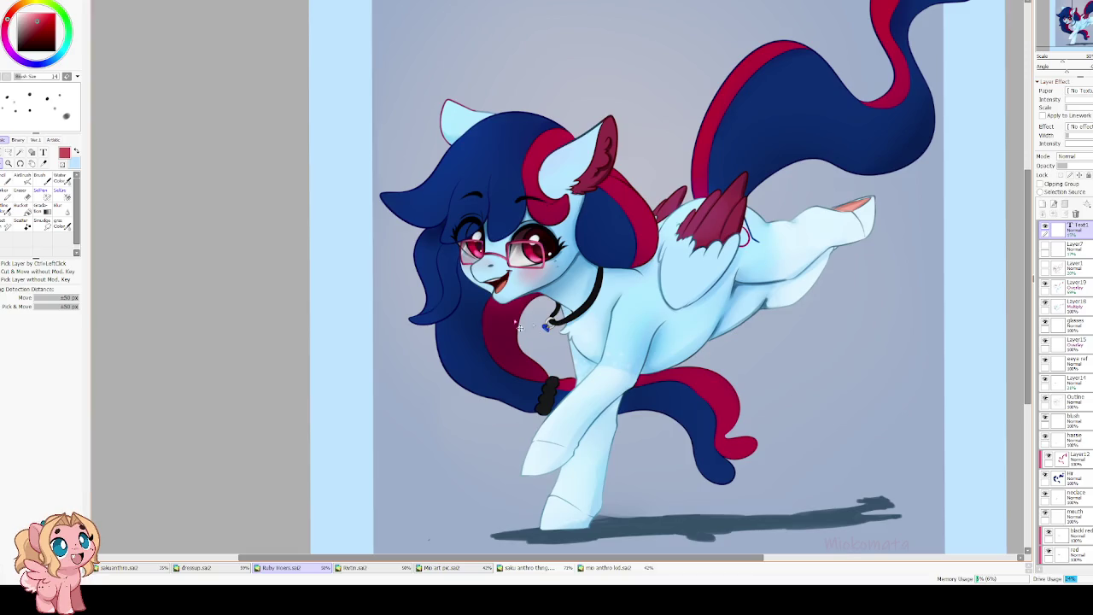
pyautogui.press('h')
pyautogui.press('h')
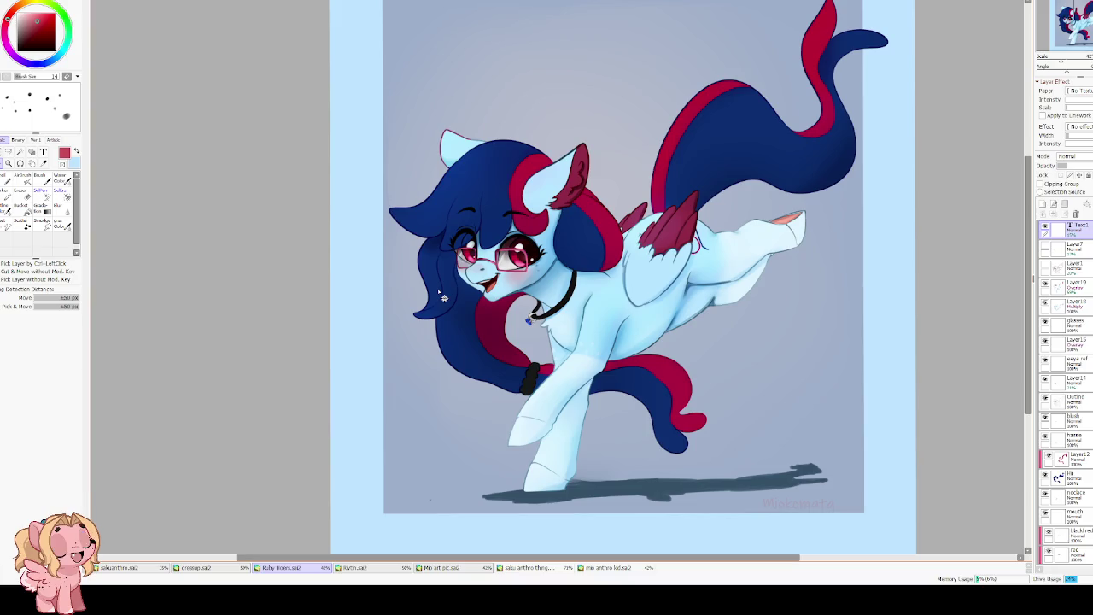
pyautogui.scroll(-1, 446, 297)
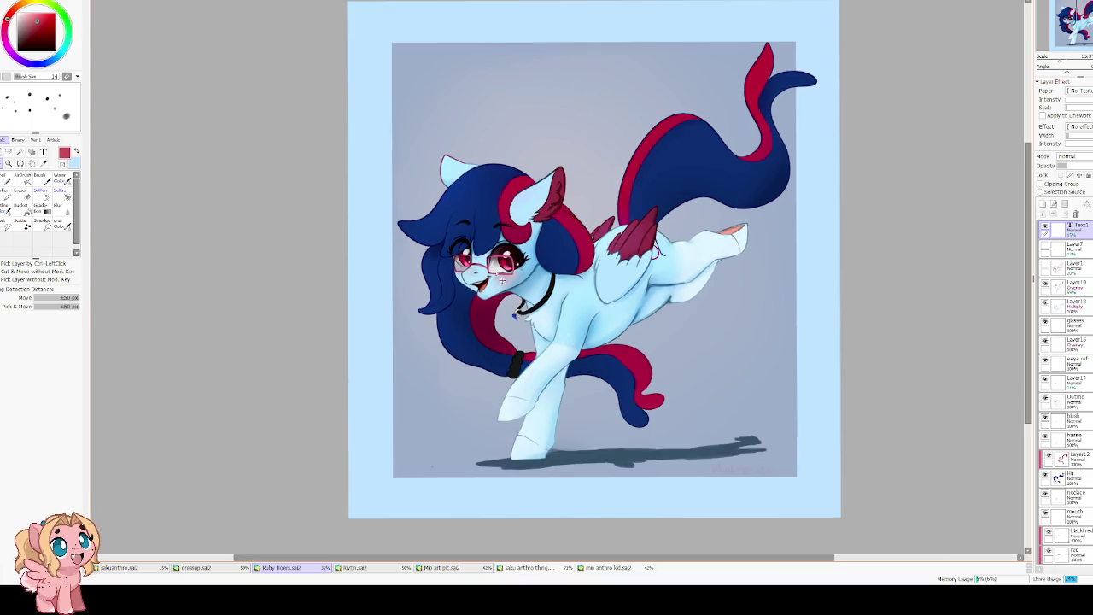
pyautogui.scroll(2, 449, 297)
pyautogui.scroll(2, 457, 436)
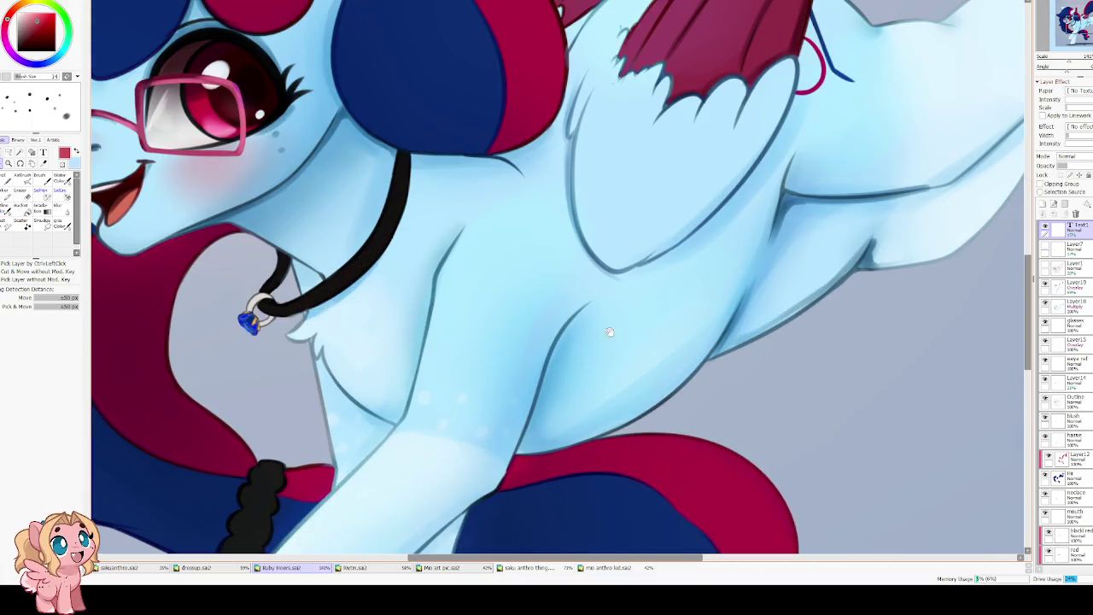
pyautogui.moveTo(775, 222); pyautogui.dragTo(421, 400)
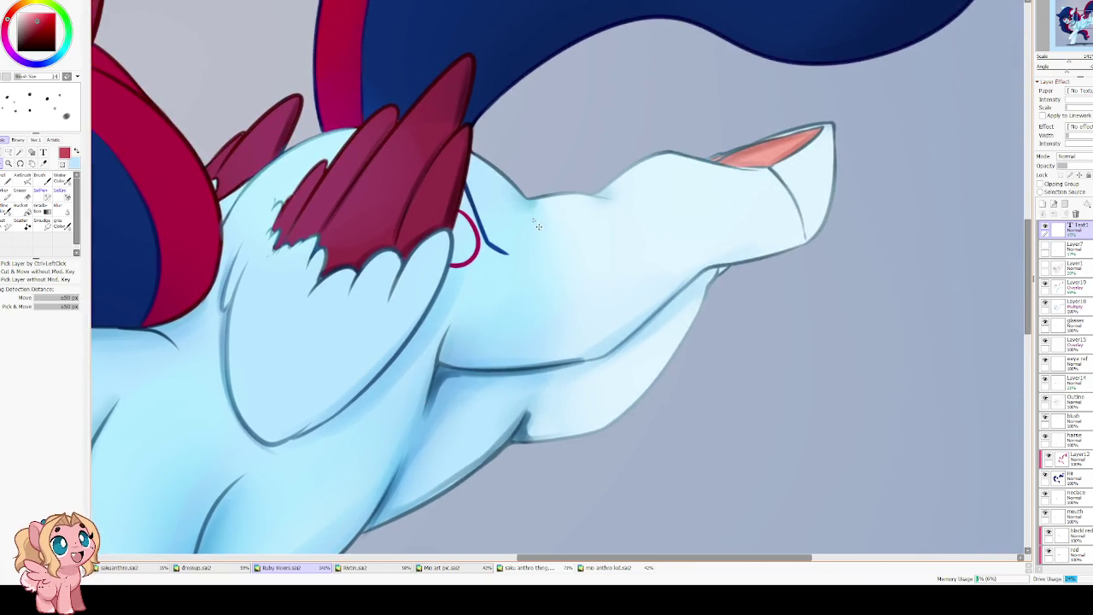
pyautogui.scroll(-3, 495, 365)
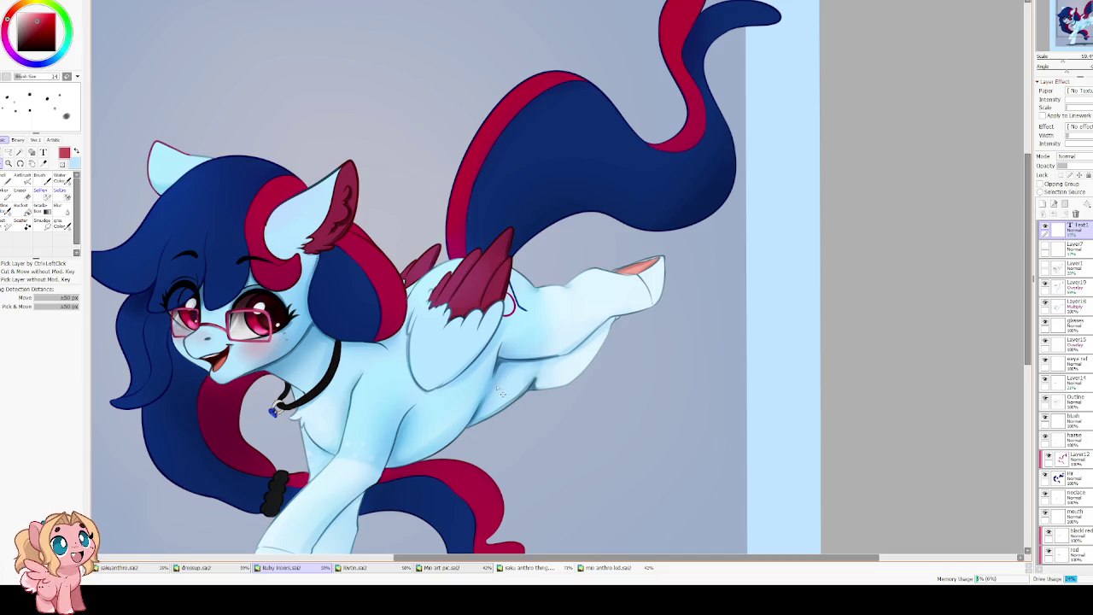
pyautogui.scroll(-1, 497, 387)
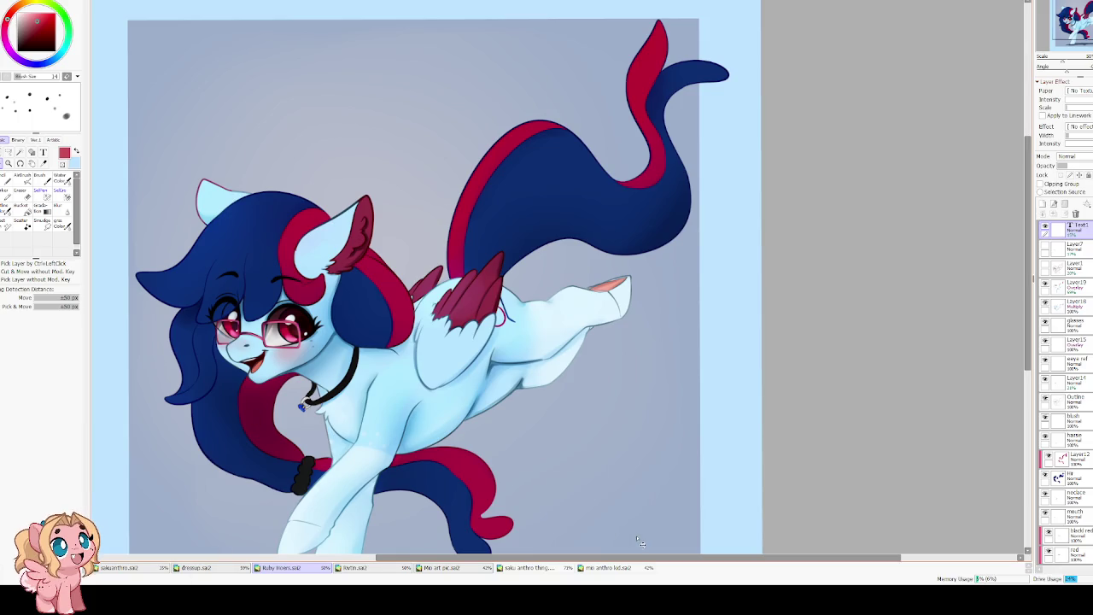
# Switch to the other pony sketch document and hide its grey sketch box layer.
pyautogui.click(366, 571)
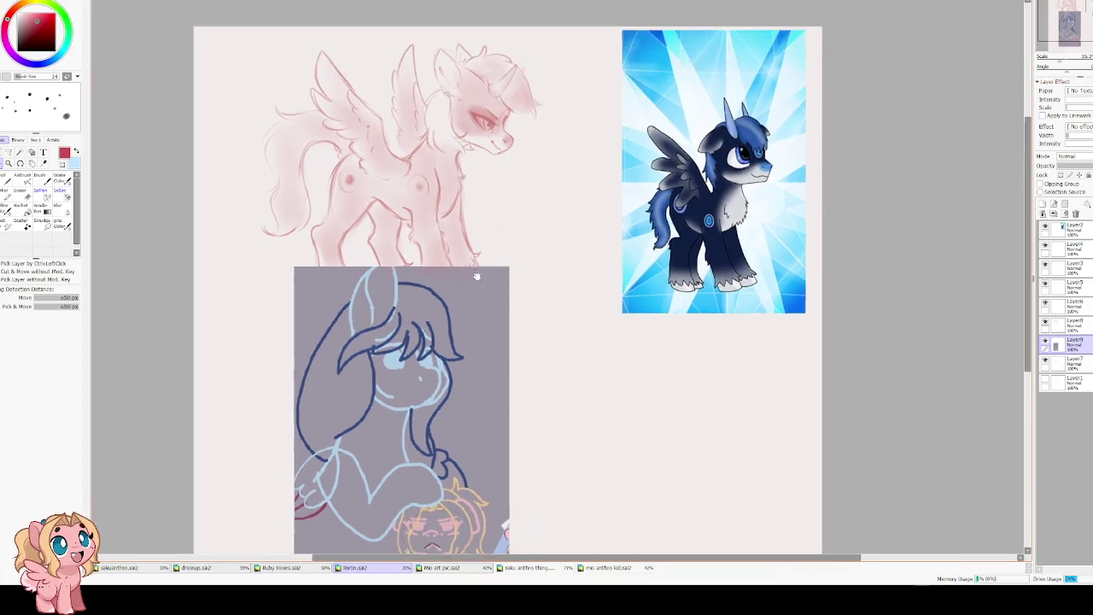
pyautogui.scroll(1, 476, 276)
pyautogui.scroll(1, 598, 324)
pyautogui.scroll(-2, 798, 382)
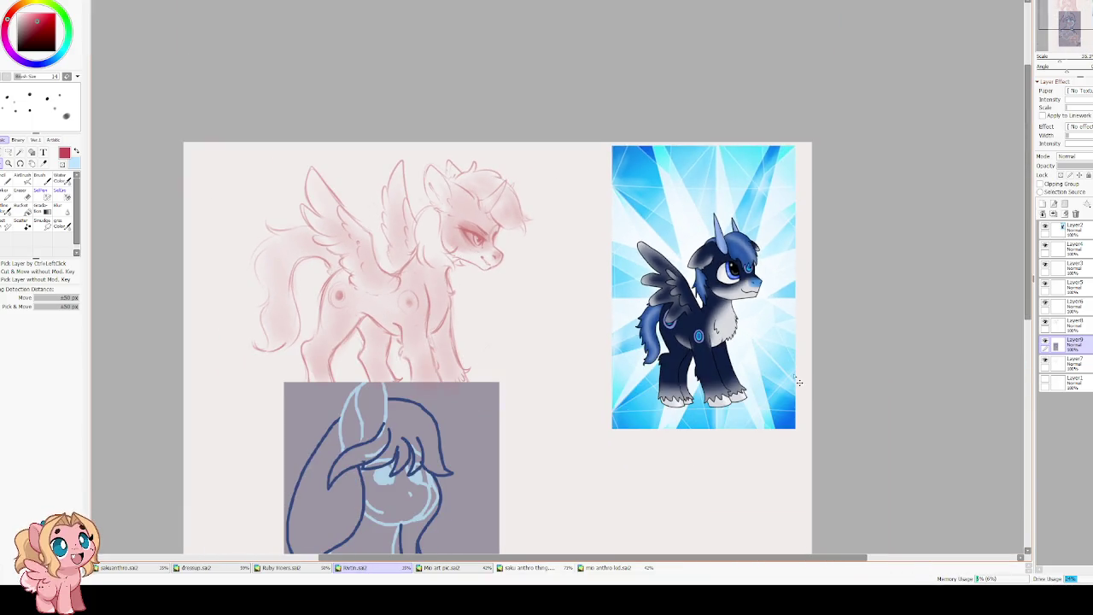
pyautogui.click(1044, 342)
# Look around the sketch document, then close it with Ctrl+W.
pyautogui.scroll(1, 372, 284)
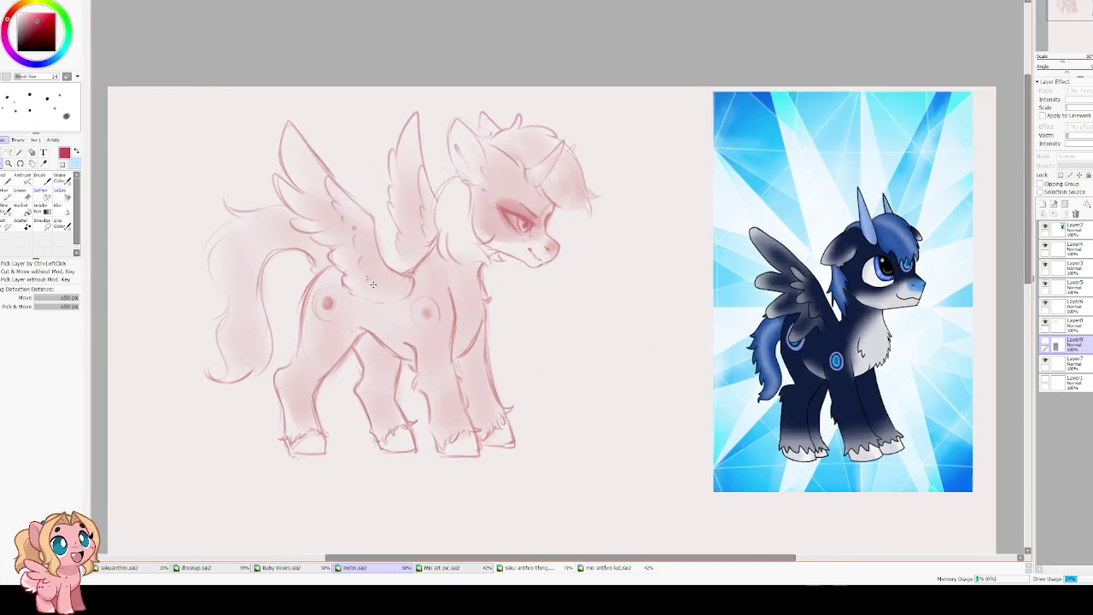
pyautogui.scroll(-2, 372, 284)
pyautogui.scroll(2, 756, 324)
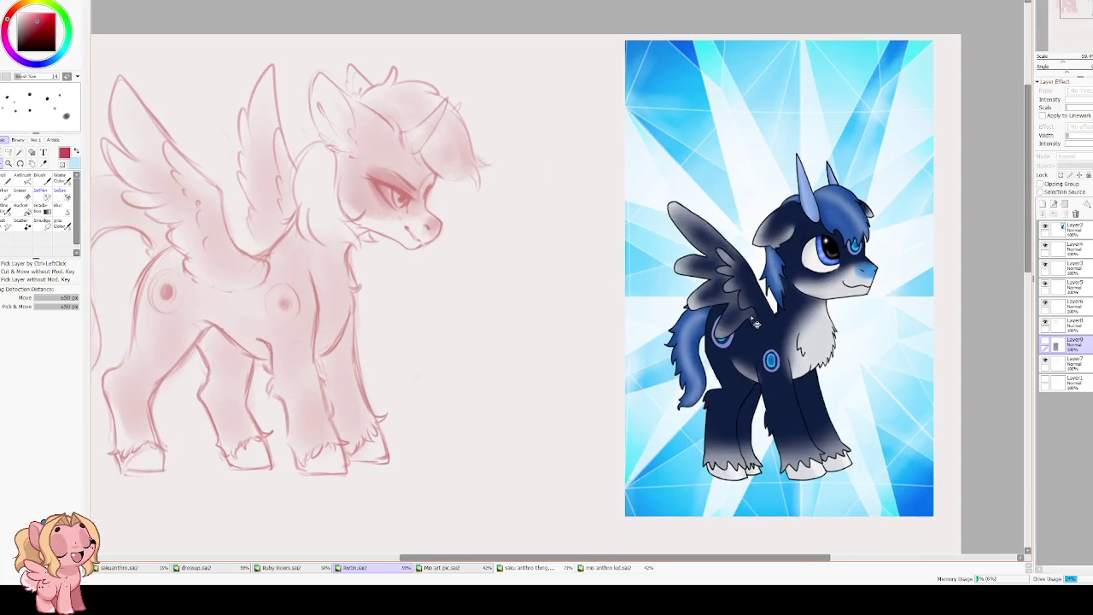
pyautogui.moveTo(321, 255); pyautogui.dragTo(507, 243)
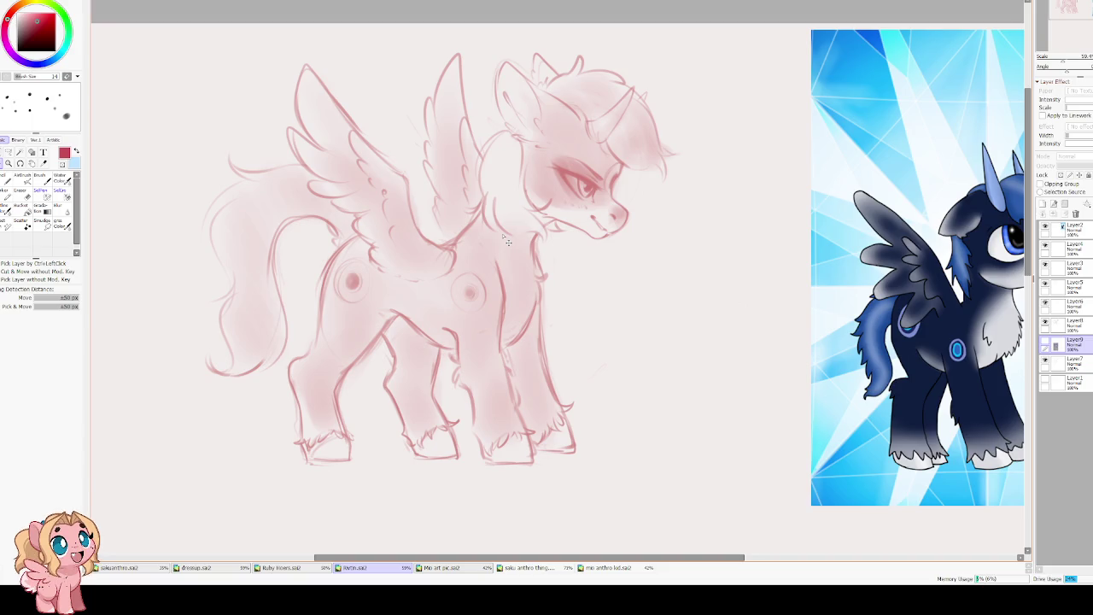
pyautogui.scroll(-2, 392, 248)
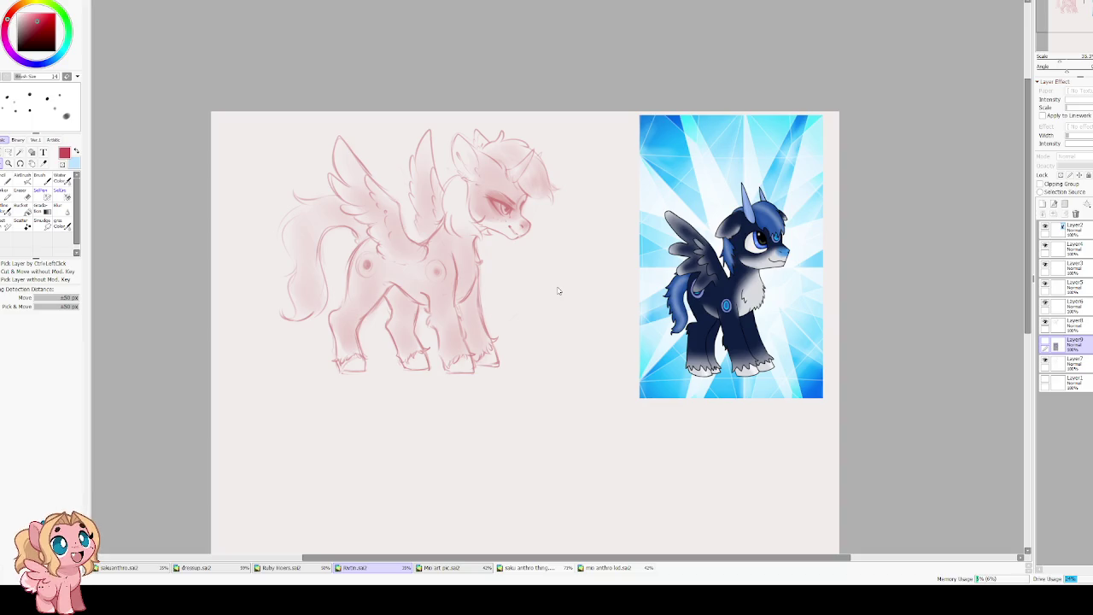
pyautogui.hotkey('ctrl', 'w')
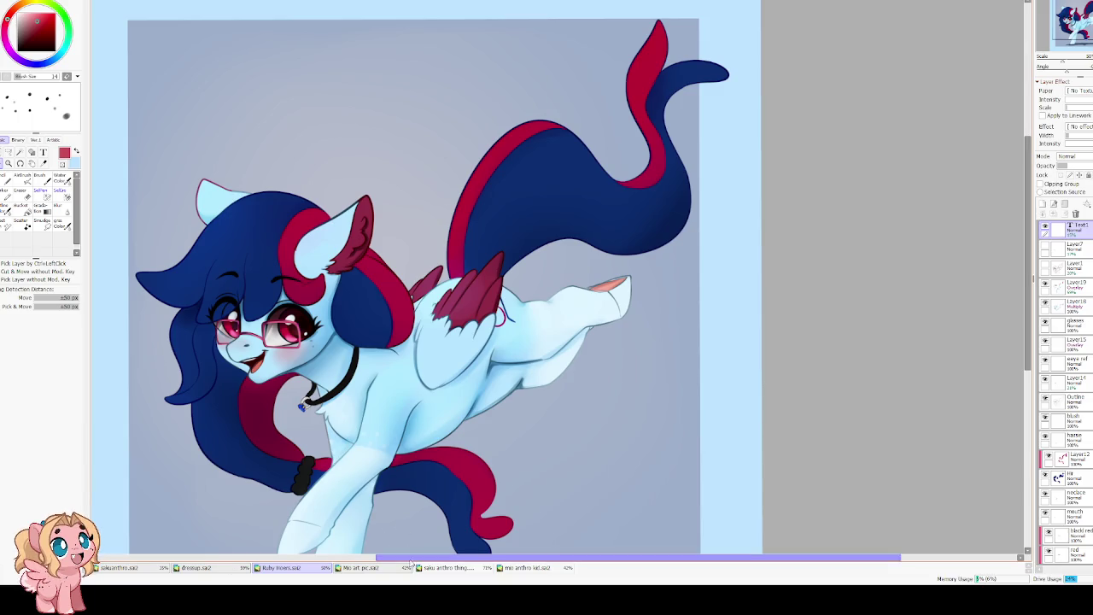
# Close the anthro character and pink pony kid paintings and show the dressup.sai2 hugging sketch.
pyautogui.click(445, 571)
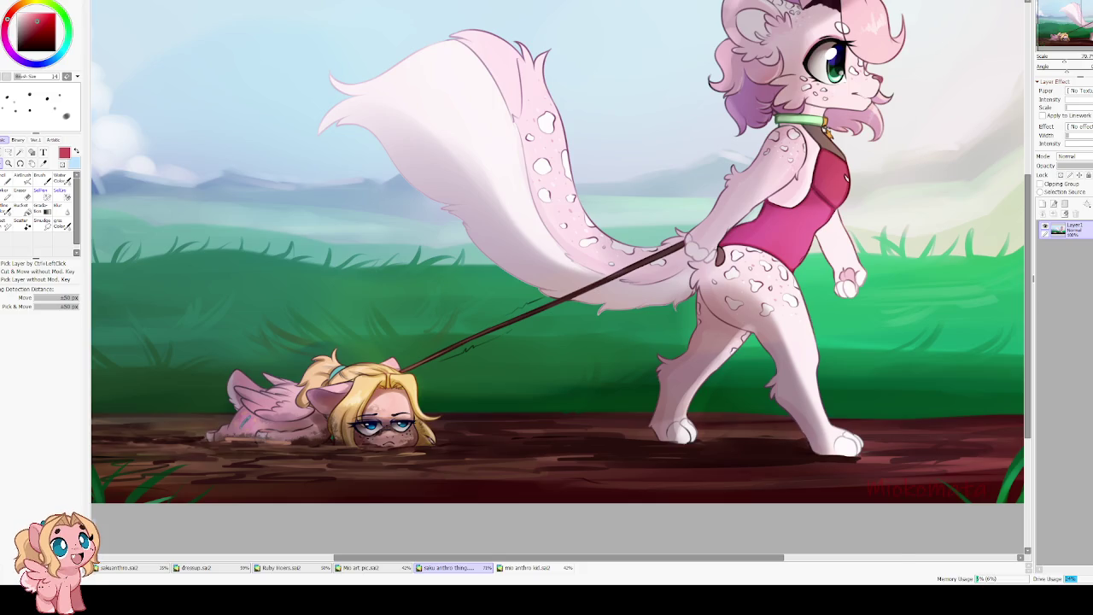
pyautogui.hotkey('ctrl', 'w')
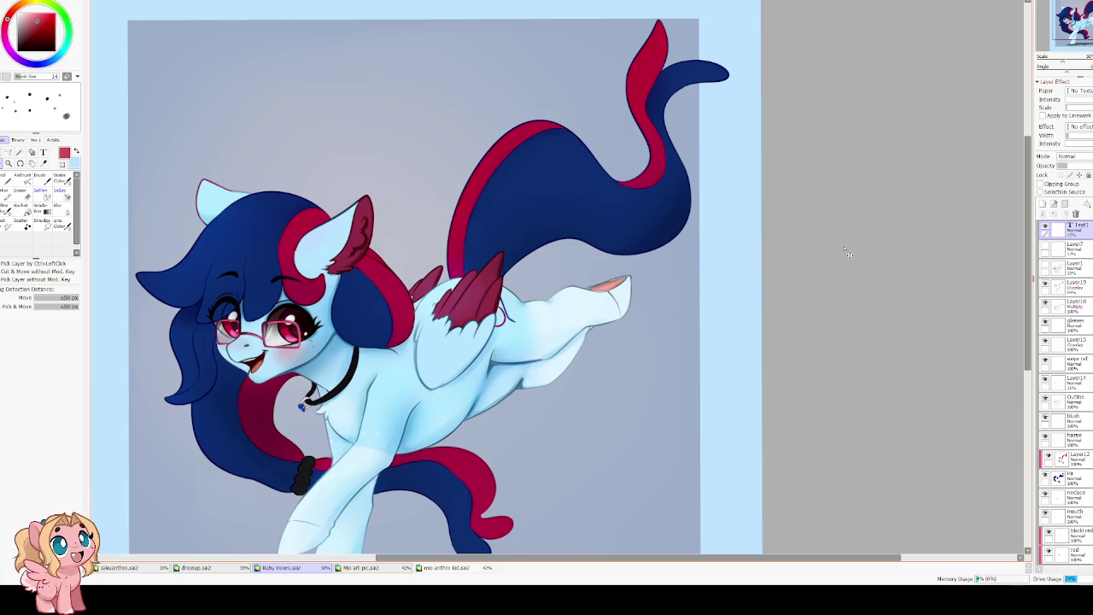
pyautogui.click(444, 568)
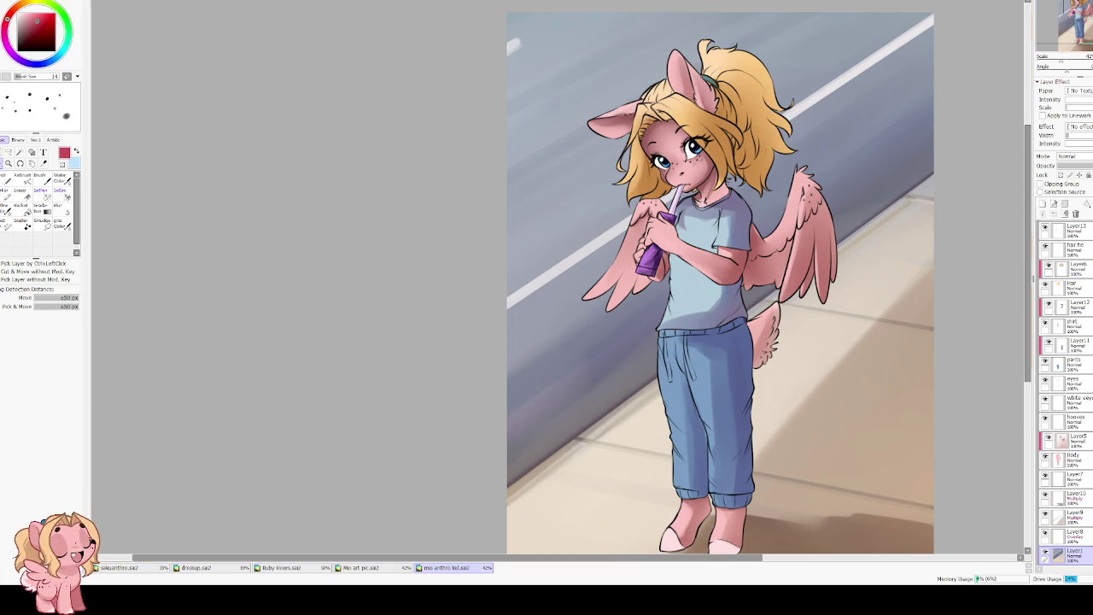
pyautogui.hotkey('ctrl', 'w')
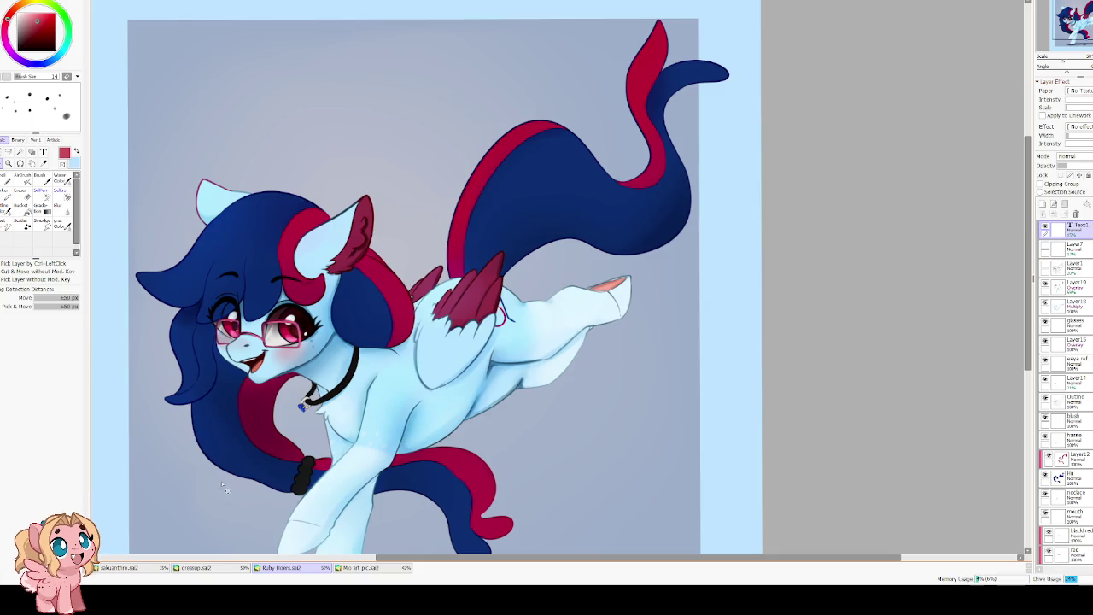
pyautogui.click(220, 569)
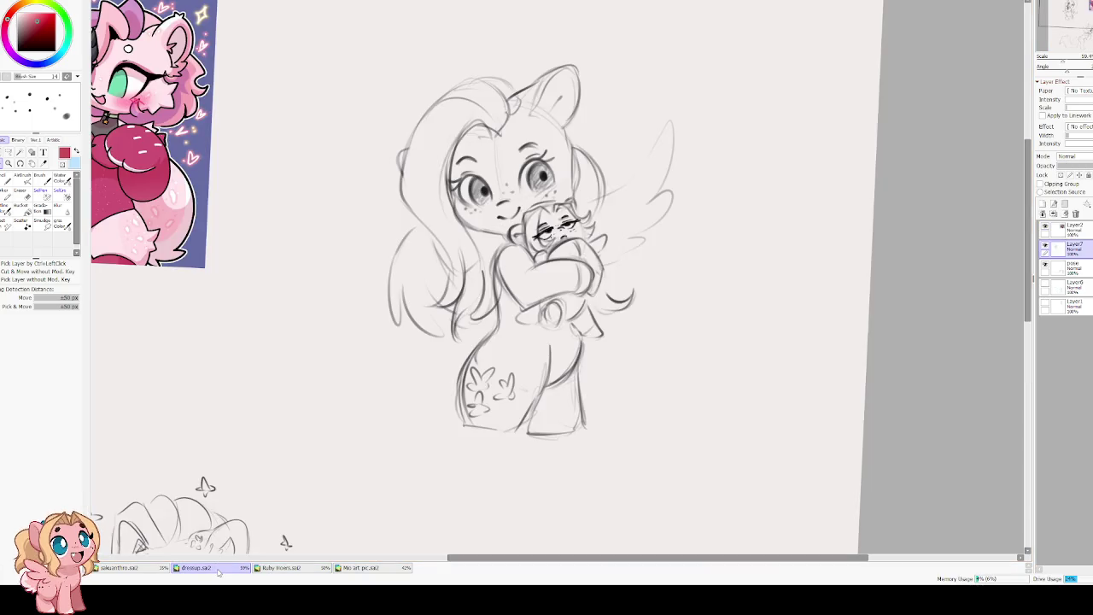
# Set the brush blending to zero and mirror the view to check the drawing.
pyautogui.scroll(-3, 328, 319)
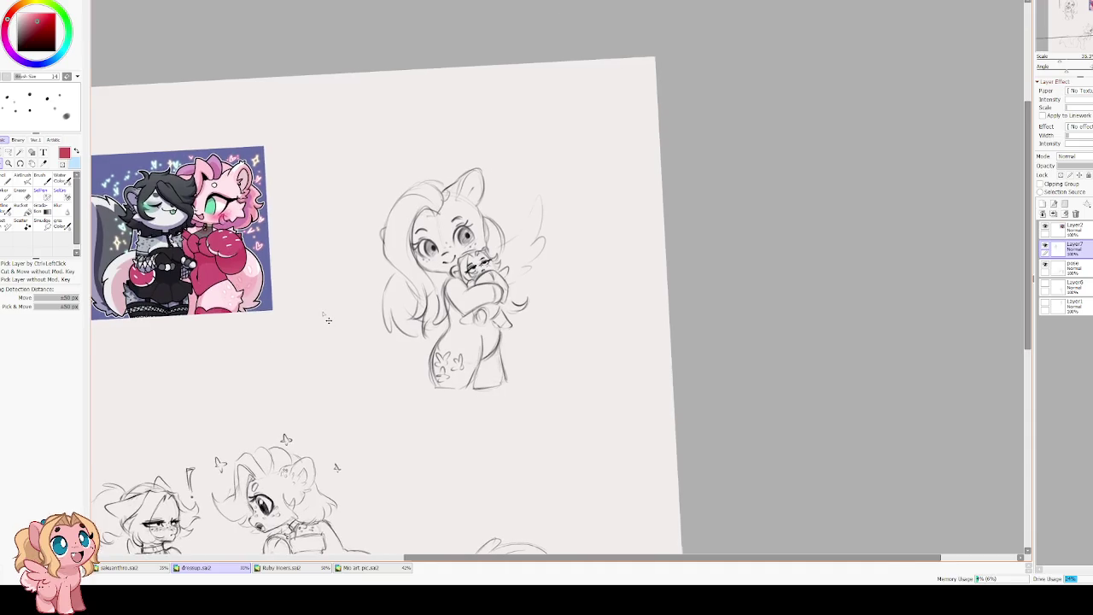
pyautogui.scroll(3, 328, 319)
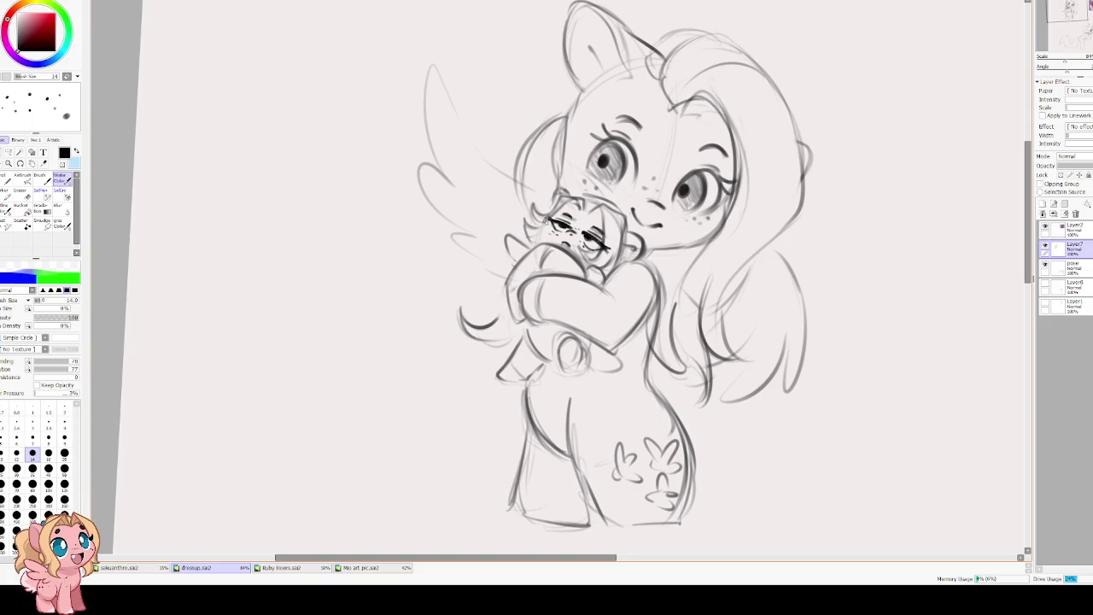
pyautogui.moveTo(65, 361)
pyautogui.mouseDown()
pyautogui.moveTo(36, 362)
pyautogui.moveTo(50, 361)
pyautogui.mouseUp()
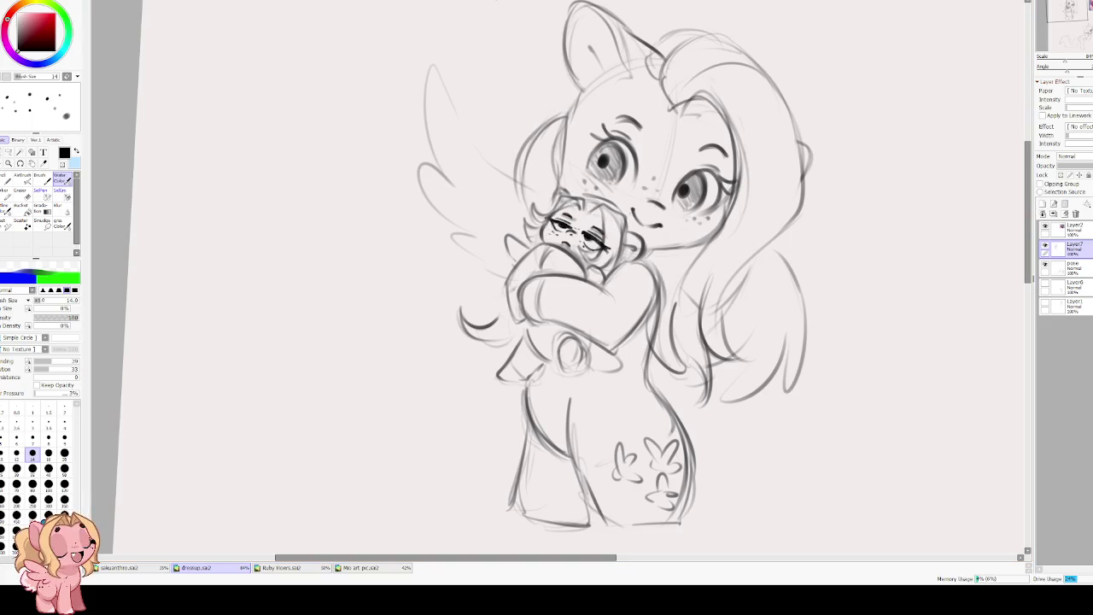
pyautogui.press('h')
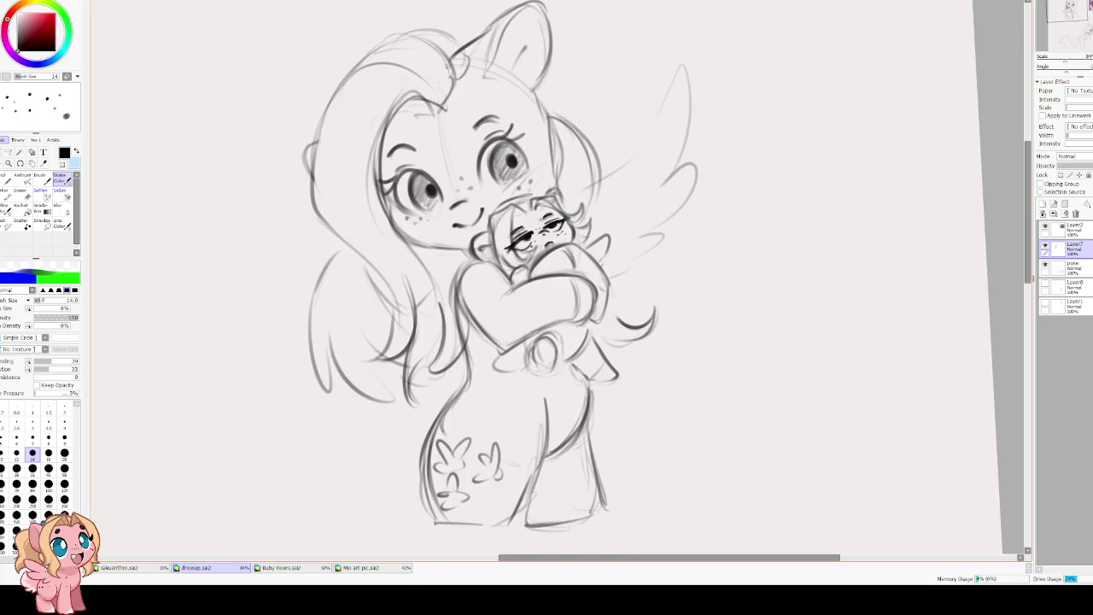
pyautogui.scroll(1, 529, 215)
pyautogui.scroll(2, 528, 214)
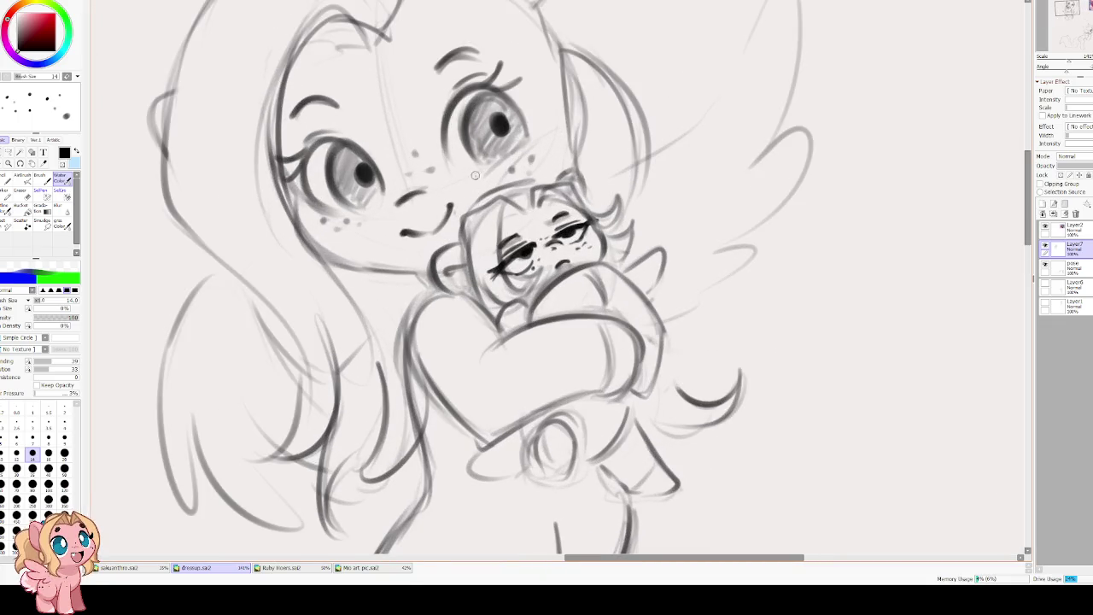
# Rework the lines around the little figure's eye with a smaller watercolour brush and eraser.
pyautogui.press('e')
pyautogui.press('[')
pyautogui.press('[')
pyautogui.press('[')
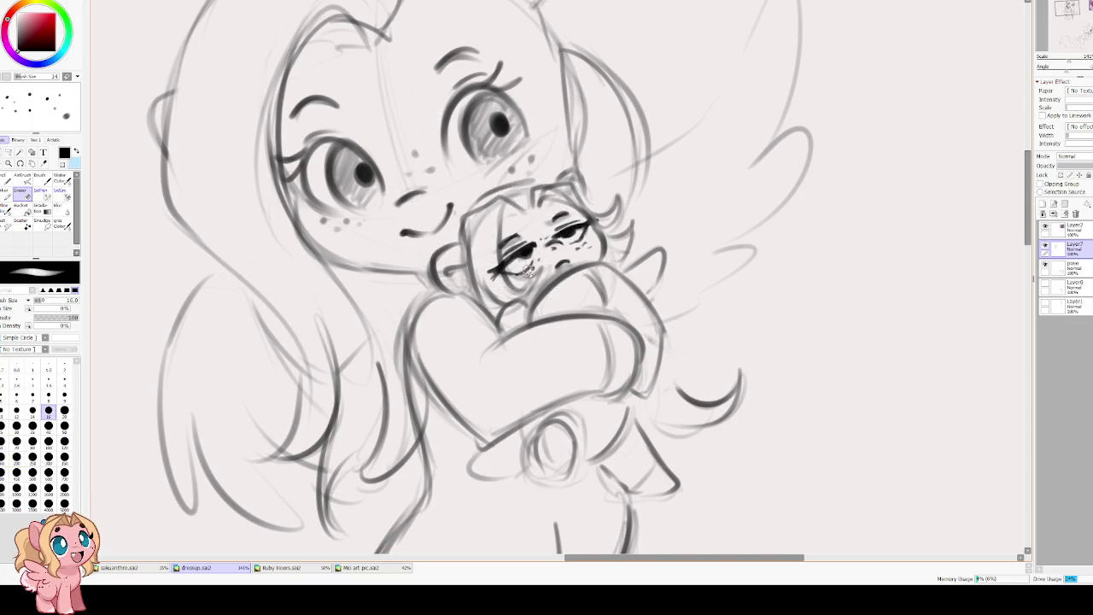
pyautogui.press('b')
pyautogui.press('[')
pyautogui.press('[')
pyautogui.moveTo(517, 272)
pyautogui.mouseDown()
pyautogui.moveTo(543, 260)
pyautogui.moveTo(523, 273)
pyautogui.moveTo(546, 272)
pyautogui.moveTo(530, 262)
pyautogui.moveTo(519, 278)
pyautogui.mouseUp()
pyautogui.press('[')
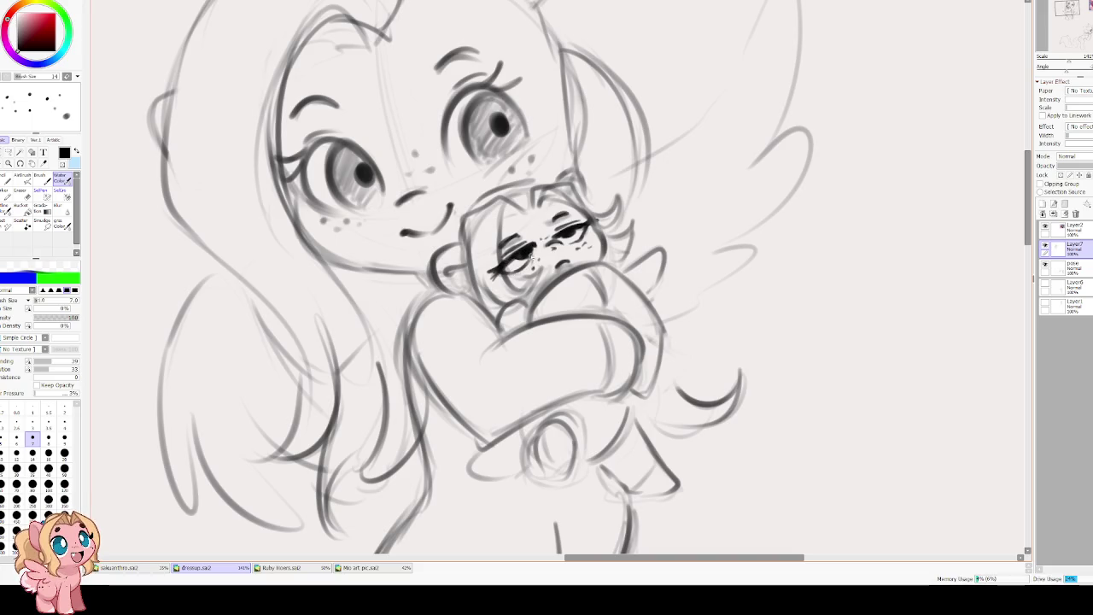
pyautogui.press('e')
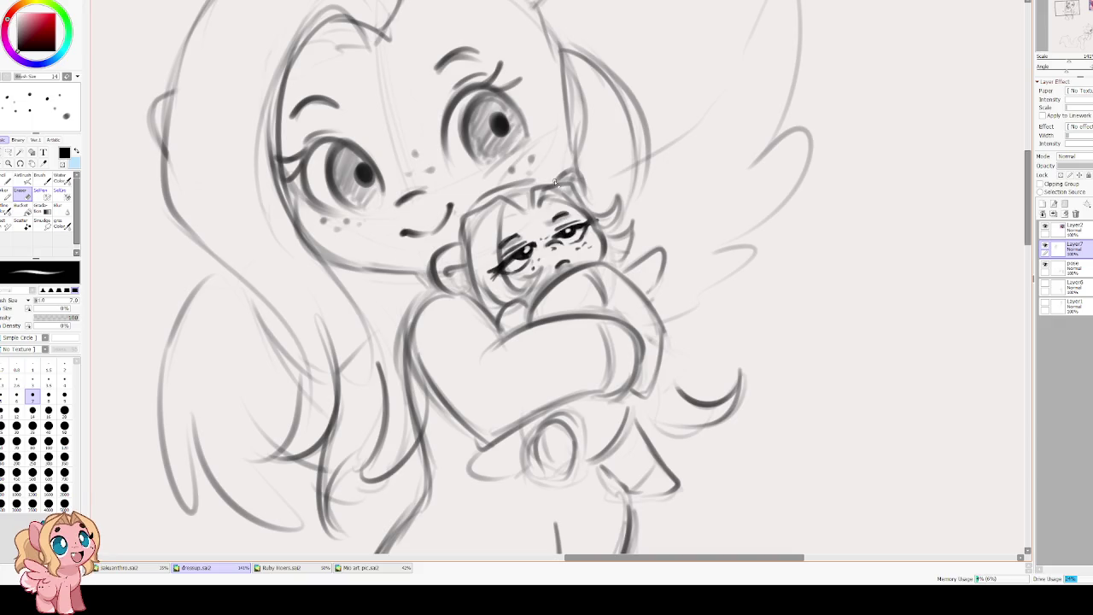
pyautogui.scroll(-3, 554, 182)
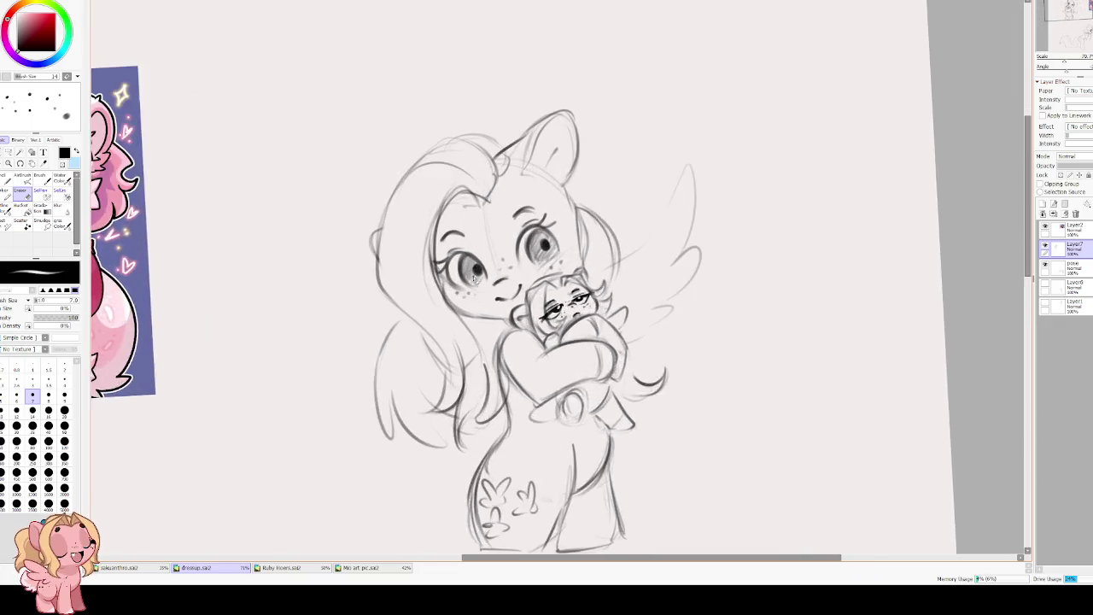
pyautogui.press('v')
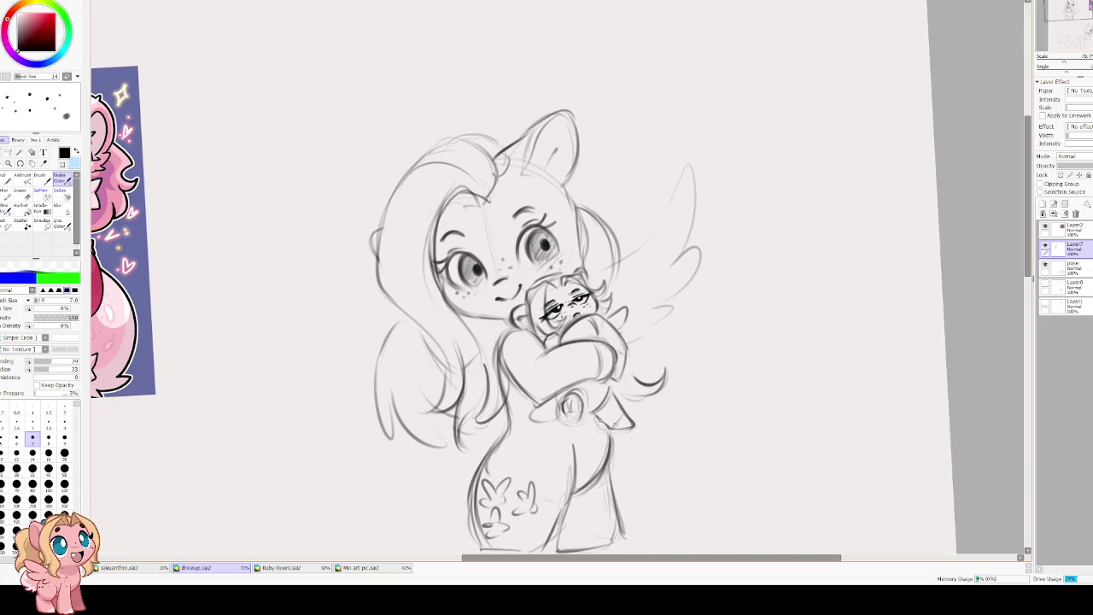
pyautogui.scroll(-1, 572, 345)
pyautogui.scroll(-1, 531, 311)
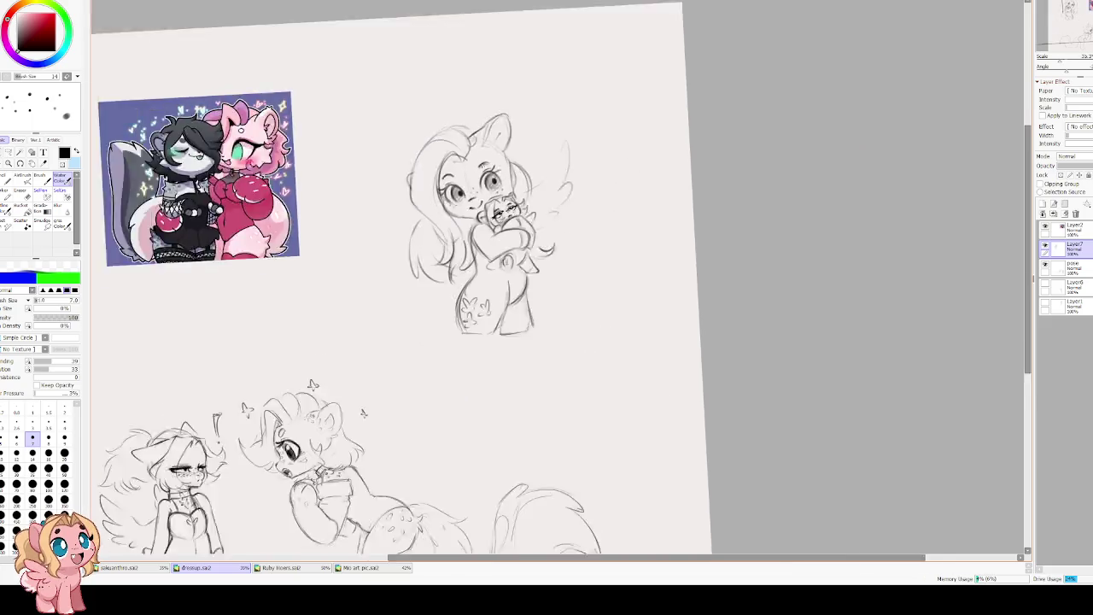
pyautogui.scroll(-1, 446, 211)
pyautogui.scroll(1, 389, 180)
pyautogui.scroll(1, 389, 180)
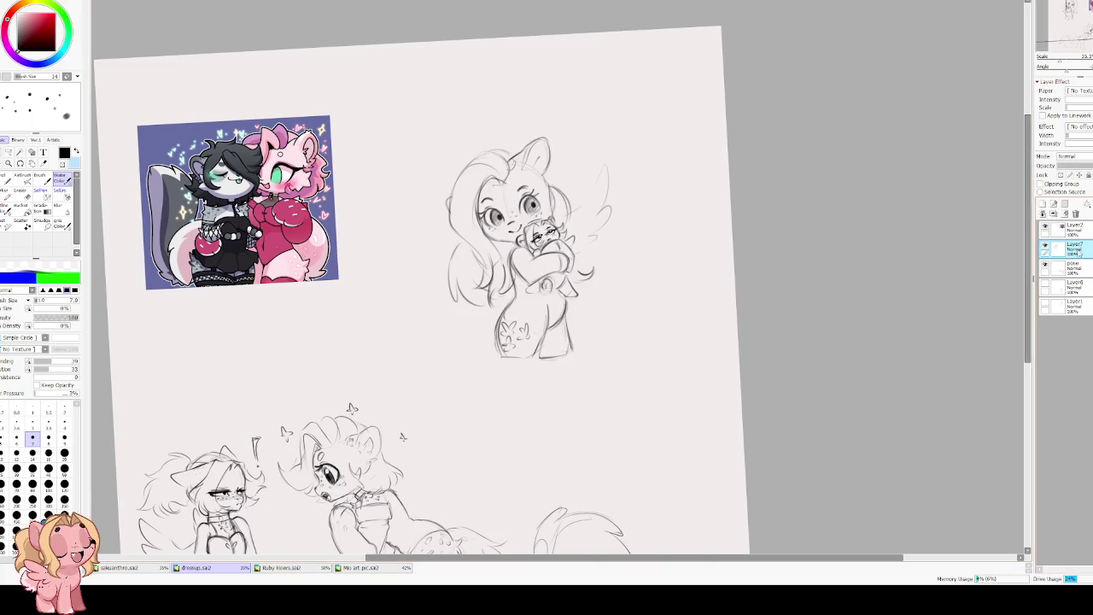
# Enlarge the hugging-pony sketch slightly and move it up and to the left.
pyautogui.hotkey('ctrl', 't')
pyautogui.moveTo(606, 133); pyautogui.dragTo(645, 80)
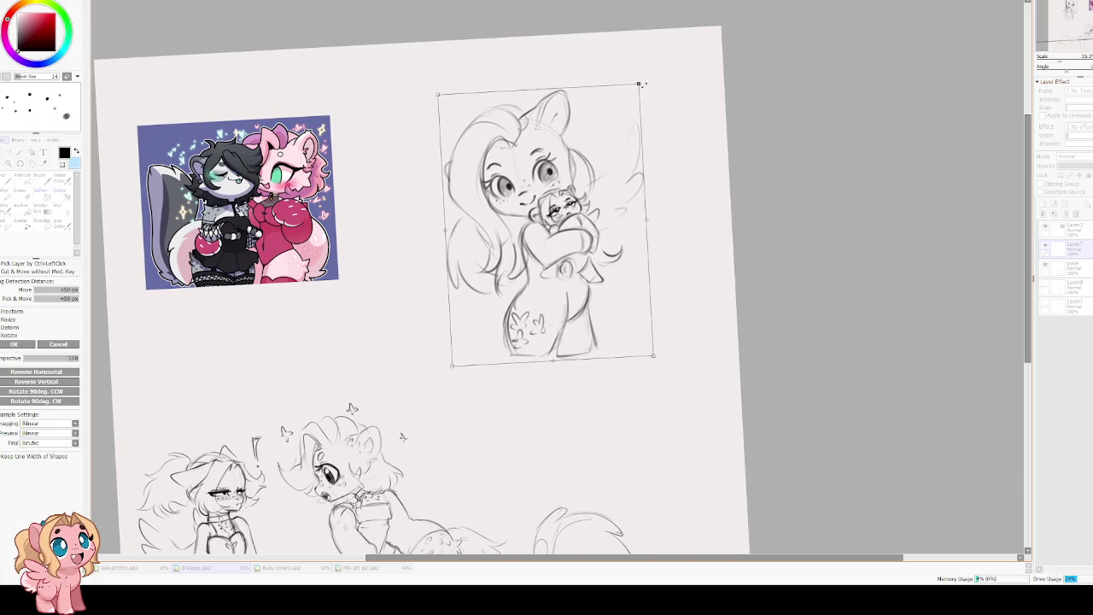
pyautogui.moveTo(535, 125); pyautogui.dragTo(459, 89)
pyautogui.press('Return')
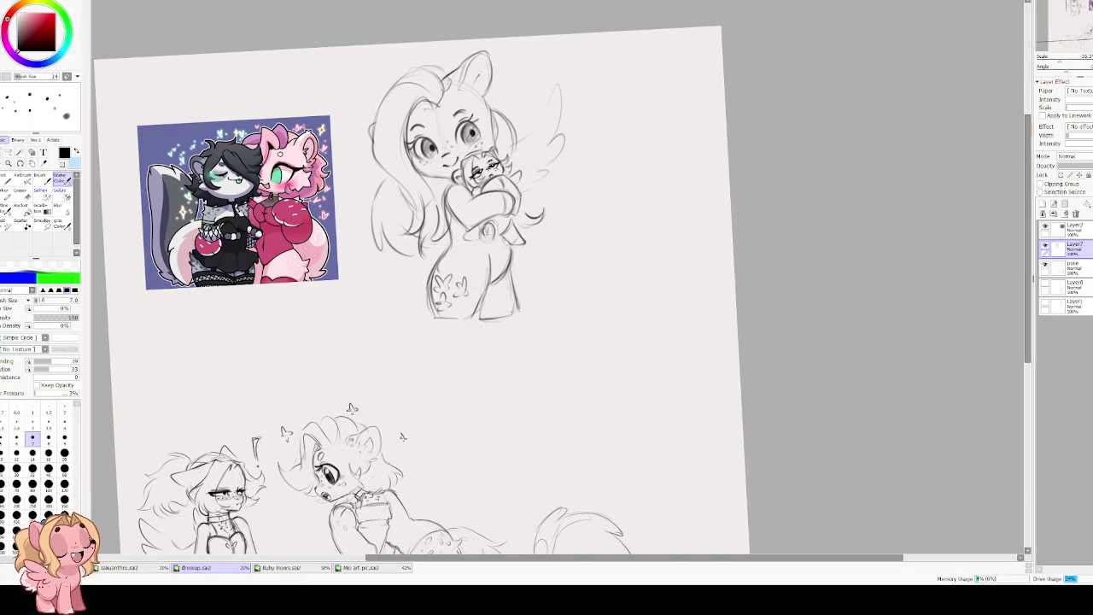
# Close the Mo art pc.sai2 pink pony artwork and the anthro sketch document.
pyautogui.click(360, 568)
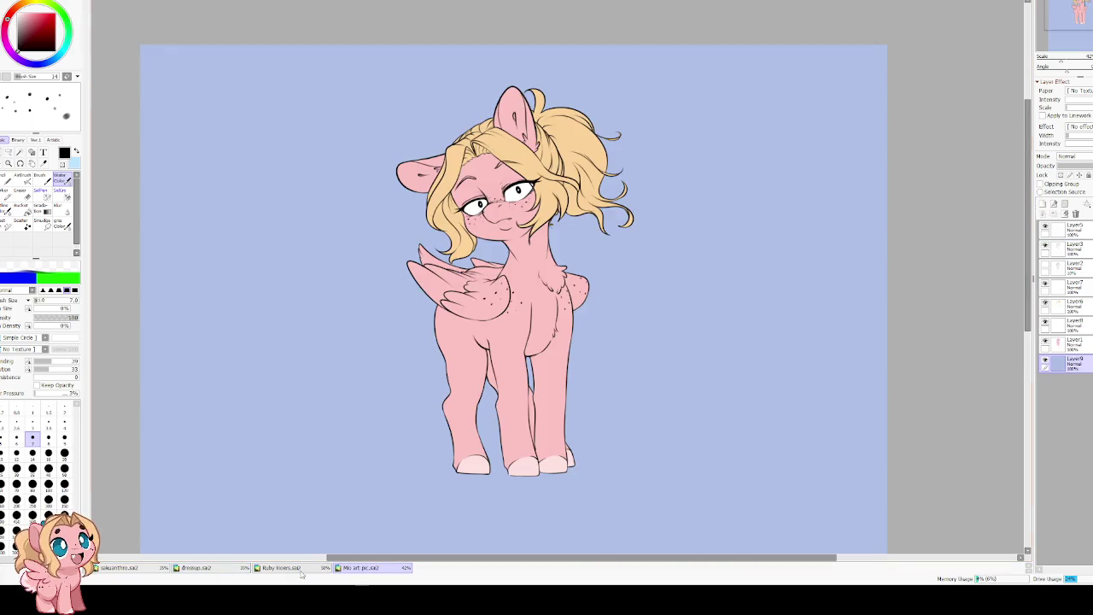
pyautogui.hotkey('ctrl', '+')
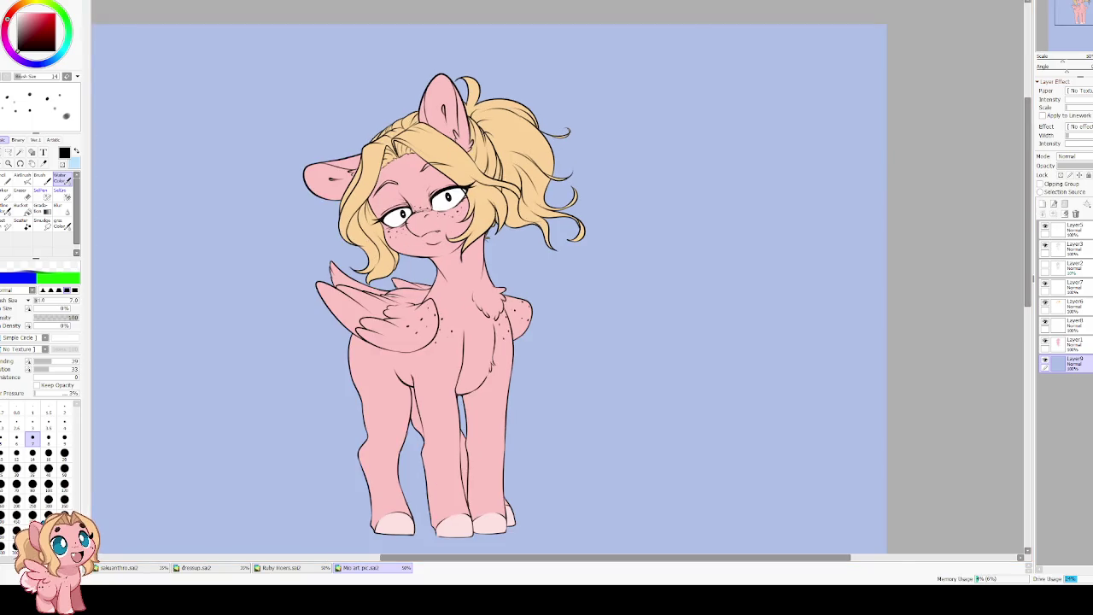
pyautogui.hotkey('ctrl', 'w')
pyautogui.click(114, 570)
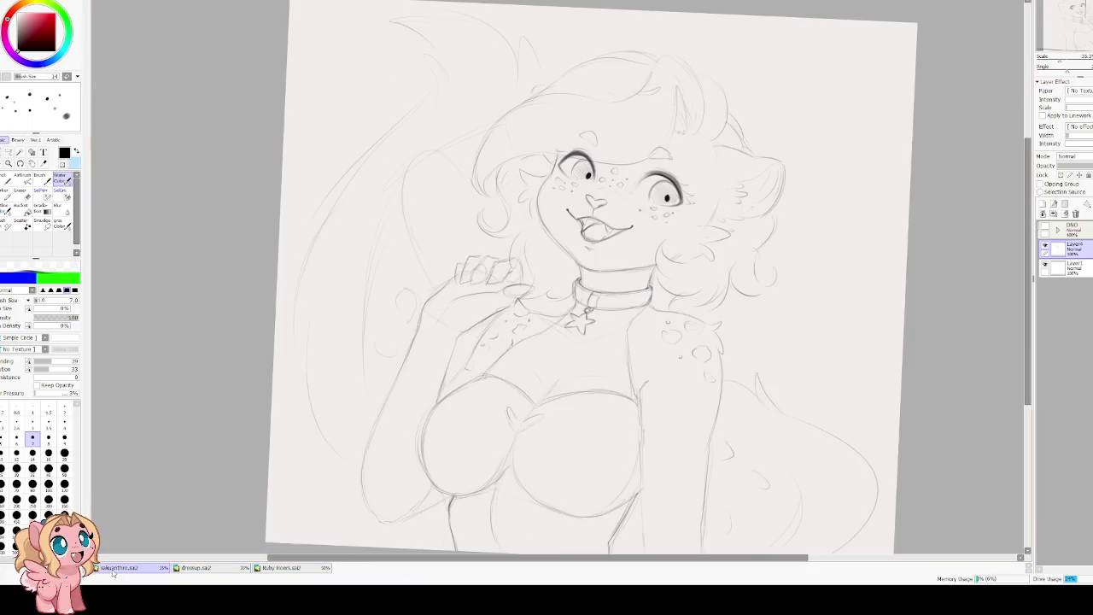
pyautogui.press('Delete')
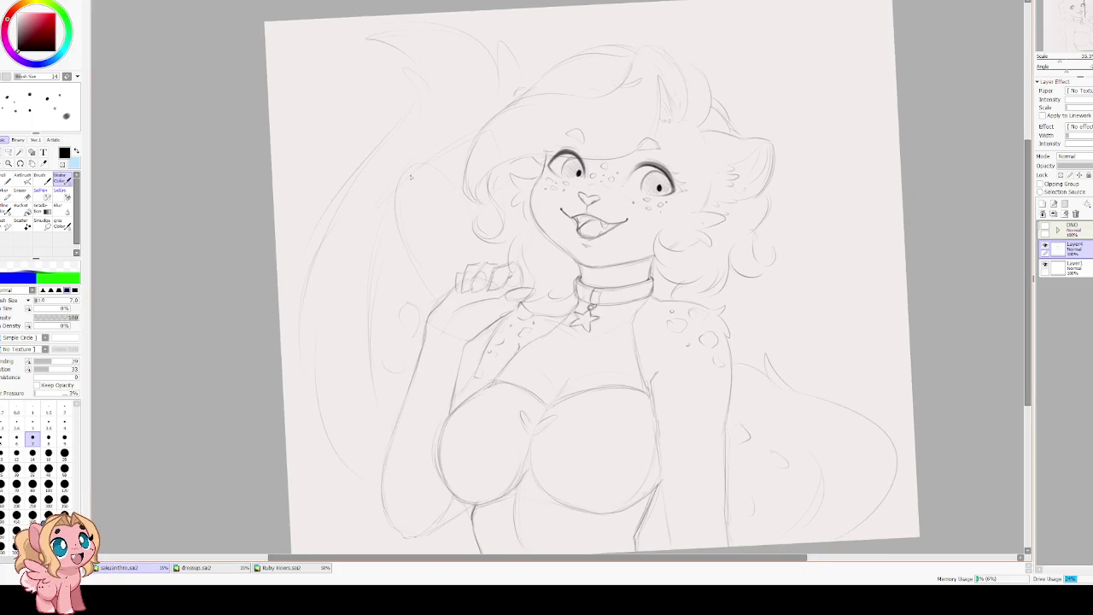
pyautogui.press('Insert')
pyautogui.press('Insert')
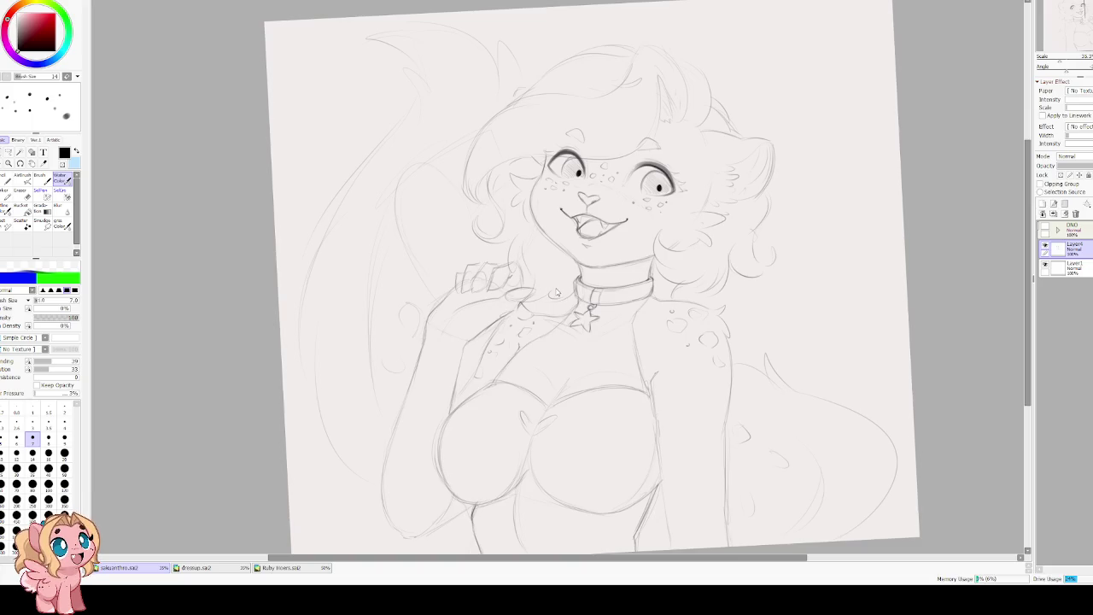
pyautogui.hotkey('ctrl', 'w')
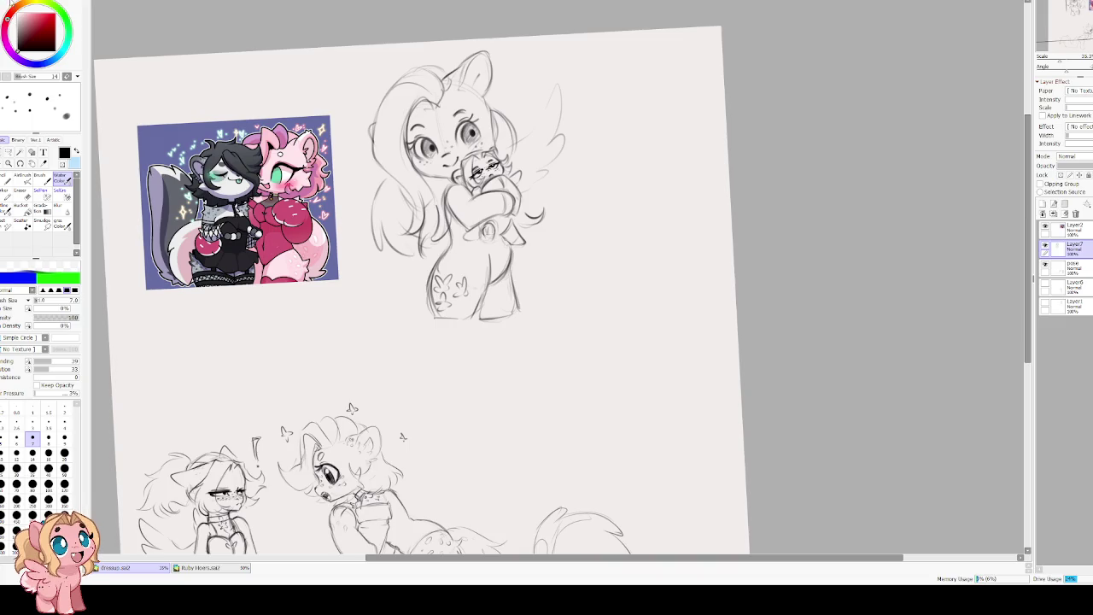
# Create a new blank canvas and bring up the NewCanvas3 document.
pyautogui.hotkey('ctrl', 'n')
pyautogui.press('Return')
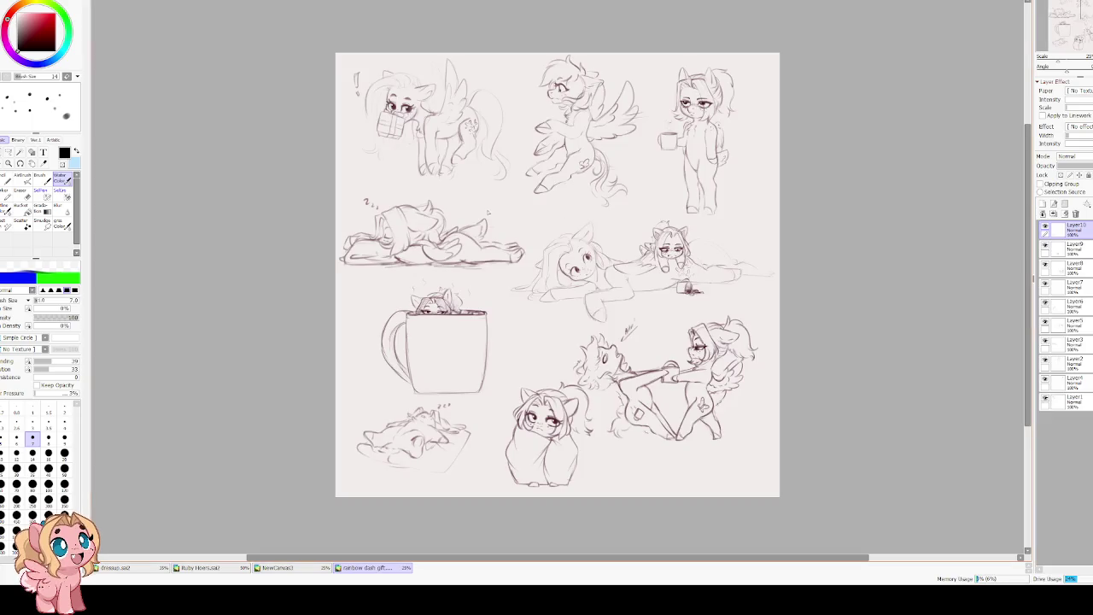
pyautogui.scroll(2, 488, 211)
pyautogui.scroll(1, 422, 214)
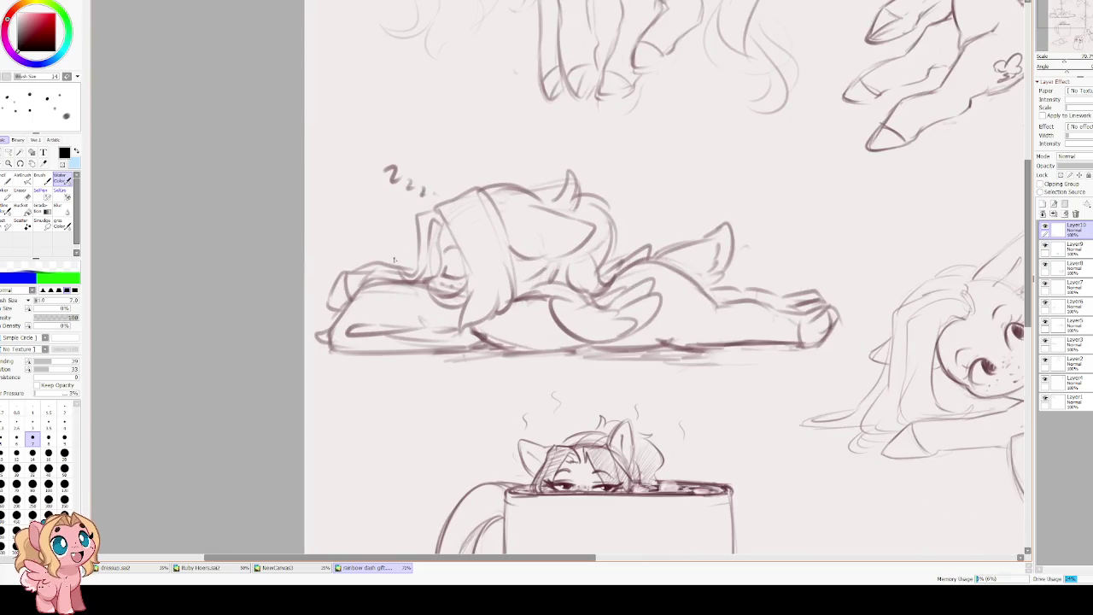
pyautogui.scroll(-2, 410, 241)
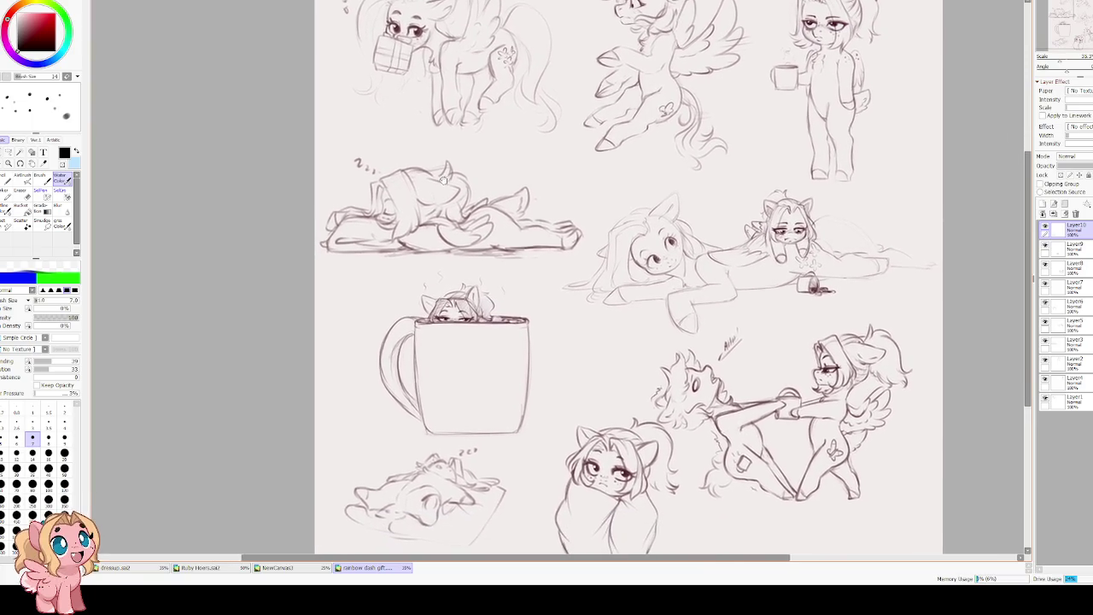
pyautogui.scroll(-5, 466, 222)
pyautogui.scroll(2, 629, 243)
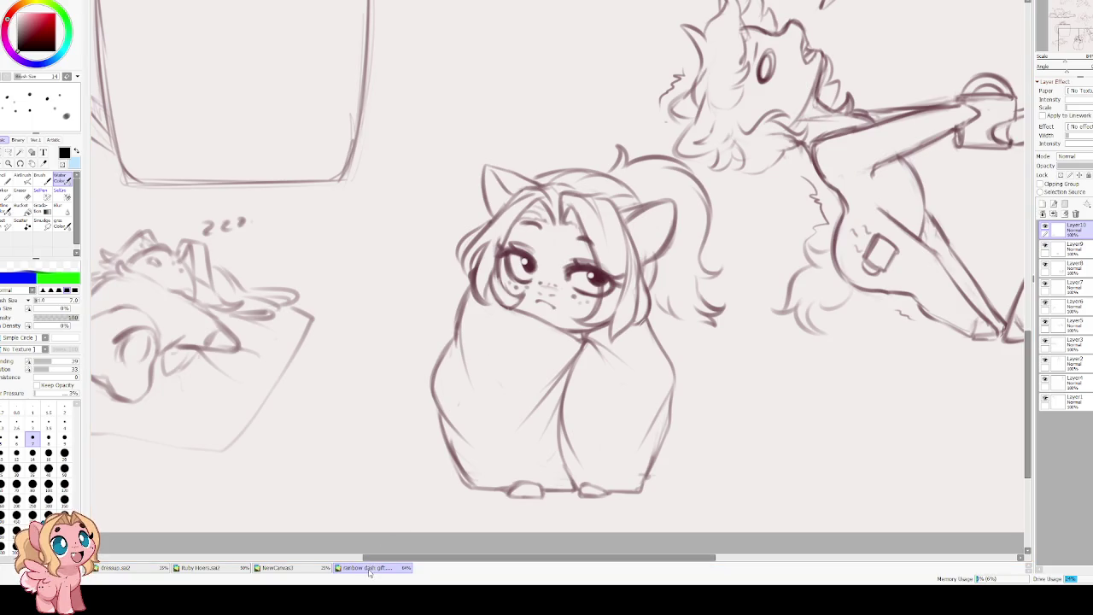
pyautogui.click(277, 567)
# Pick a dark red colour, lower dilution and blending, and set the brush size to 35.
pyautogui.scroll(2, 477, 227)
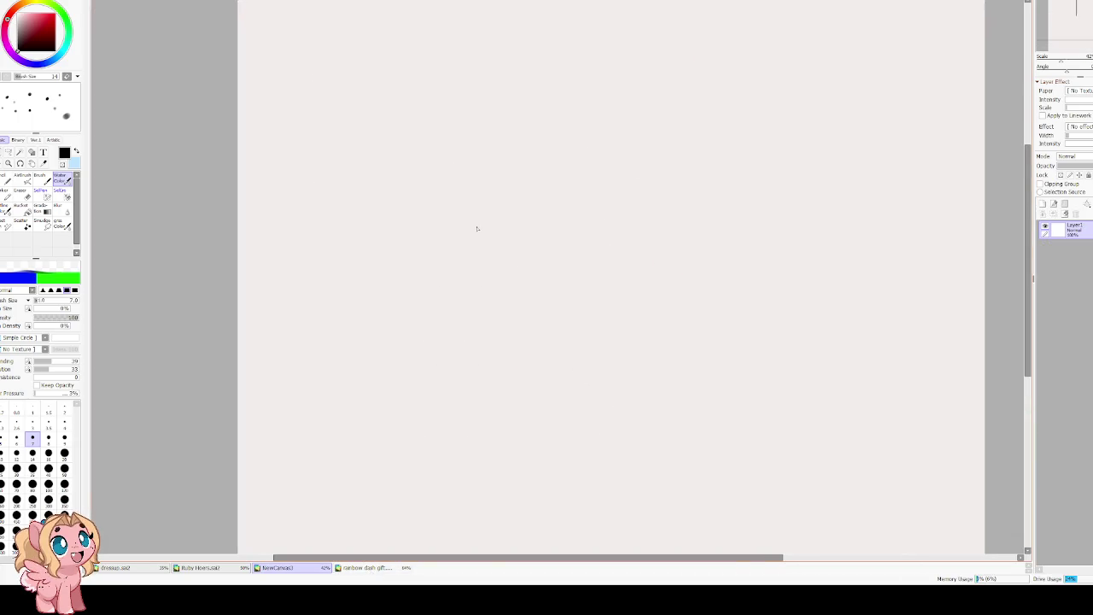
pyautogui.press(']')
pyautogui.press(']')
pyautogui.press(']')
pyautogui.press(']')
pyautogui.press(']')
pyautogui.press(']')
pyautogui.press(']')
pyautogui.press(']')
pyautogui.press('Right')
pyautogui.press('Up')
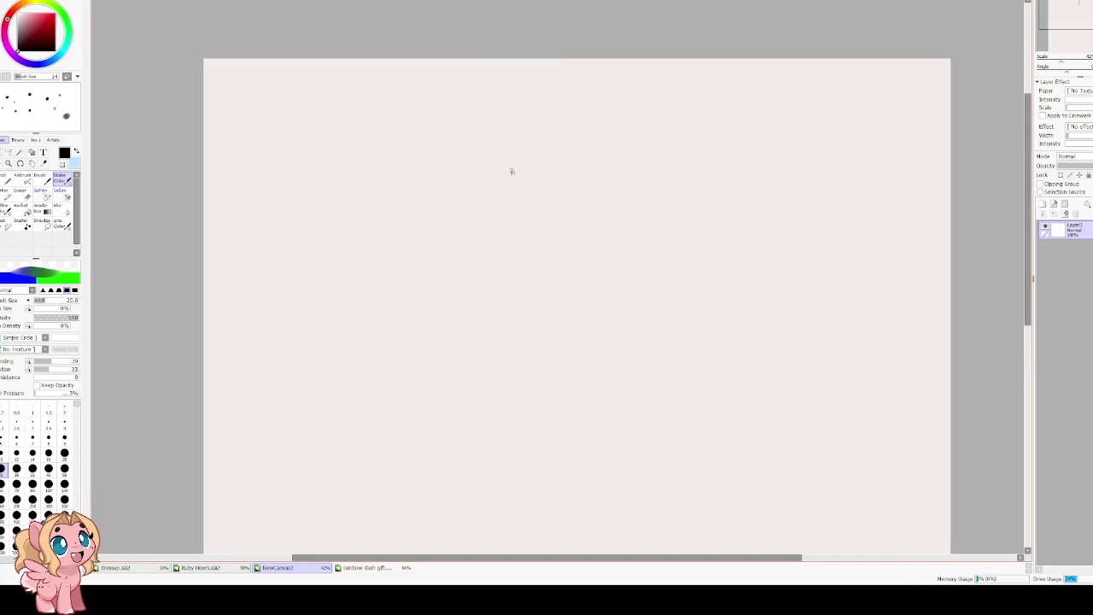
pyautogui.moveTo(62, 39); pyautogui.dragTo(26, 40)
pyautogui.moveTo(48, 369); pyautogui.dragTo(42, 369)
pyautogui.moveTo(43, 361); pyautogui.dragTo(40, 361)
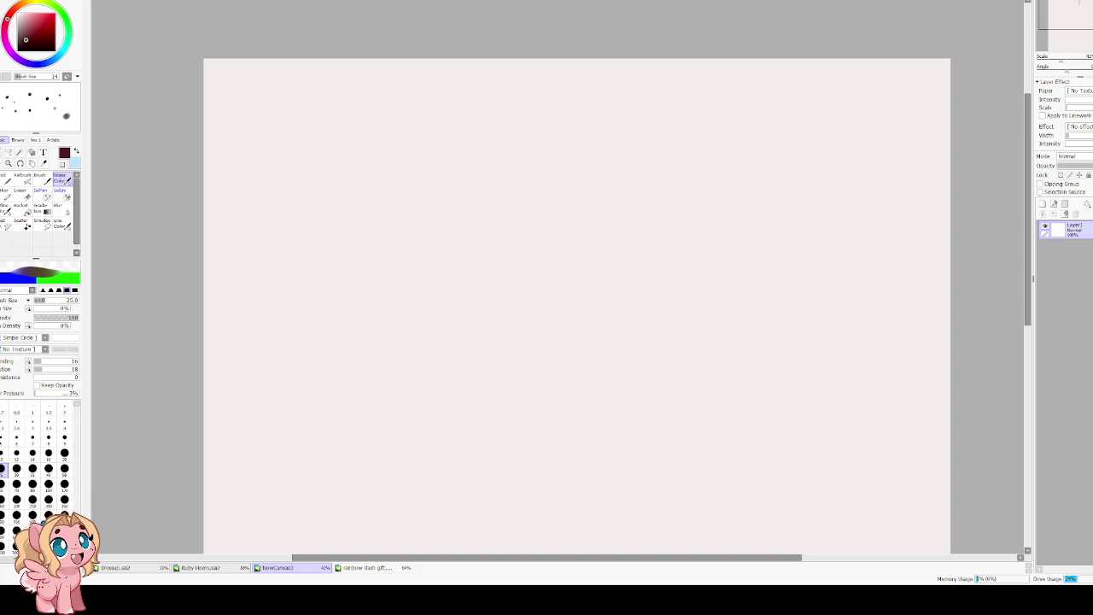
pyautogui.press(']')
pyautogui.press(']')
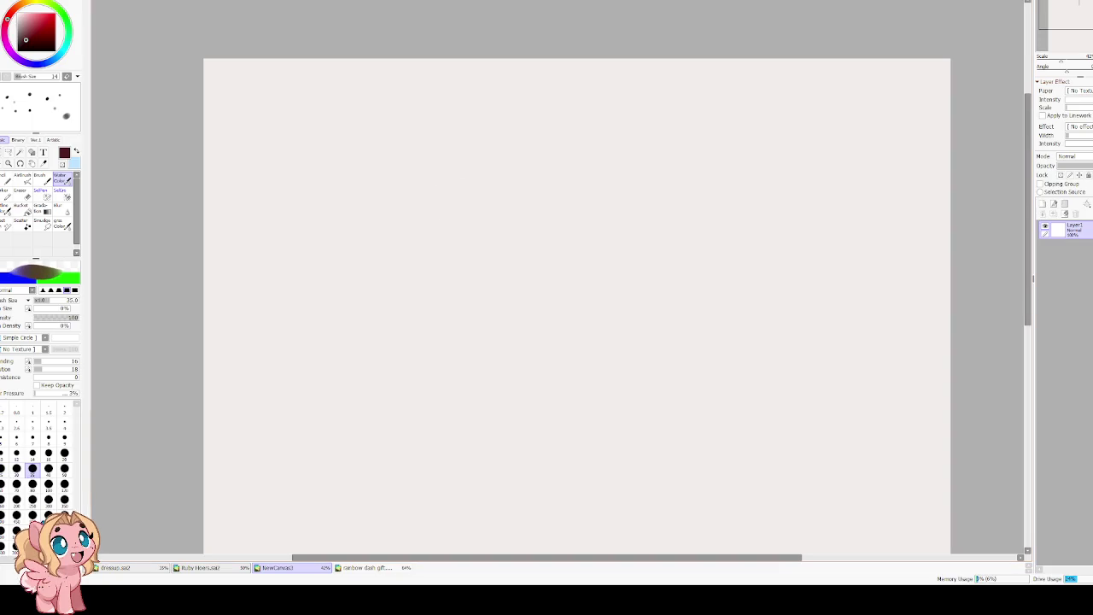
# Draw a faint circle near the top middle of the canvas and shrink it slightly.
pyautogui.moveTo(493, 155)
pyautogui.mouseDown()
pyautogui.moveTo(438, 198)
pyautogui.moveTo(488, 154)
pyautogui.moveTo(529, 224)
pyautogui.moveTo(442, 180)
pyautogui.mouseUp()
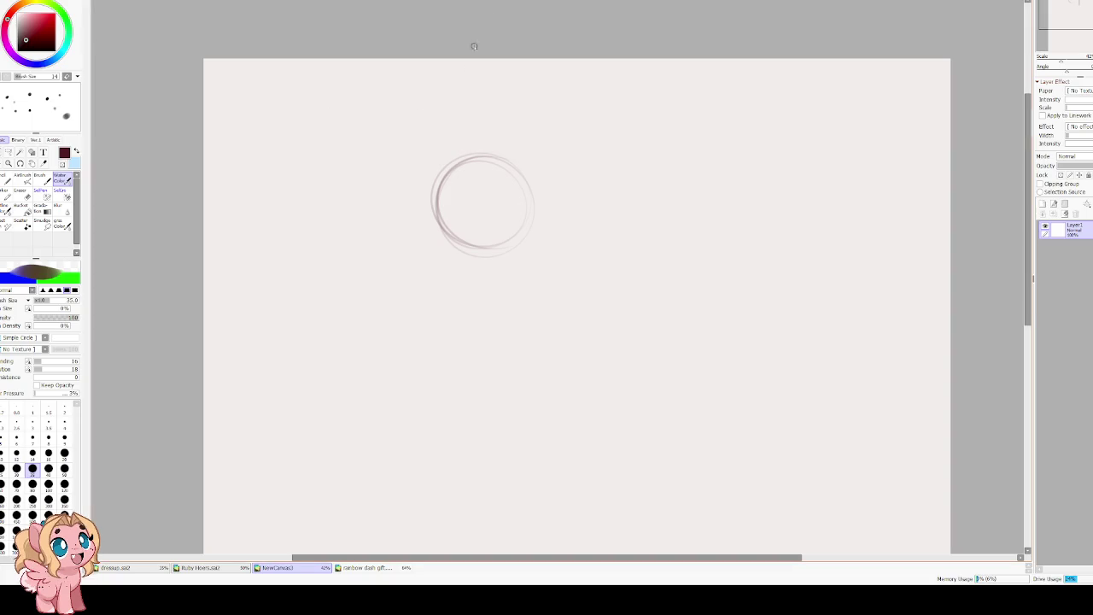
pyautogui.press('Delete')
pyautogui.moveTo(503, 164); pyautogui.dragTo(437, 201)
pyautogui.moveTo(438, 256); pyautogui.dragTo(539, 200)
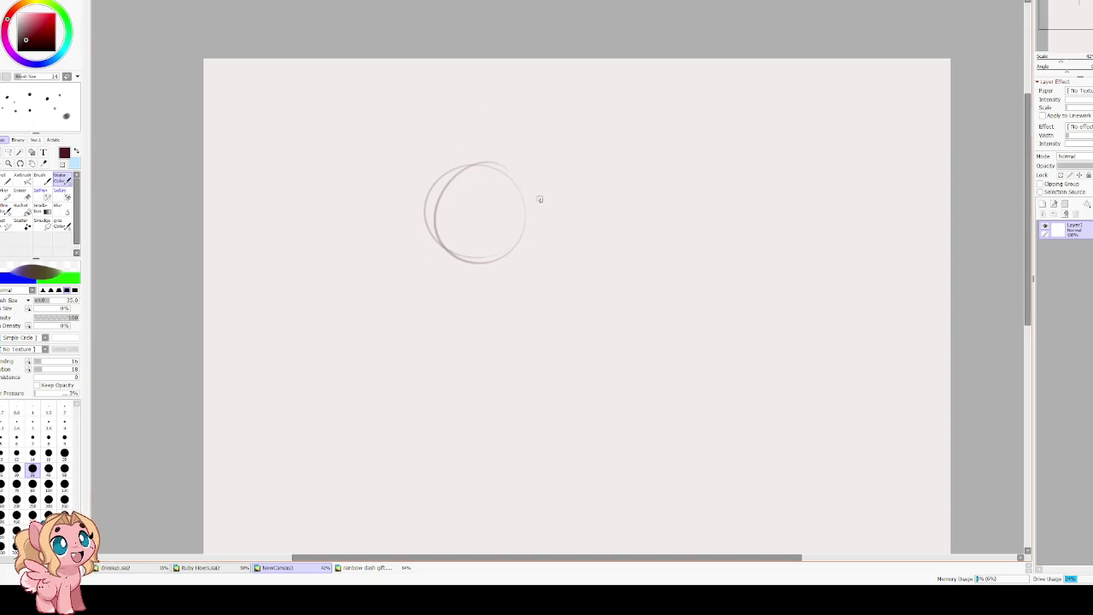
pyautogui.press('Delete')
pyautogui.moveTo(424, 251)
pyautogui.mouseDown()
pyautogui.moveTo(480, 134)
pyautogui.moveTo(517, 173)
pyautogui.mouseUp()
pyautogui.hotkey('ctrl', 't')
pyautogui.press('Return')
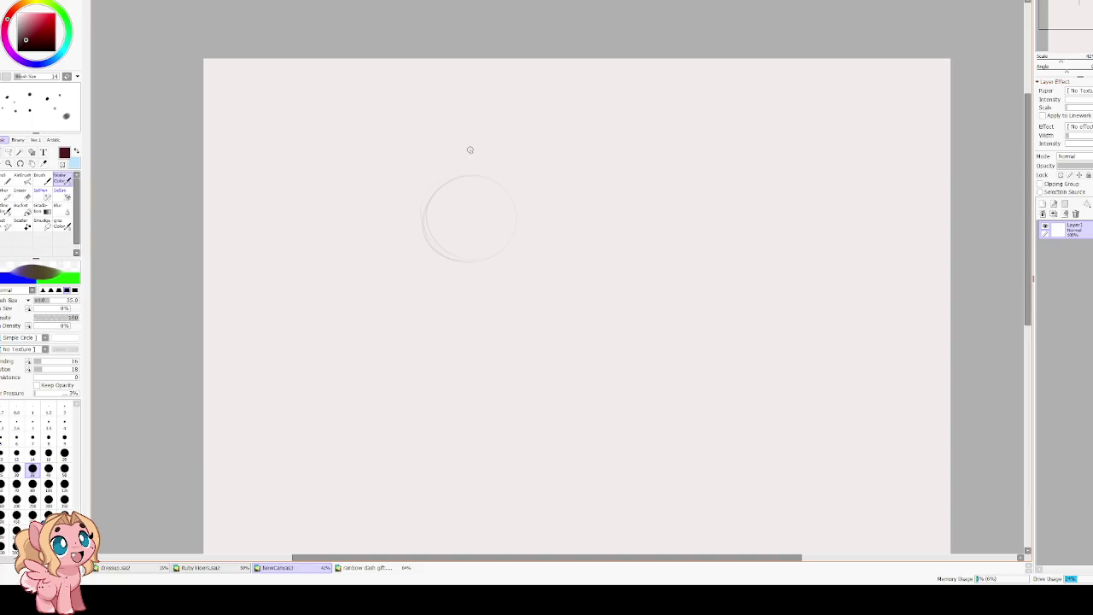
pyautogui.scroll(1, 461, 169)
pyautogui.scroll(1, 458, 171)
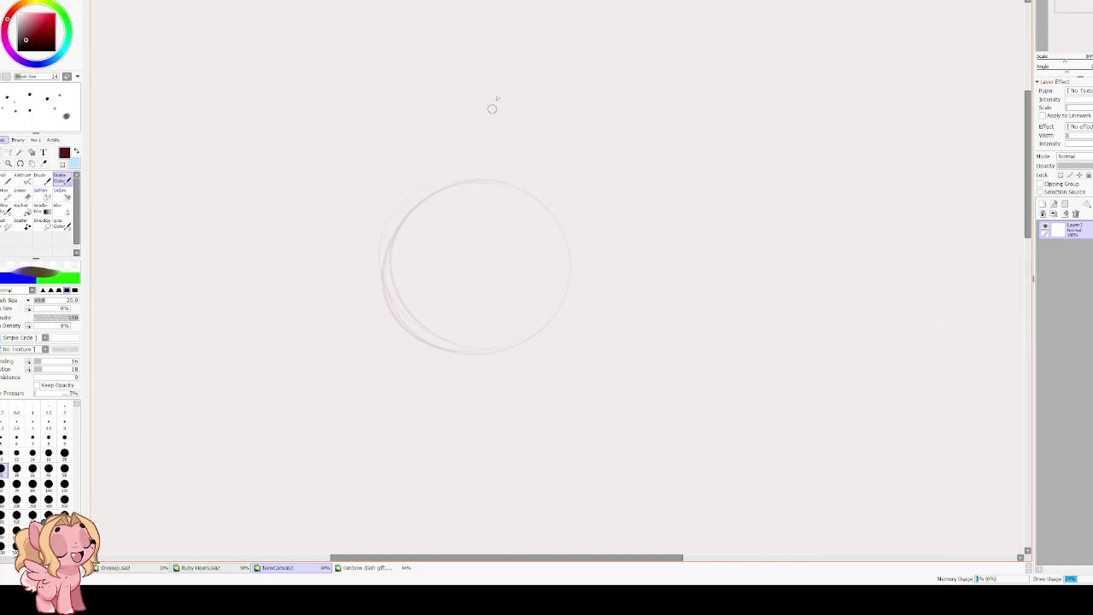
pyautogui.press('[')
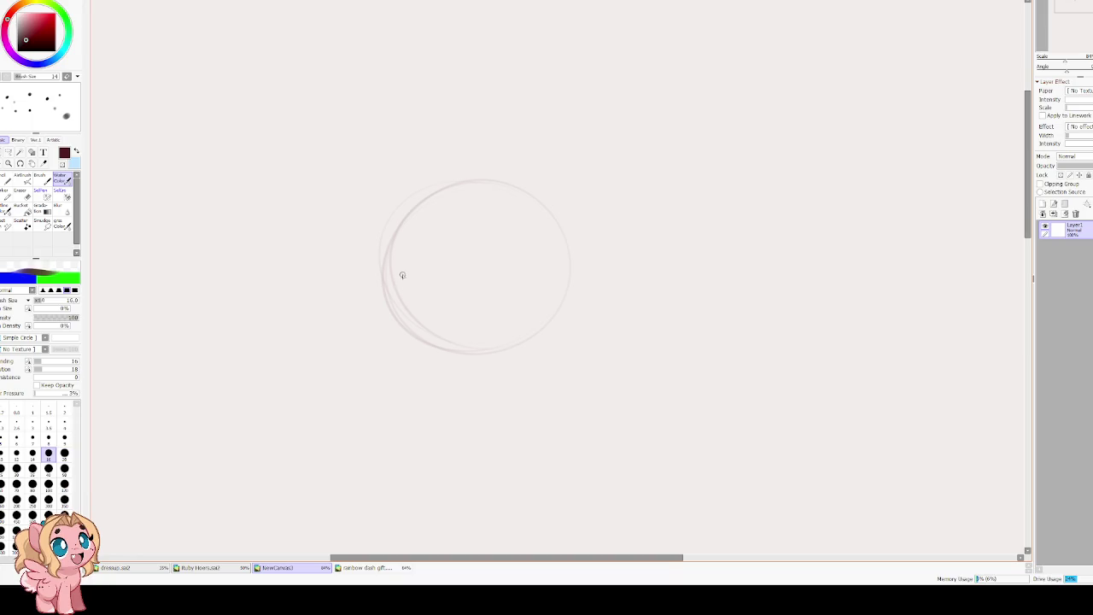
# Sketch the closed-eye curves inside the head, redoing strokes that came out too dark.
pyautogui.moveTo(401, 282); pyautogui.dragTo(519, 234)
pyautogui.hotkey('ctrl', 'z')
pyautogui.moveTo(398, 249); pyautogui.dragTo(555, 223)
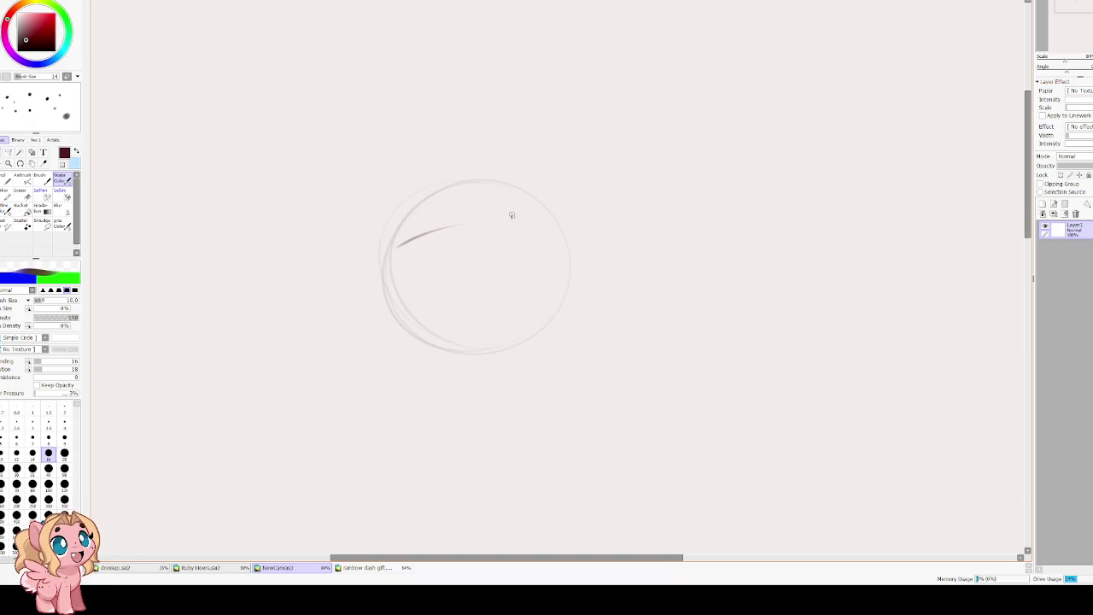
pyautogui.hotkey('ctrl', 'z')
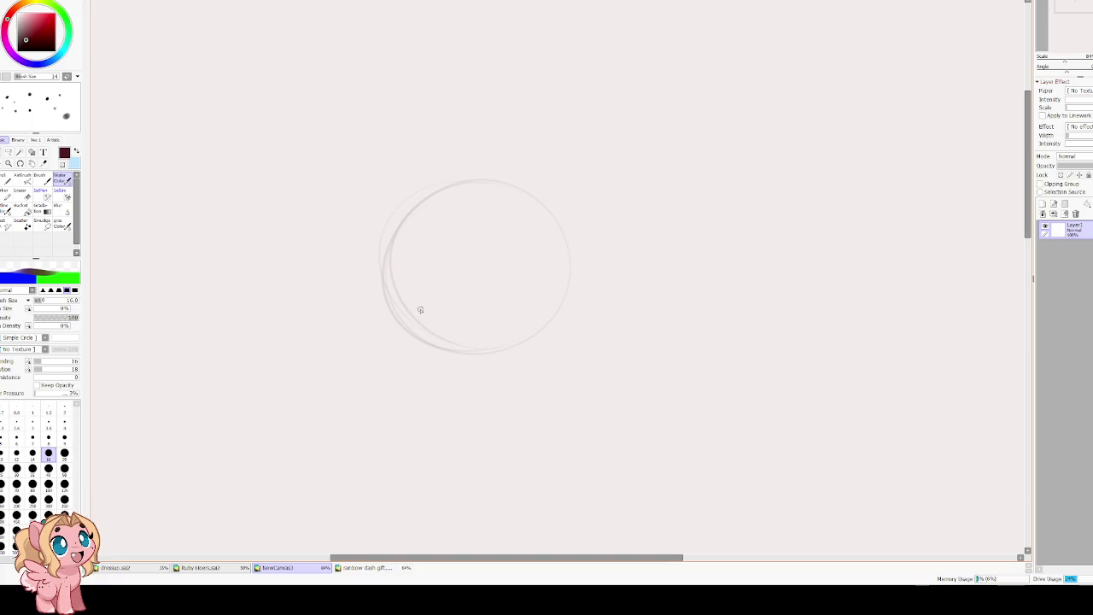
pyautogui.moveTo(415, 316); pyautogui.dragTo(548, 297)
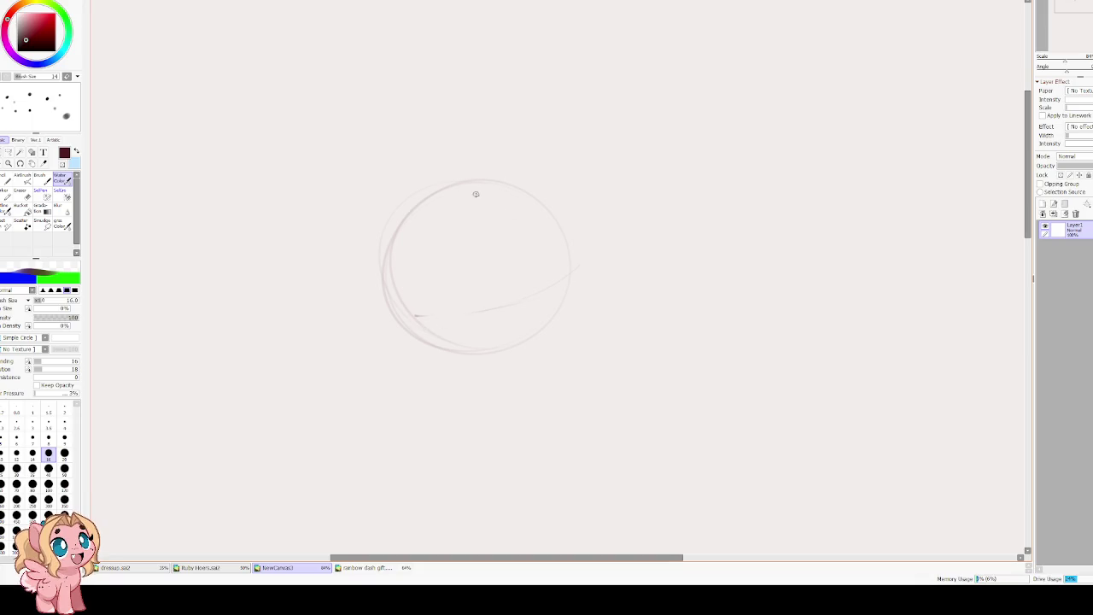
pyautogui.moveTo(512, 192); pyautogui.dragTo(550, 329)
pyautogui.moveTo(431, 306); pyautogui.dragTo(539, 275)
pyautogui.hotkey('ctrl', 'z')
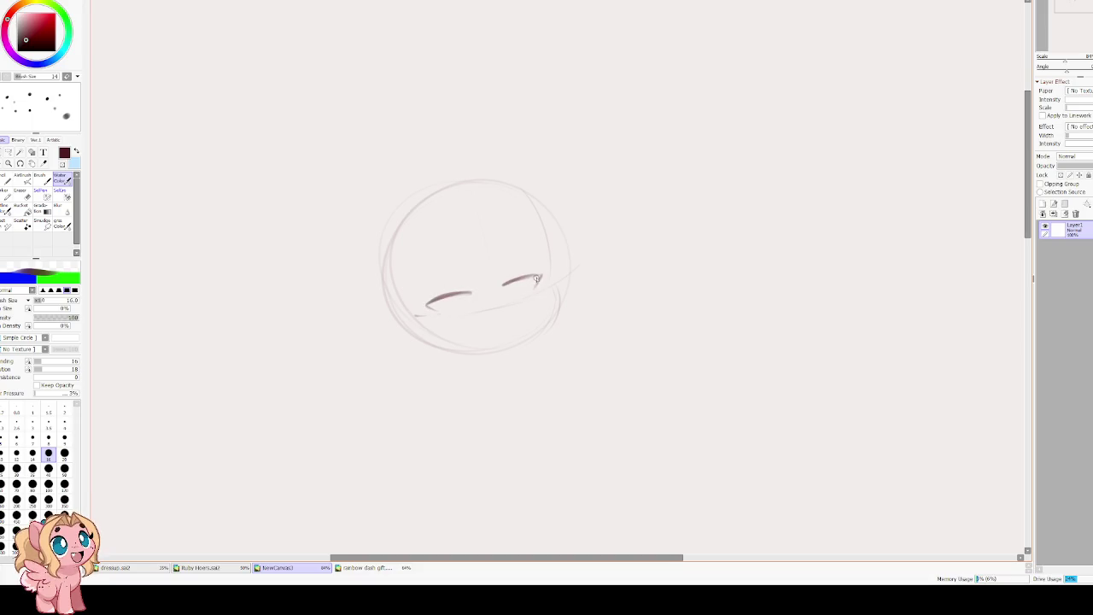
pyautogui.moveTo(495, 333)
pyautogui.mouseDown()
pyautogui.moveTo(557, 318)
pyautogui.moveTo(500, 343)
pyautogui.moveTo(514, 369)
pyautogui.moveTo(548, 311)
pyautogui.moveTo(577, 373)
pyautogui.mouseUp()
pyautogui.hotkey('ctrl', 'z')
# Sketch the can tilted up below the chin, with its top edge darkened.
pyautogui.moveTo(502, 345)
pyautogui.mouseDown()
pyautogui.moveTo(537, 391)
pyautogui.moveTo(573, 373)
pyautogui.mouseUp()
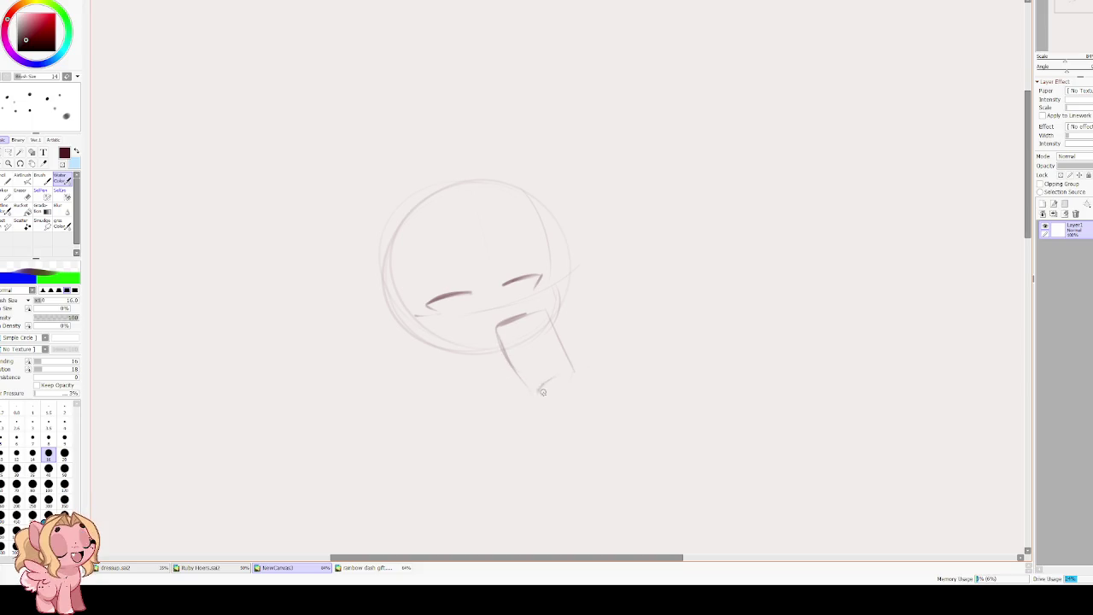
pyautogui.hotkey('ctrl', 'z')
pyautogui.hotkey('ctrl', 'z')
pyautogui.hotkey('ctrl', 'z')
pyautogui.hotkey('ctrl', 'z')
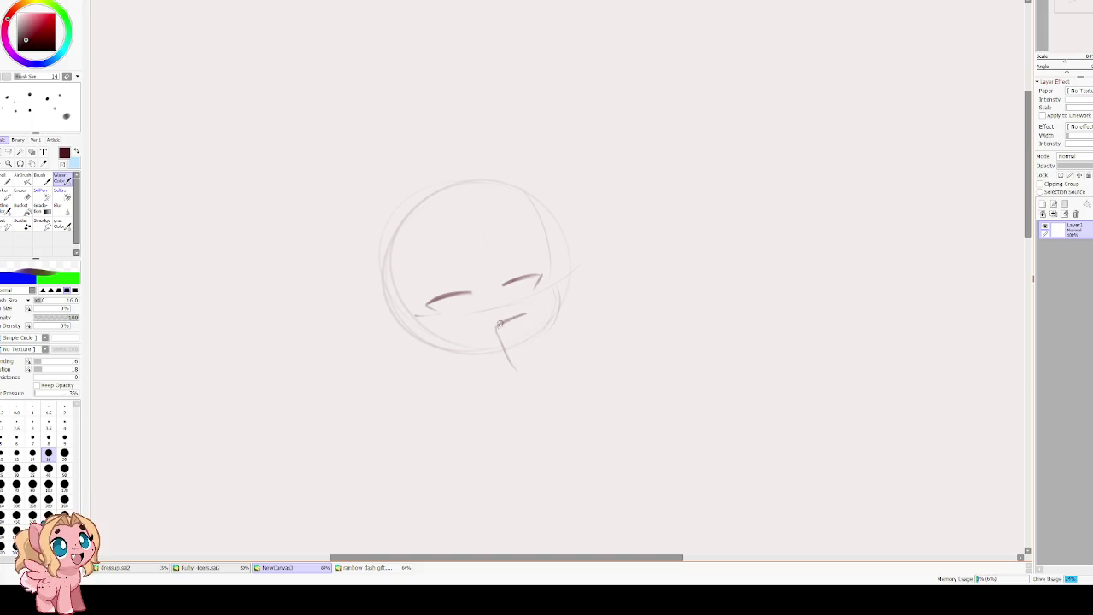
pyautogui.moveTo(503, 332); pyautogui.dragTo(532, 395)
pyautogui.moveTo(520, 317)
pyautogui.mouseDown()
pyautogui.moveTo(572, 373)
pyautogui.moveTo(536, 385)
pyautogui.moveTo(548, 396)
pyautogui.moveTo(525, 393)
pyautogui.mouseUp()
pyautogui.moveTo(505, 321); pyautogui.dragTo(545, 311)
pyautogui.moveTo(488, 364); pyautogui.dragTo(517, 340)
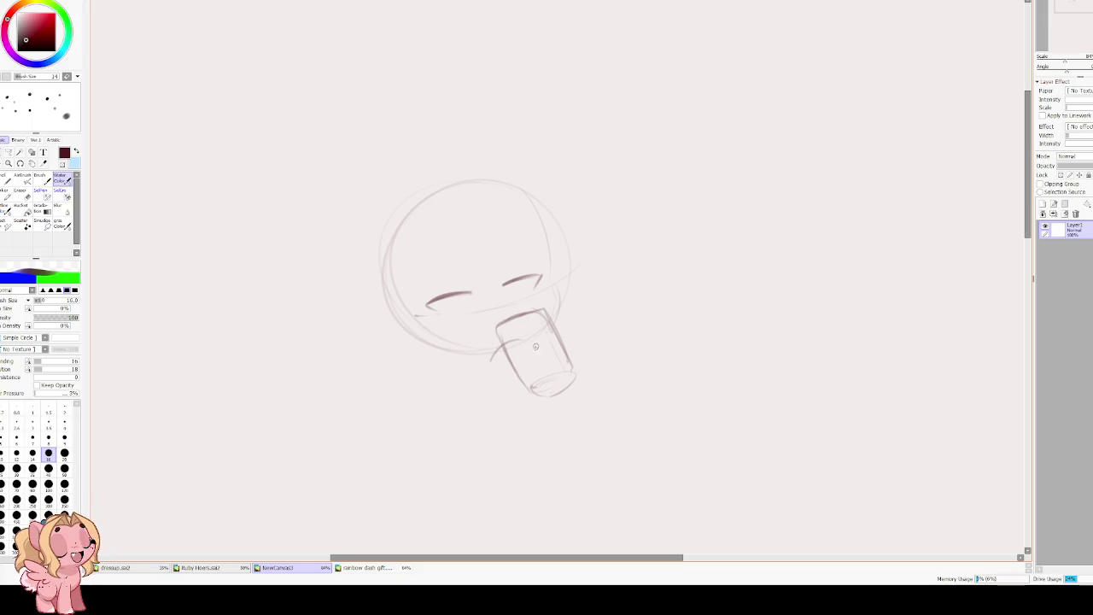
pyautogui.moveTo(519, 385); pyautogui.dragTo(519, 402)
pyautogui.moveTo(504, 348); pyautogui.dragTo(471, 397)
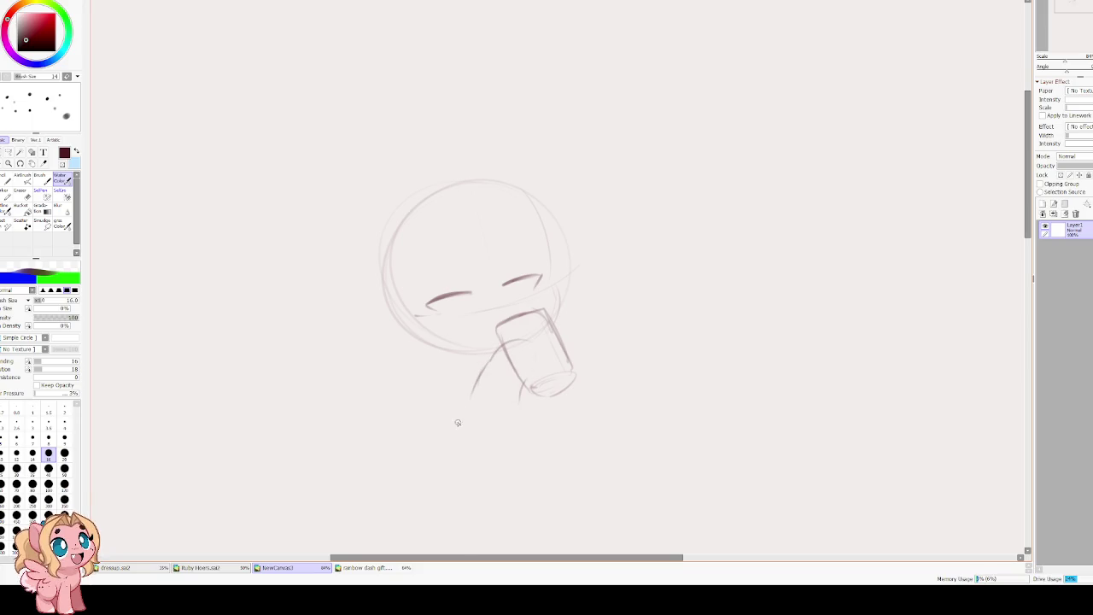
pyautogui.moveTo(419, 350)
pyautogui.mouseDown()
pyautogui.moveTo(432, 389)
pyautogui.moveTo(421, 381)
pyautogui.mouseUp()
pyautogui.hotkey('ctrl', 'z')
pyautogui.hotkey('ctrl', 'z')
pyautogui.hotkey('ctrl', 'z')
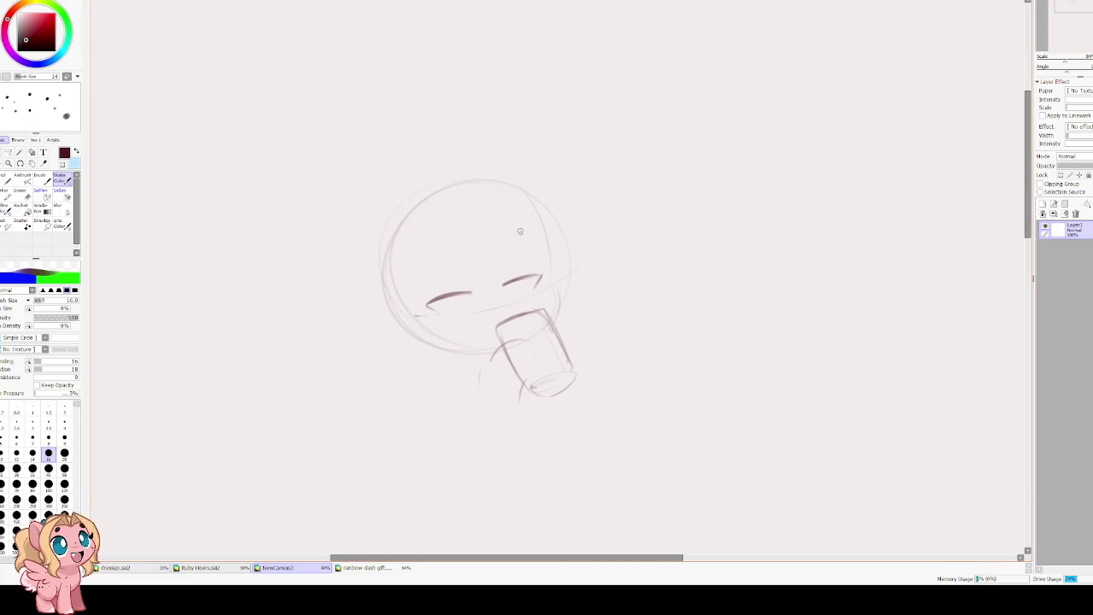
# Darken the arc over the top of the head and retry the left eye line.
pyautogui.moveTo(460, 182)
pyautogui.mouseDown()
pyautogui.moveTo(547, 272)
pyautogui.moveTo(412, 224)
pyautogui.mouseUp()
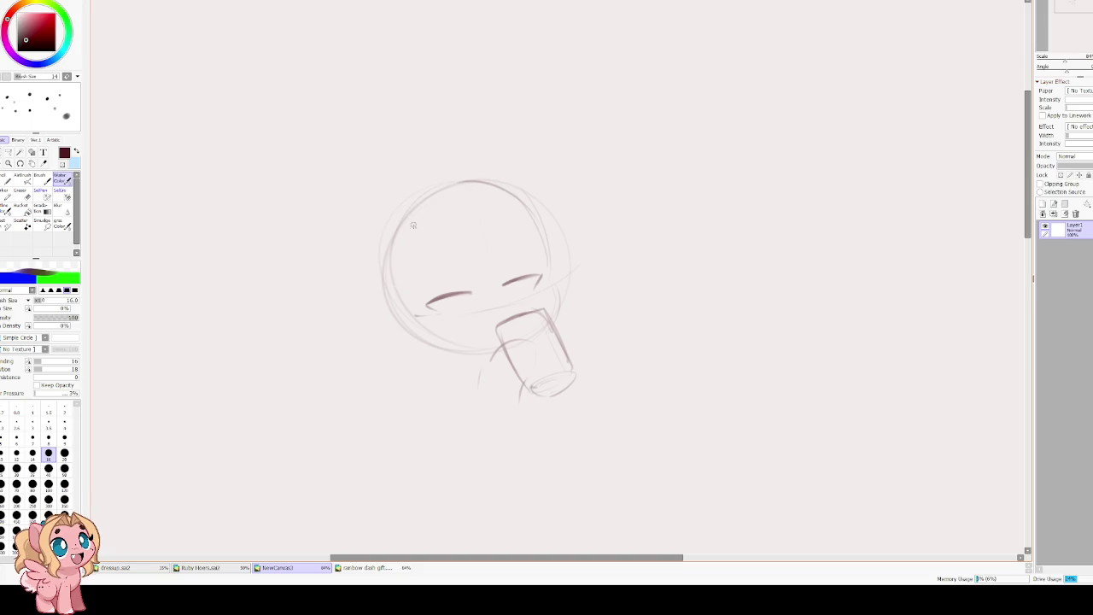
pyautogui.moveTo(434, 303)
pyautogui.mouseDown()
pyautogui.moveTo(477, 292)
pyautogui.moveTo(440, 302)
pyautogui.mouseUp()
pyautogui.hotkey('ctrl', 'z')
pyautogui.hotkey('ctrl', 'z')
# Paint a dark iris into the right eye and add eyebrows above both eyes.
pyautogui.moveTo(512, 288)
pyautogui.mouseDown()
pyautogui.moveTo(539, 274)
pyautogui.moveTo(534, 286)
pyautogui.mouseUp()
pyautogui.moveTo(434, 266); pyautogui.dragTo(516, 250)
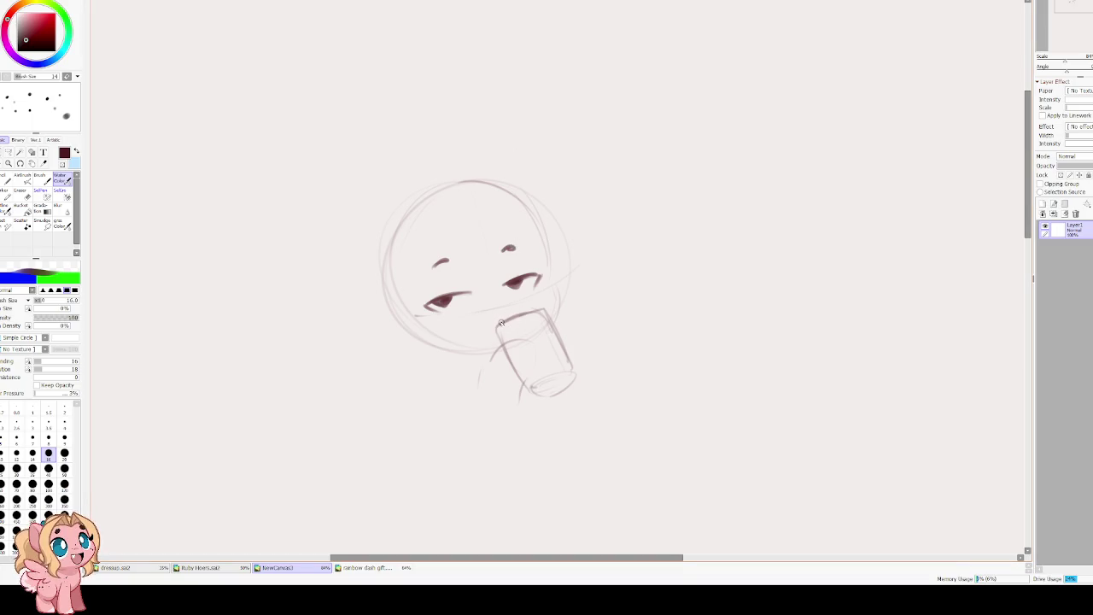
pyautogui.moveTo(498, 301); pyautogui.dragTo(509, 296)
pyautogui.hotkey('ctrl', 'z')
# Darken the head outline on both sides, checking it in a horizontally mirrored view.
pyautogui.press('h')
pyautogui.moveTo(598, 199); pyautogui.dragTo(566, 282)
pyautogui.hotkey('ctrl', 'z')
pyautogui.moveTo(594, 199); pyautogui.dragTo(557, 312)
pyautogui.press('h')
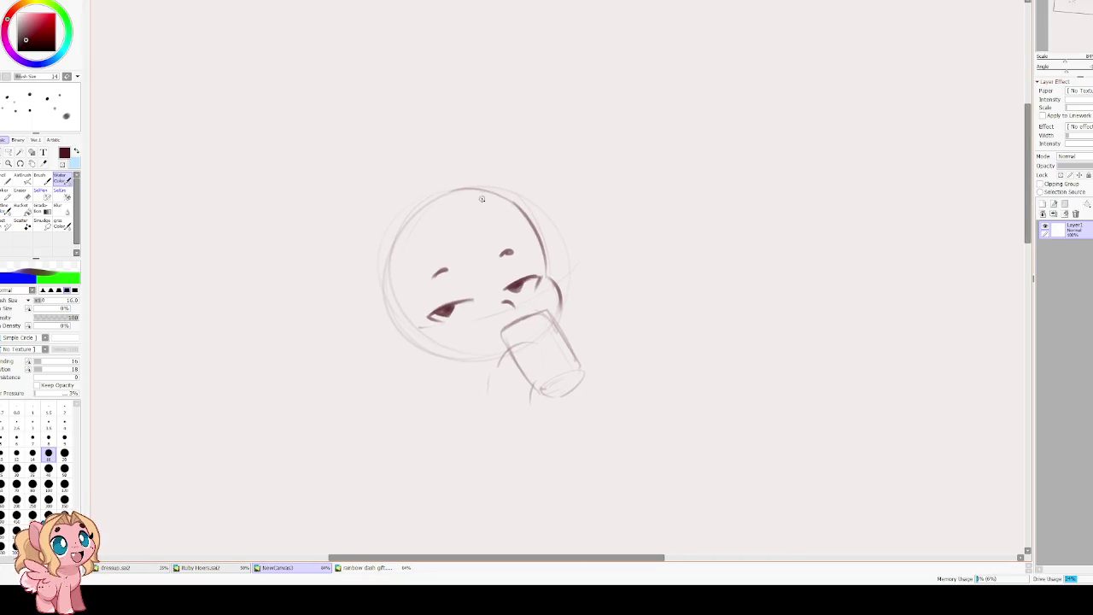
pyautogui.moveTo(500, 190); pyautogui.dragTo(409, 228)
pyautogui.moveTo(453, 192); pyautogui.dragTo(382, 322)
pyautogui.moveTo(397, 240); pyautogui.dragTo(381, 342)
pyautogui.hotkey('ctrl', 'z')
pyautogui.hotkey('ctrl', 'z')
pyautogui.moveTo(404, 235); pyautogui.dragTo(388, 329)
pyautogui.hotkey('ctrl', 'z')
pyautogui.moveTo(420, 205)
pyautogui.mouseDown()
pyautogui.moveTo(391, 323)
pyautogui.moveTo(434, 356)
pyautogui.moveTo(485, 362)
pyautogui.moveTo(490, 380)
pyautogui.mouseUp()
# Redraw the can's left edge darker and sketch the left front hoof beside it.
pyautogui.hotkey('ctrl', 'z')
pyautogui.moveTo(522, 345)
pyautogui.mouseDown()
pyautogui.moveTo(490, 373)
pyautogui.moveTo(534, 386)
pyautogui.moveTo(522, 418)
pyautogui.mouseUp()
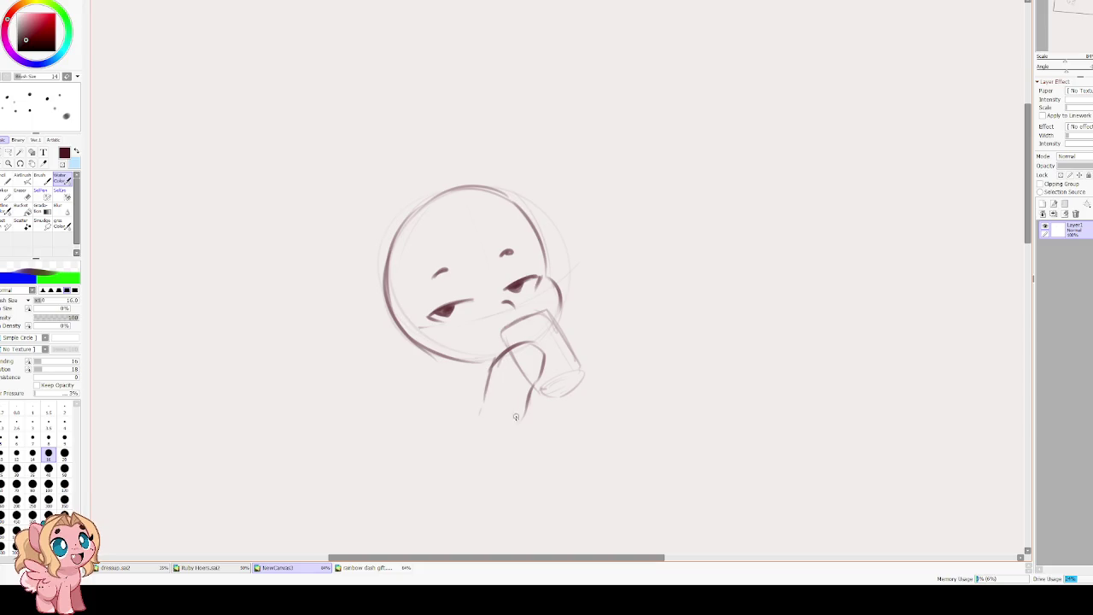
pyautogui.moveTo(500, 352)
pyautogui.mouseDown()
pyautogui.moveTo(483, 394)
pyautogui.moveTo(500, 432)
pyautogui.mouseUp()
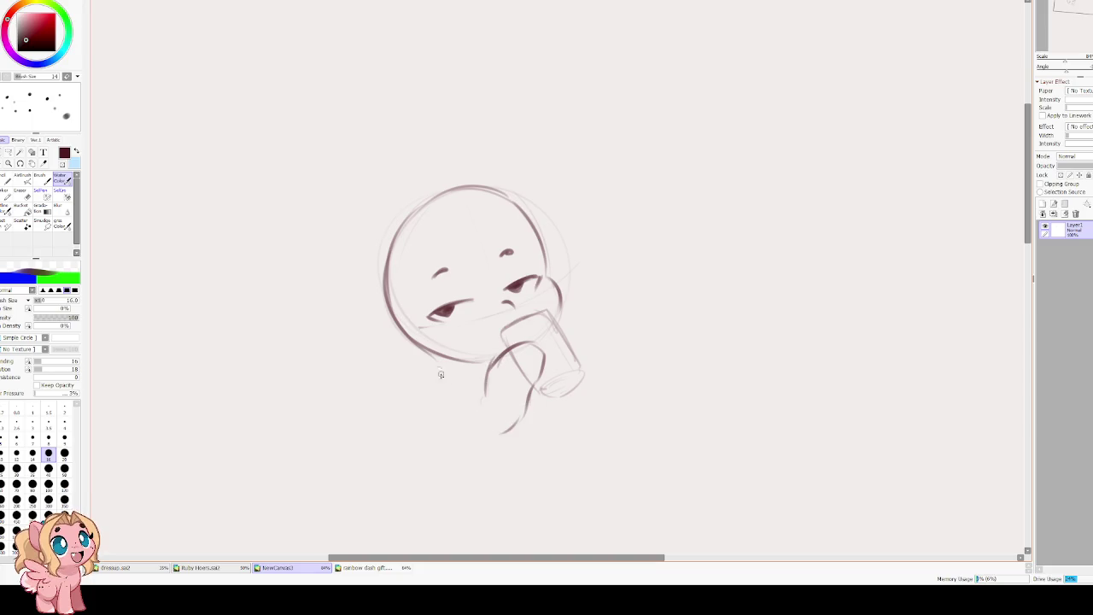
pyautogui.moveTo(436, 370)
pyautogui.mouseDown()
pyautogui.moveTo(482, 385)
pyautogui.moveTo(474, 430)
pyautogui.mouseUp()
# Sketch the right front hoof curving around the can's right side.
pyautogui.moveTo(563, 326); pyautogui.dragTo(584, 366)
pyautogui.moveTo(562, 321); pyautogui.dragTo(588, 321)
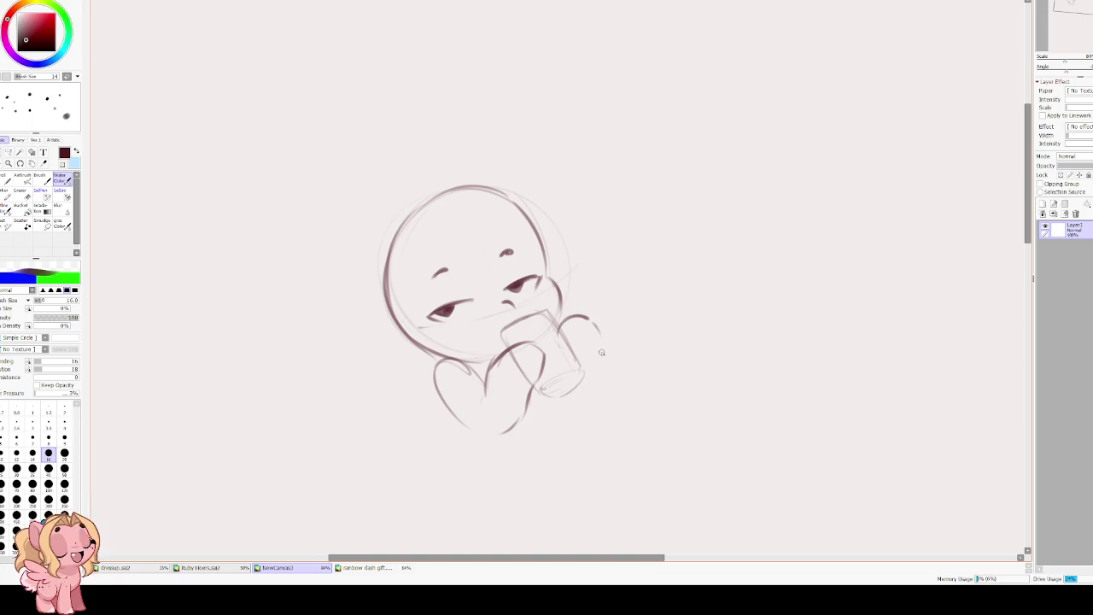
pyautogui.moveTo(599, 344)
pyautogui.mouseDown()
pyautogui.moveTo(595, 384)
pyautogui.moveTo(573, 410)
pyautogui.mouseUp()
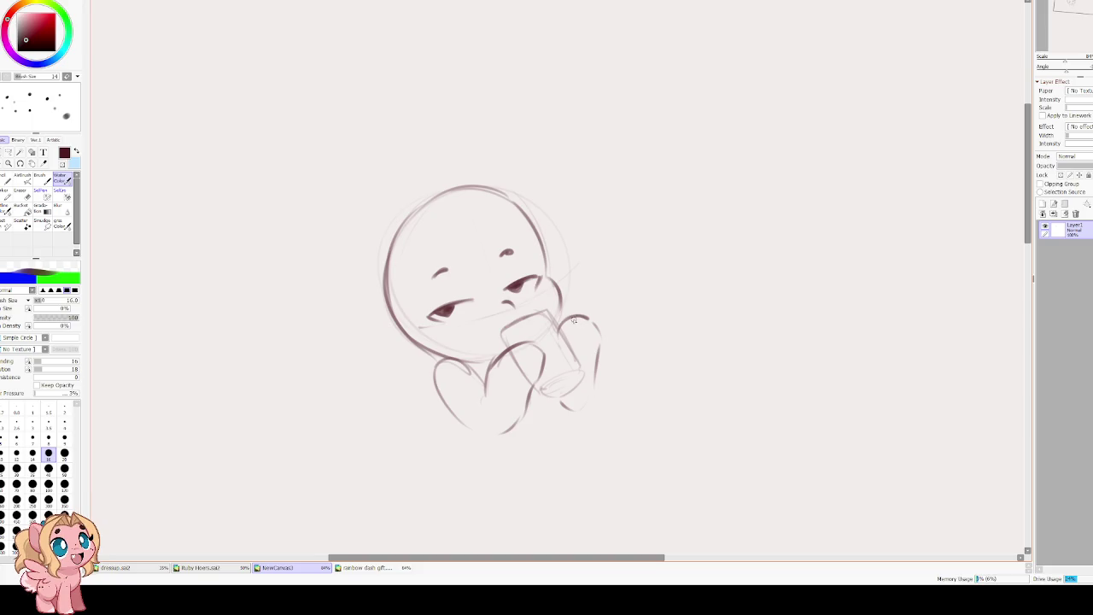
pyautogui.hotkey('ctrl', 'z')
pyautogui.hotkey('ctrl', 'z')
pyautogui.hotkey('ctrl', 'z')
pyautogui.moveTo(596, 342)
pyautogui.mouseDown()
pyautogui.moveTo(560, 327)
pyautogui.moveTo(564, 365)
pyautogui.moveTo(582, 377)
pyautogui.mouseUp()
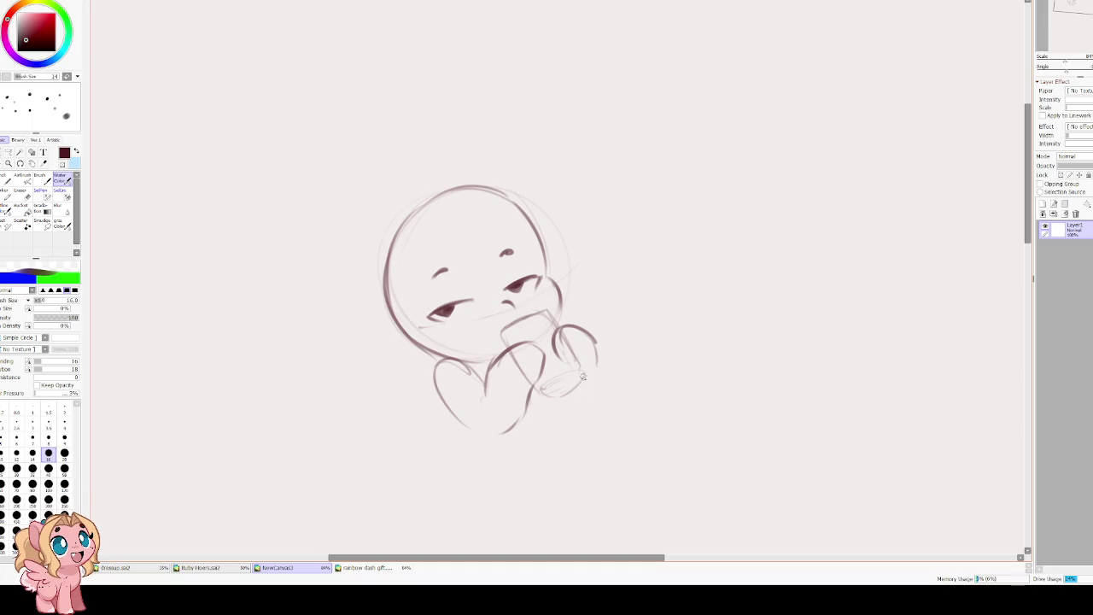
pyautogui.hotkey('ctrl', 'z')
pyautogui.hotkey('ctrl', 'z')
pyautogui.hotkey('ctrl', 'z')
pyautogui.moveTo(560, 325)
pyautogui.mouseDown()
pyautogui.moveTo(587, 346)
pyautogui.moveTo(562, 351)
pyautogui.moveTo(590, 346)
pyautogui.moveTo(561, 357)
pyautogui.moveTo(597, 335)
pyautogui.moveTo(562, 348)
pyautogui.moveTo(584, 342)
pyautogui.moveTo(566, 353)
pyautogui.moveTo(577, 358)
pyautogui.mouseUp()
pyautogui.hotkey('ctrl', 'z')
pyautogui.hotkey('ctrl', 'z')
pyautogui.hotkey('ctrl', 'z')
pyautogui.hotkey('ctrl', 'z')
pyautogui.hotkey('ctrl', 'z')
pyautogui.hotkey('ctrl', 'z')
pyautogui.hotkey('ctrl', 'z')
pyautogui.hotkey('ctrl', 'z')
pyautogui.hotkey('ctrl', 'z')
pyautogui.moveTo(560, 323)
pyautogui.mouseDown()
pyautogui.moveTo(605, 324)
pyautogui.moveTo(595, 357)
pyautogui.mouseUp()
pyautogui.moveTo(589, 314)
pyautogui.mouseDown()
pyautogui.moveTo(598, 357)
pyautogui.moveTo(586, 389)
pyautogui.mouseUp()
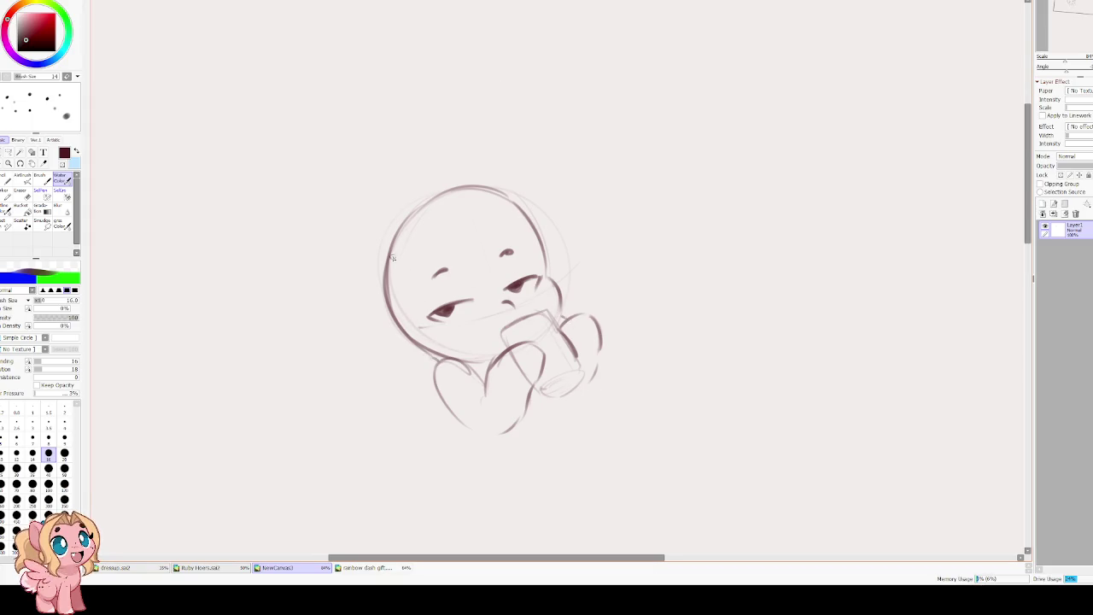
# Sketch the hoof gripping the can and redraw the left hoof's edge.
pyautogui.moveTo(458, 380); pyautogui.dragTo(410, 333)
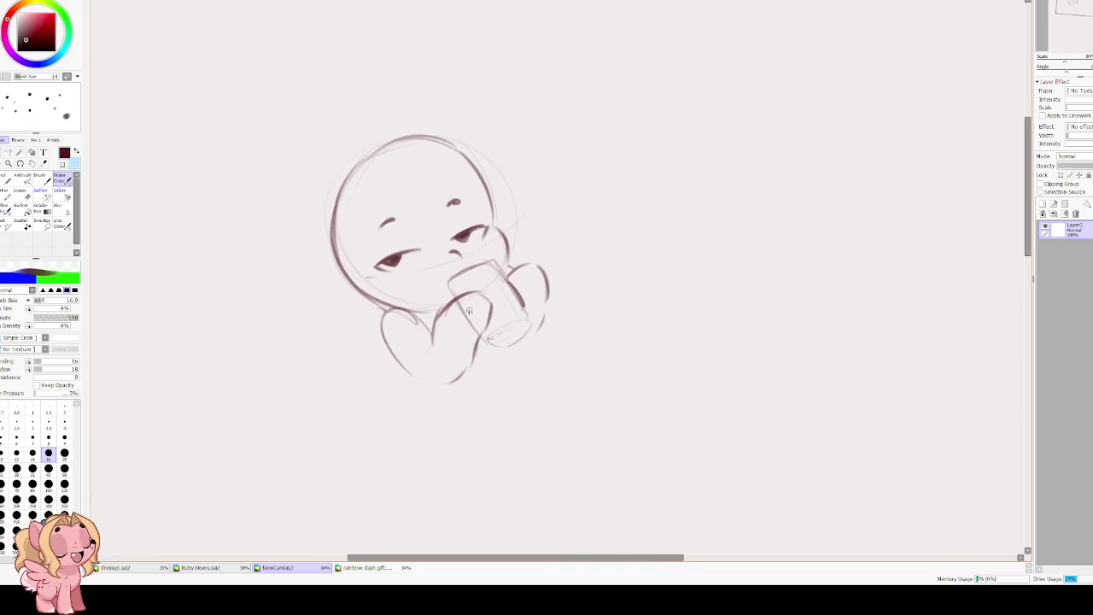
pyautogui.moveTo(464, 303)
pyautogui.mouseDown()
pyautogui.moveTo(478, 340)
pyautogui.moveTo(488, 297)
pyautogui.moveTo(494, 330)
pyautogui.mouseUp()
pyautogui.moveTo(512, 283)
pyautogui.mouseDown()
pyautogui.moveTo(525, 300)
pyautogui.moveTo(546, 278)
pyautogui.mouseUp()
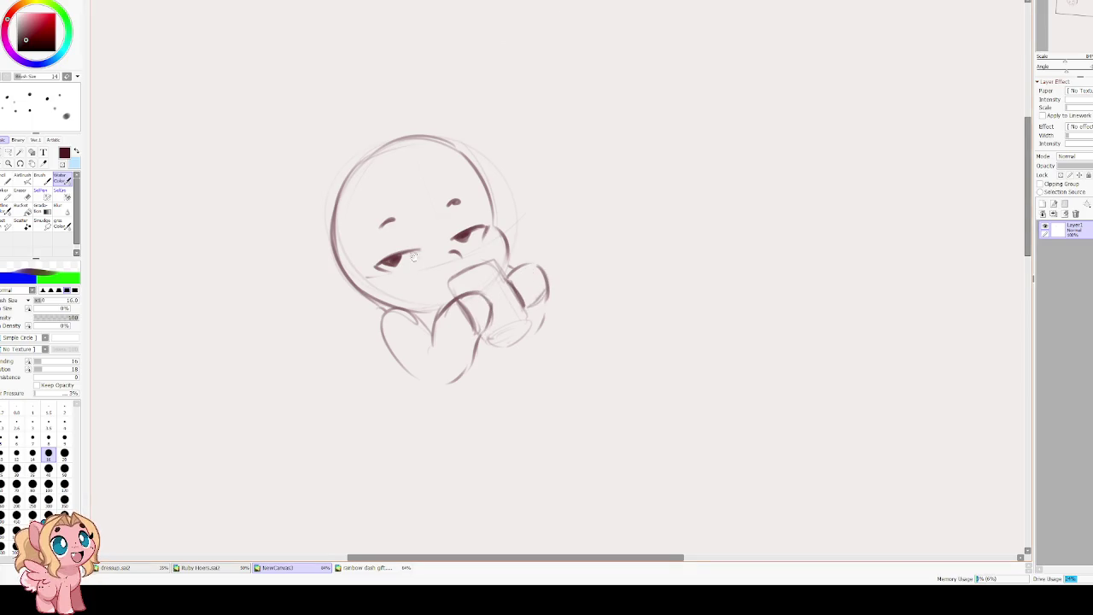
pyautogui.moveTo(414, 257); pyautogui.dragTo(474, 236)
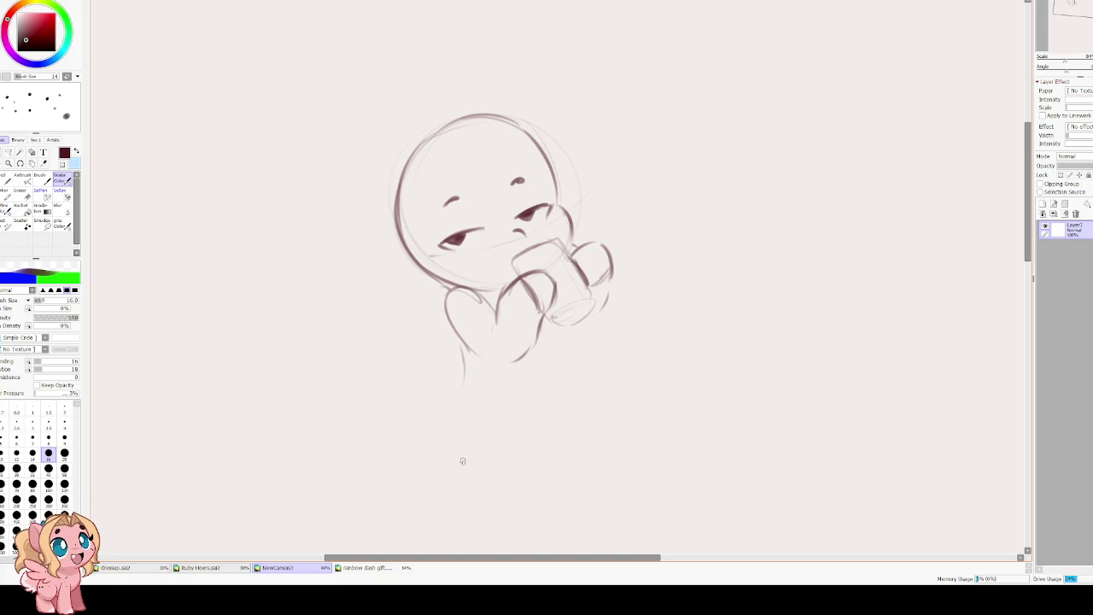
pyautogui.moveTo(453, 287)
pyautogui.mouseDown()
pyautogui.moveTo(447, 329)
pyautogui.moveTo(442, 290)
pyautogui.moveTo(498, 375)
pyautogui.mouseUp()
pyautogui.hotkey('ctrl', 'z')
pyautogui.moveTo(445, 292); pyautogui.dragTo(485, 363)
# Sketch the two ears at the top left and top right of the head.
pyautogui.scroll(3, 428, 282)
pyautogui.moveTo(431, 219); pyautogui.dragTo(384, 290)
pyautogui.hotkey('ctrl', 'z')
pyautogui.moveTo(427, 213); pyautogui.dragTo(382, 244)
pyautogui.moveTo(366, 249)
pyautogui.mouseDown()
pyautogui.moveTo(369, 298)
pyautogui.moveTo(410, 290)
pyautogui.mouseUp()
pyautogui.moveTo(514, 187)
pyautogui.mouseDown()
pyautogui.moveTo(555, 223)
pyautogui.moveTo(556, 239)
pyautogui.mouseUp()
pyautogui.hotkey('ctrl', 'z')
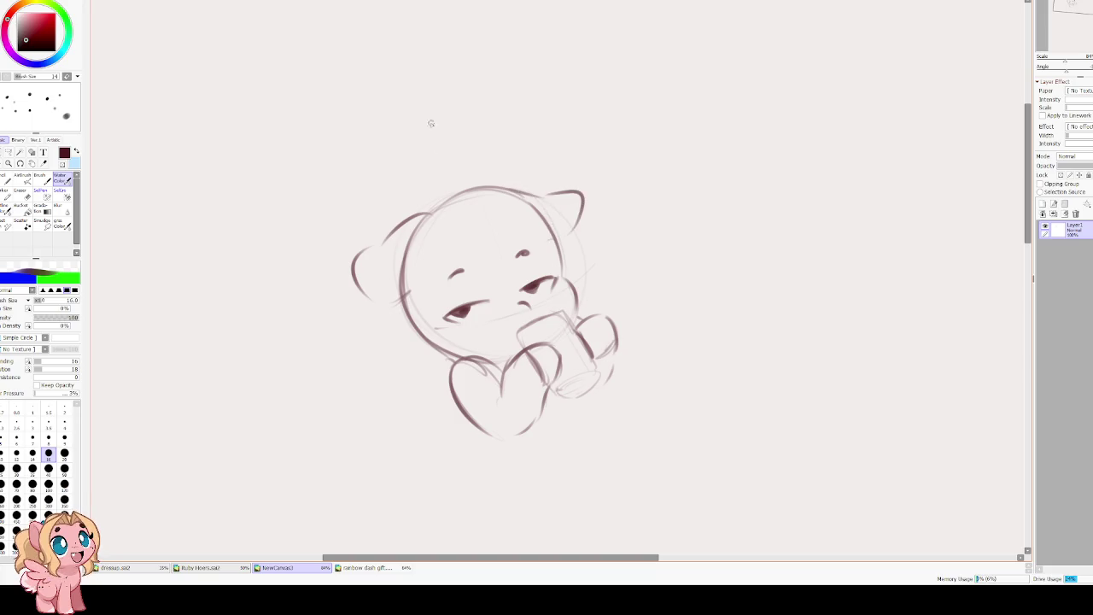
# Add an inner-ear line, darken the left eyelid and right iris, and dot two freckles.
pyautogui.moveTo(377, 276); pyautogui.dragTo(401, 283)
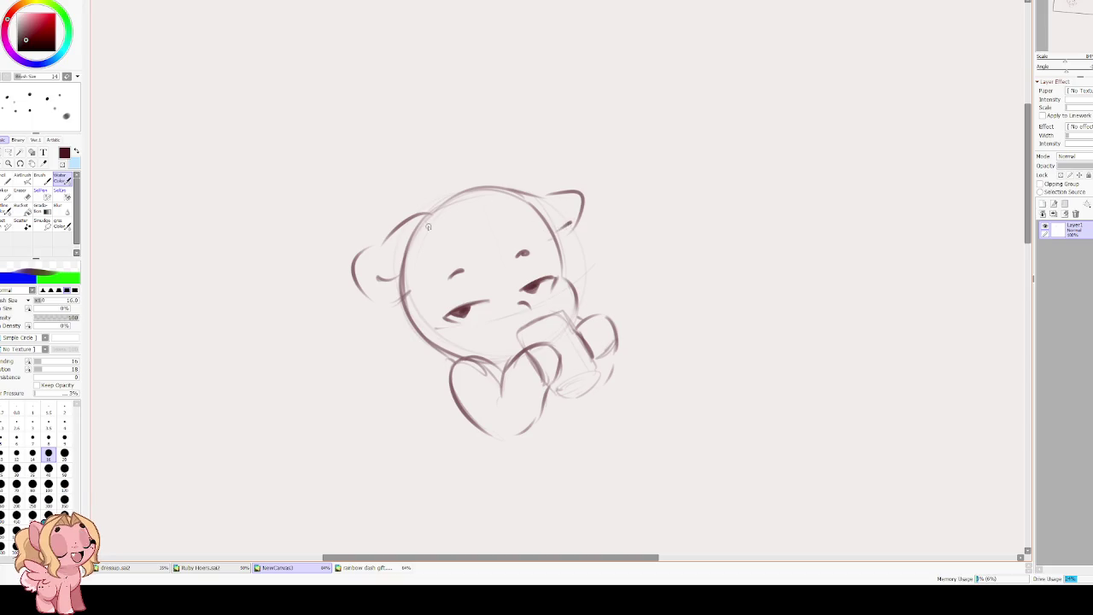
pyautogui.moveTo(475, 311)
pyautogui.mouseDown()
pyautogui.moveTo(455, 299)
pyautogui.moveTo(545, 259)
pyautogui.mouseUp()
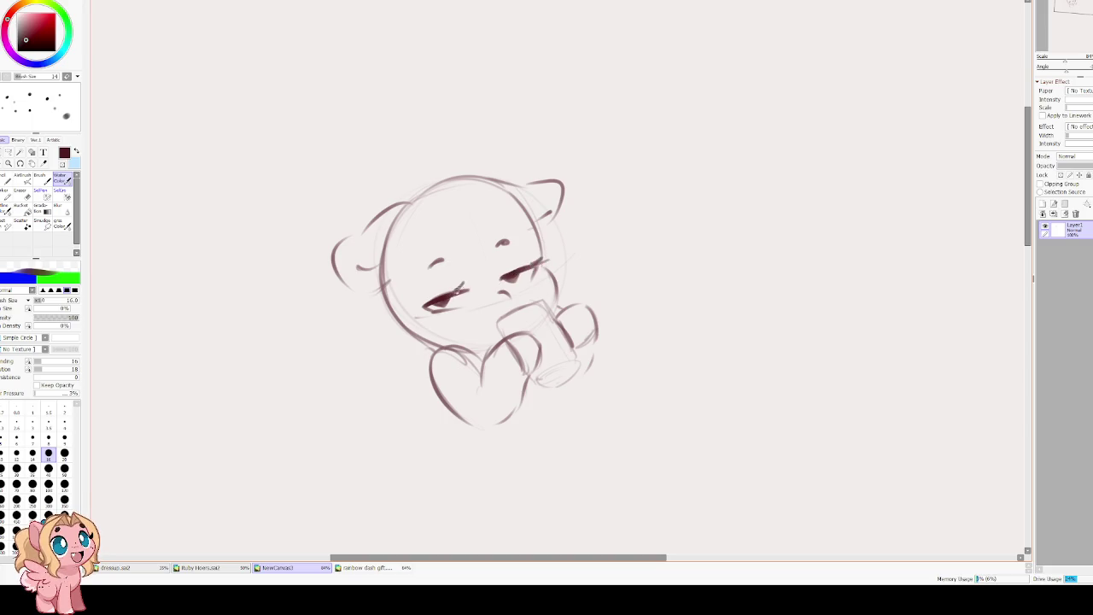
pyautogui.moveTo(427, 296)
pyautogui.mouseDown()
pyautogui.moveTo(460, 284)
pyautogui.moveTo(451, 299)
pyautogui.mouseUp()
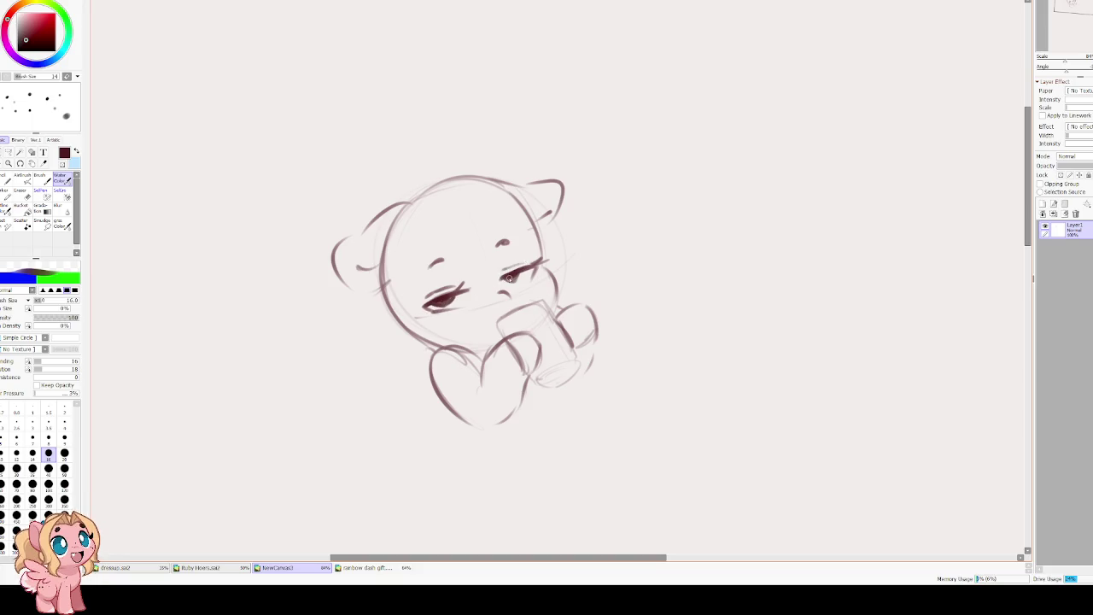
pyautogui.moveTo(520, 275); pyautogui.dragTo(504, 280)
pyautogui.click(444, 316)
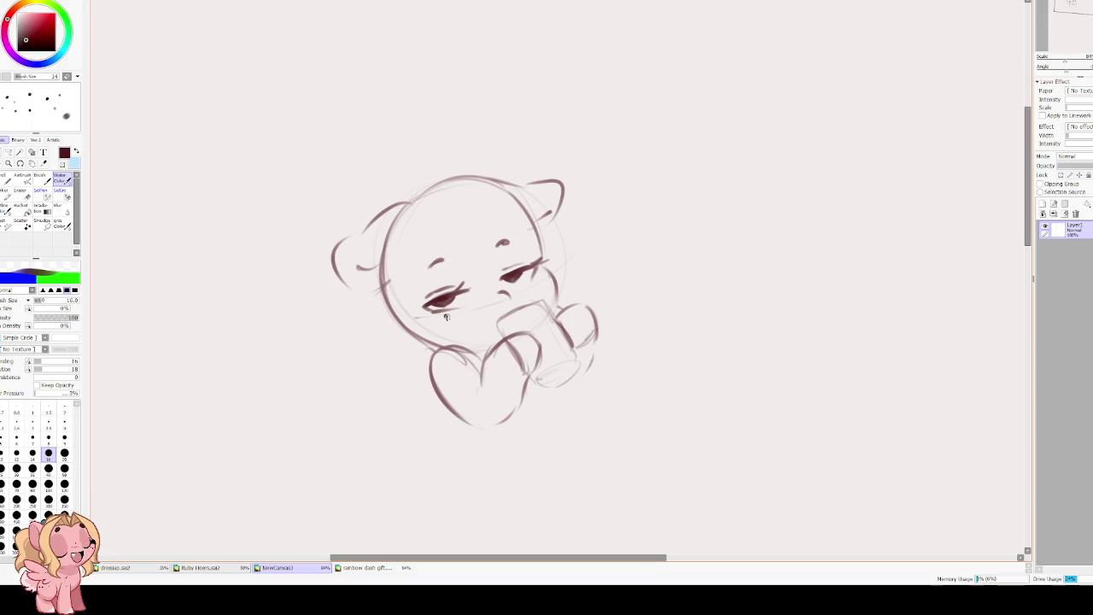
pyautogui.click(453, 316)
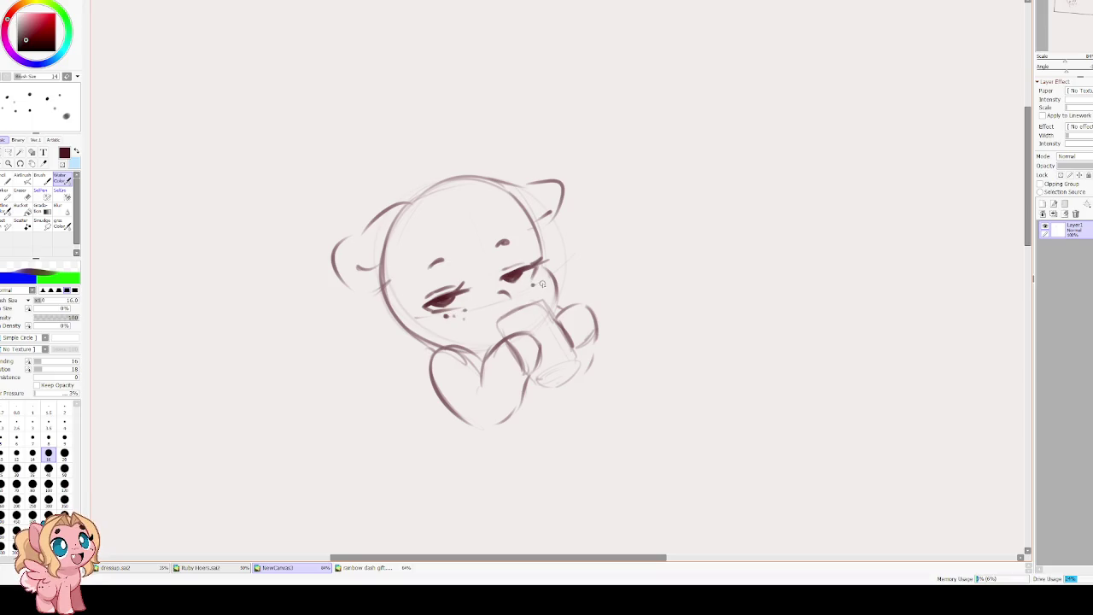
# Extend the body outline with a line running down to start the legs.
pyautogui.moveTo(425, 229); pyautogui.dragTo(407, 137)
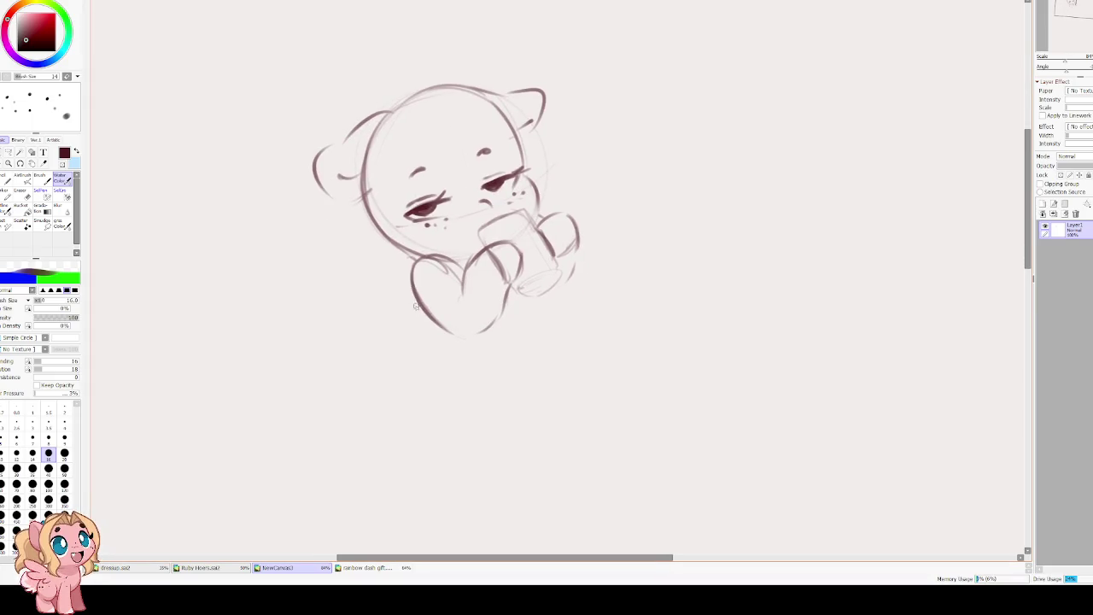
pyautogui.moveTo(427, 341); pyautogui.dragTo(441, 411)
pyautogui.hotkey('ctrl', 'z')
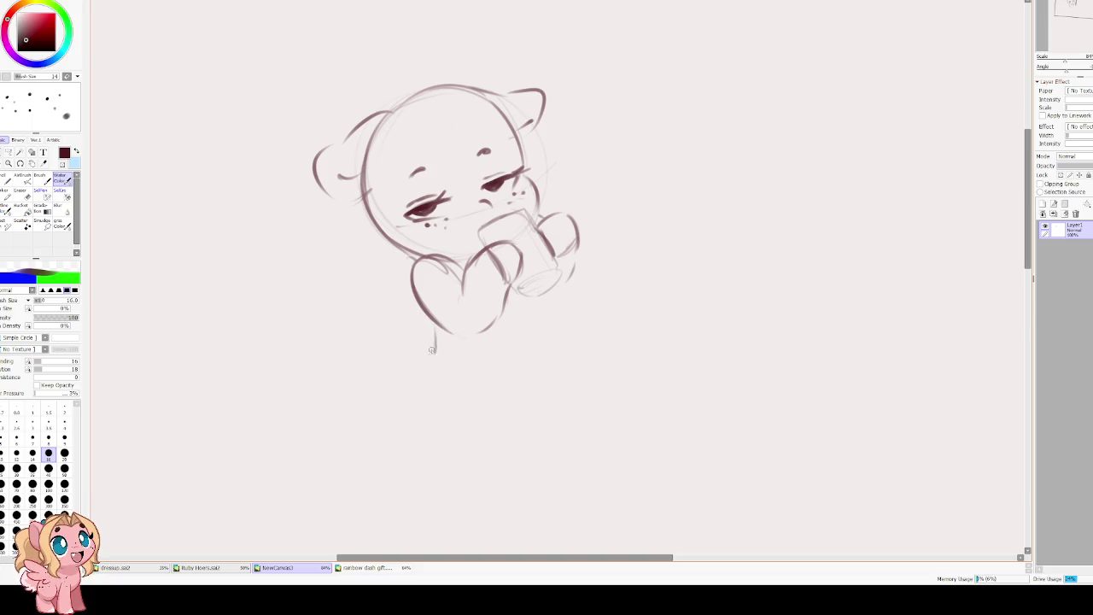
pyautogui.moveTo(439, 333); pyautogui.dragTo(446, 413)
# Try and undo neck, belly and body-side strokes, keeping the body's right side line.
pyautogui.hotkey('ctrl', 'z')
pyautogui.hotkey('ctrl', 'z')
pyautogui.moveTo(429, 312)
pyautogui.mouseDown()
pyautogui.moveTo(453, 420)
pyautogui.moveTo(561, 365)
pyautogui.mouseUp()
pyautogui.hotkey('ctrl', 'z')
pyautogui.hotkey('ctrl', 'z')
pyautogui.hotkey('ctrl', 'z')
pyautogui.moveTo(537, 297); pyautogui.dragTo(536, 356)
pyautogui.hotkey('ctrl', 'z')
pyautogui.moveTo(519, 290); pyautogui.dragTo(499, 412)
pyautogui.moveTo(412, 299); pyautogui.dragTo(418, 423)
pyautogui.hotkey('ctrl', 'z')
pyautogui.hotkey('ctrl', 'z')
# Sketch the body's left side, a leg line and ground line below, and the long right side.
pyautogui.moveTo(422, 313); pyautogui.dragTo(399, 411)
pyautogui.moveTo(401, 371); pyautogui.dragTo(399, 424)
pyautogui.hotkey('ctrl', 'z')
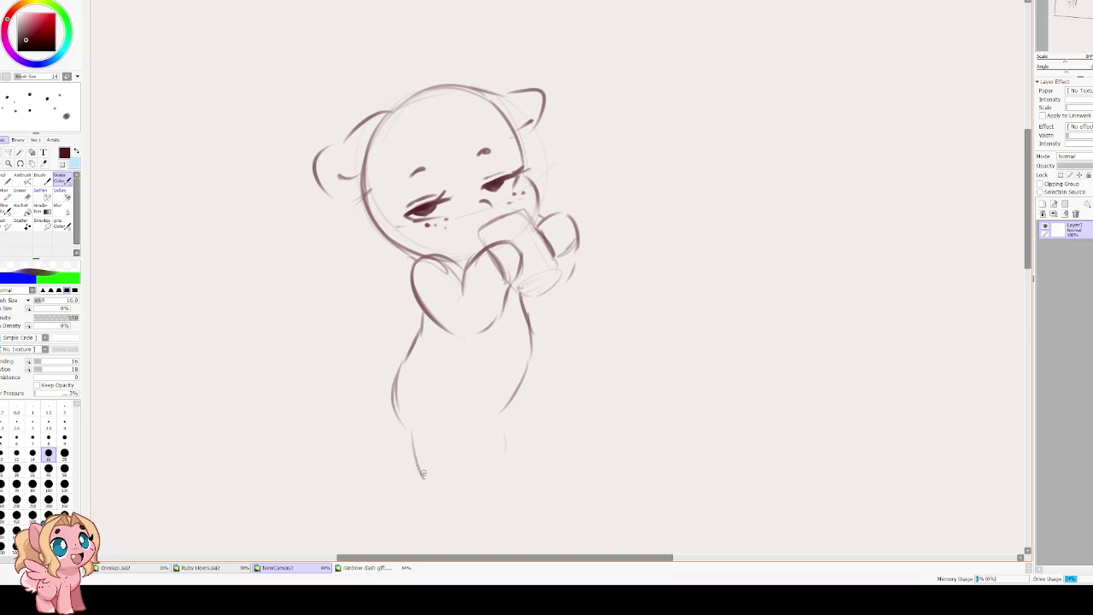
pyautogui.moveTo(398, 418); pyautogui.dragTo(431, 486)
pyautogui.moveTo(488, 415); pyautogui.dragTo(474, 487)
pyautogui.hotkey('ctrl', 'z')
pyautogui.hotkey('ctrl', 'z')
pyautogui.moveTo(394, 395)
pyautogui.mouseDown()
pyautogui.moveTo(425, 498)
pyautogui.moveTo(497, 473)
pyautogui.mouseUp()
pyautogui.moveTo(480, 402)
pyautogui.mouseDown()
pyautogui.moveTo(491, 455)
pyautogui.moveTo(495, 418)
pyautogui.mouseUp()
pyautogui.moveTo(525, 378); pyautogui.dragTo(522, 471)
# Enlarge the eraser, wipe the lower left body line, and redraw it down toward the hip.
pyautogui.scroll(1, 427, 350)
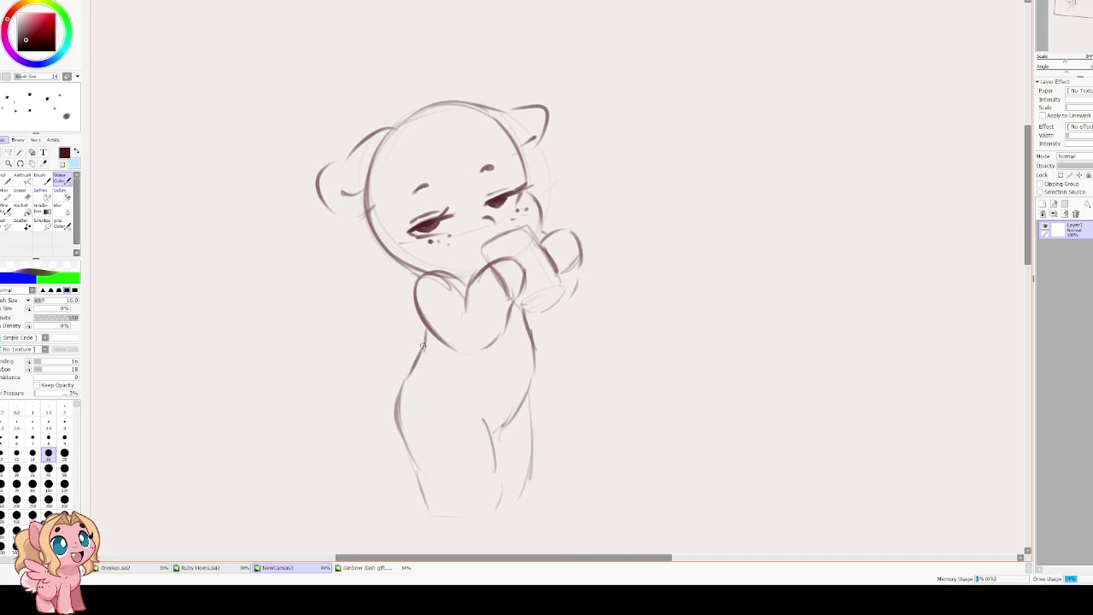
pyautogui.press('e')
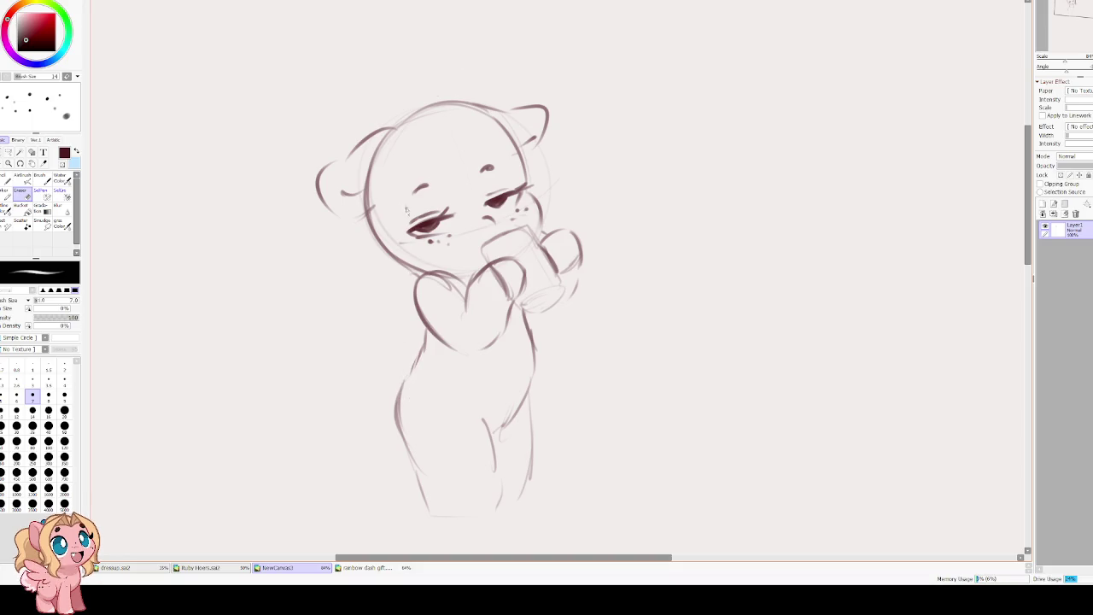
pyautogui.press(']')
pyautogui.press(']')
pyautogui.press(']')
pyautogui.press(']')
pyautogui.press(']')
pyautogui.press(']')
pyautogui.press(']')
pyautogui.press(']')
pyautogui.press(']')
pyautogui.press(']')
pyautogui.moveTo(417, 345); pyautogui.dragTo(401, 385)
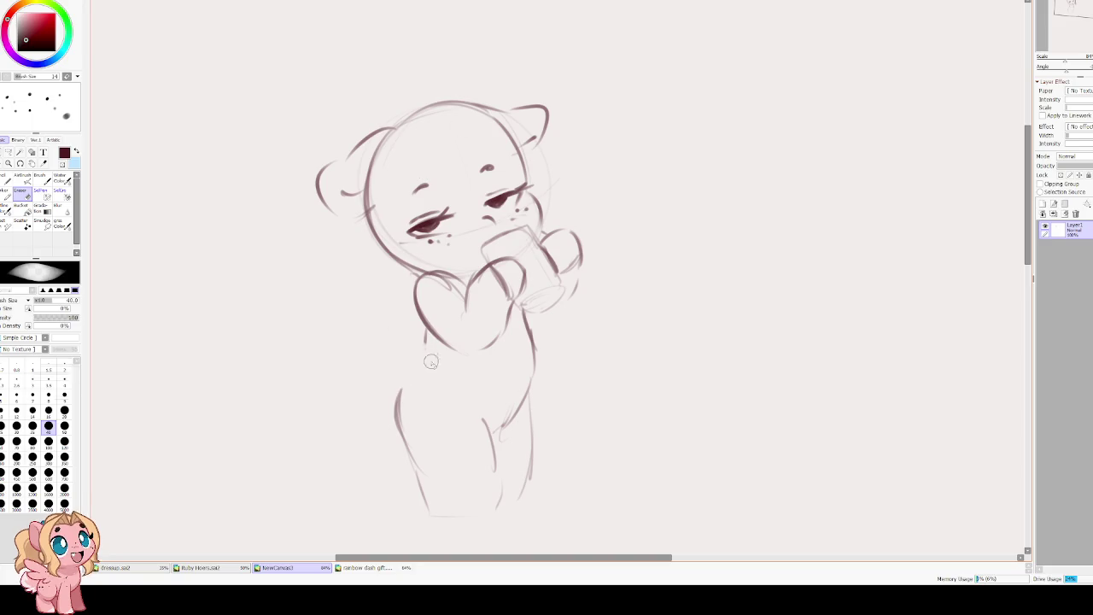
pyautogui.press('b')
pyautogui.moveTo(425, 329); pyautogui.dragTo(425, 345)
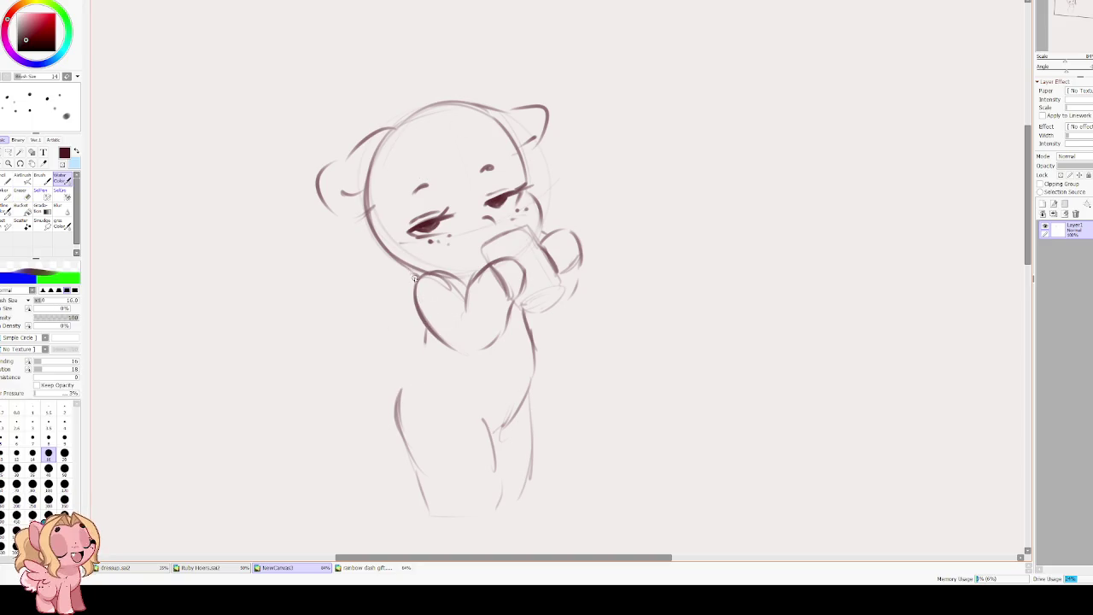
pyautogui.moveTo(424, 323); pyautogui.dragTo(428, 364)
pyautogui.moveTo(395, 400)
pyautogui.mouseDown()
pyautogui.moveTo(417, 367)
pyautogui.moveTo(370, 364)
pyautogui.moveTo(383, 416)
pyautogui.mouseUp()
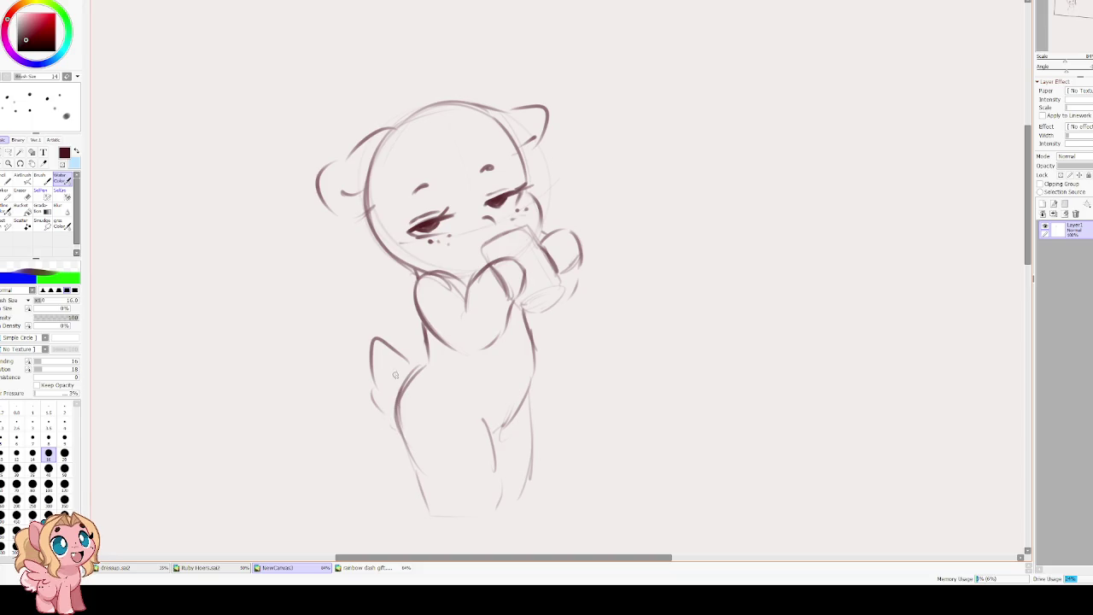
# Draw a fluffy tail shape off the pony's left hip.
pyautogui.hotkey('ctrl', 'z')
pyautogui.hotkey('ctrl', 'z')
pyautogui.hotkey('ctrl', 'z')
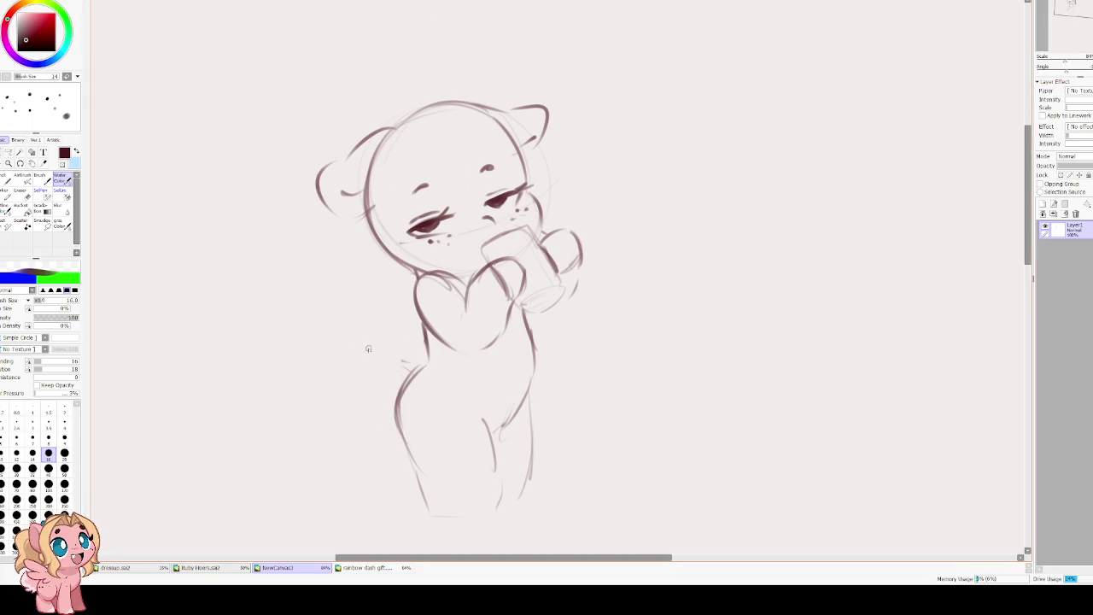
pyautogui.moveTo(422, 369)
pyautogui.mouseDown()
pyautogui.moveTo(347, 336)
pyautogui.moveTo(369, 408)
pyautogui.mouseUp()
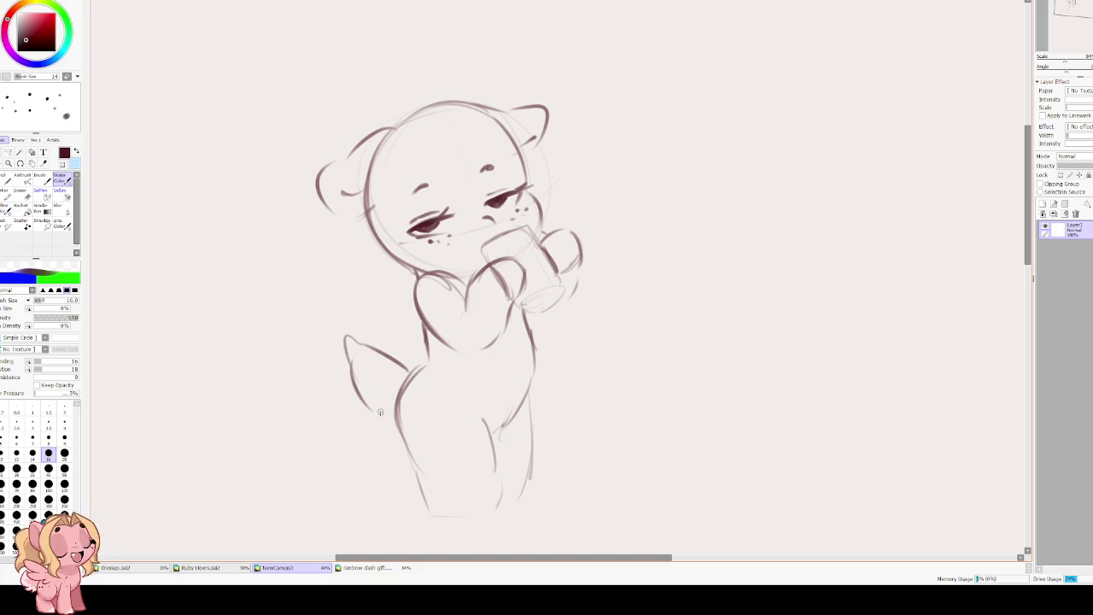
pyautogui.hotkey('ctrl', 'z')
pyautogui.hotkey('ctrl', 'z')
pyautogui.hotkey('ctrl', 'z')
pyautogui.moveTo(413, 374)
pyautogui.mouseDown()
pyautogui.moveTo(377, 350)
pyautogui.moveTo(346, 381)
pyautogui.moveTo(359, 408)
pyautogui.moveTo(382, 420)
pyautogui.mouseUp()
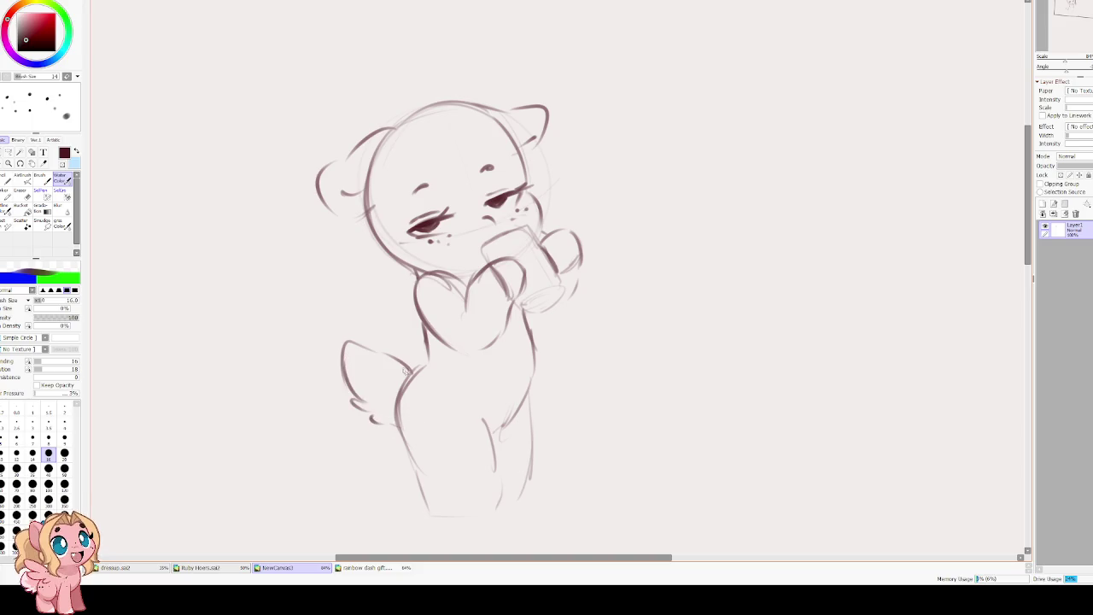
pyautogui.moveTo(353, 342)
pyautogui.mouseDown()
pyautogui.moveTo(350, 365)
pyautogui.moveTo(375, 404)
pyautogui.mouseUp()
# Darken the chest, leg and body outline lines, checking proportions in a mirrored view.
pyautogui.moveTo(419, 324)
pyautogui.mouseDown()
pyautogui.moveTo(432, 351)
pyautogui.moveTo(415, 379)
pyautogui.mouseUp()
pyautogui.moveTo(422, 323)
pyautogui.mouseDown()
pyautogui.moveTo(426, 367)
pyautogui.moveTo(399, 425)
pyautogui.moveTo(416, 462)
pyautogui.mouseUp()
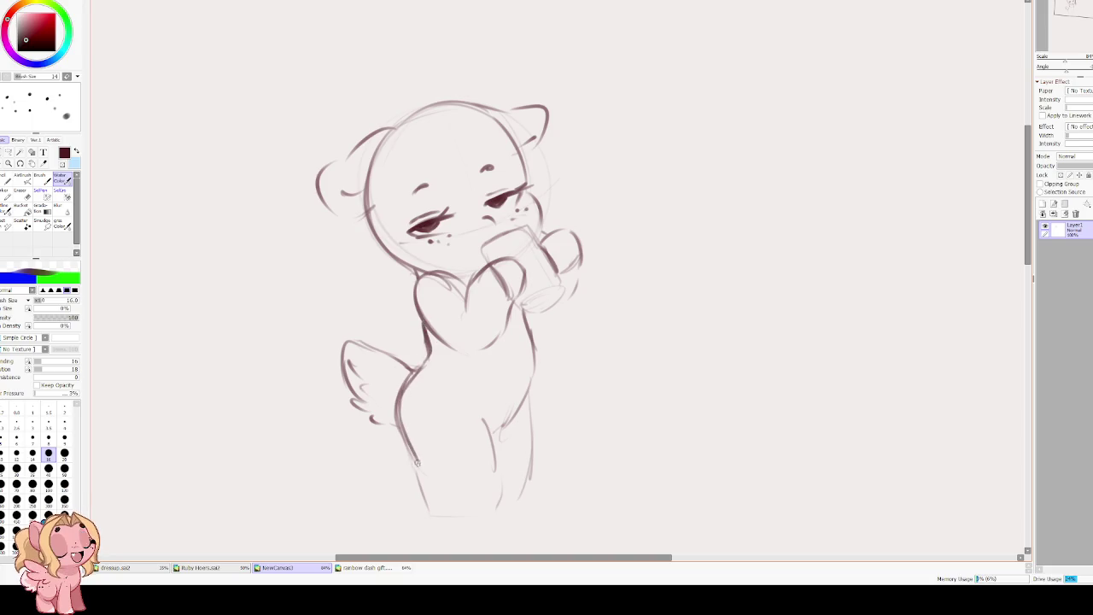
pyautogui.moveTo(481, 421); pyautogui.dragTo(497, 483)
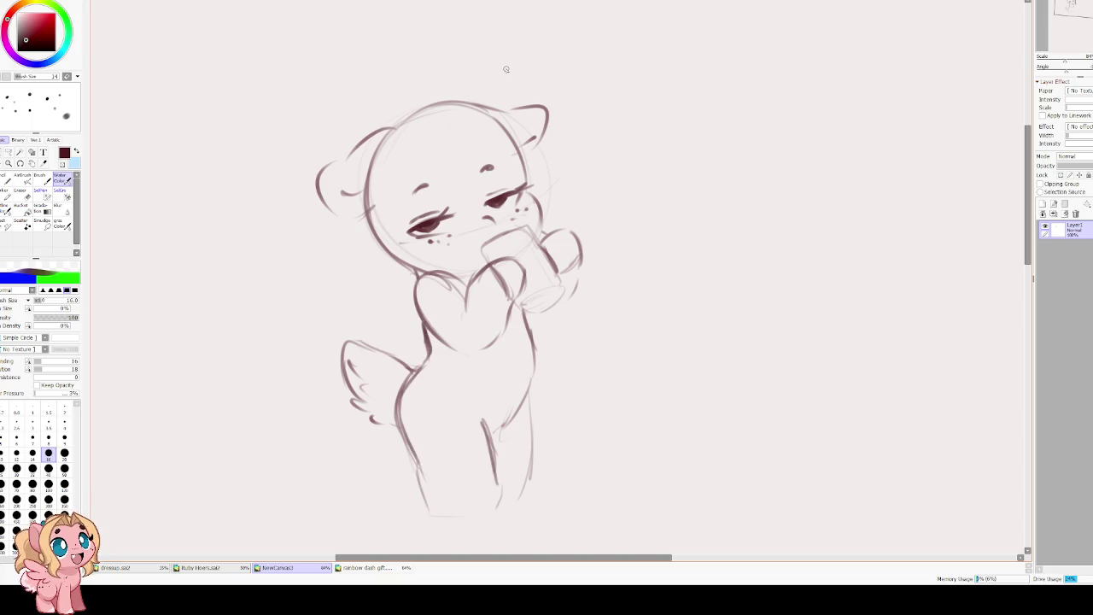
pyautogui.press('h')
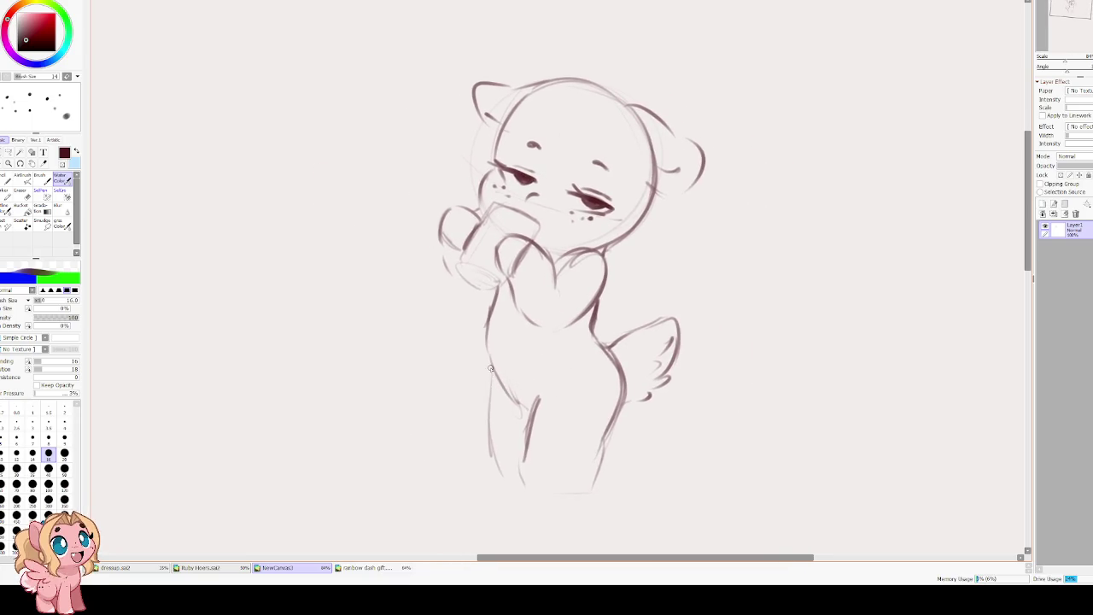
pyautogui.moveTo(484, 391); pyautogui.dragTo(495, 470)
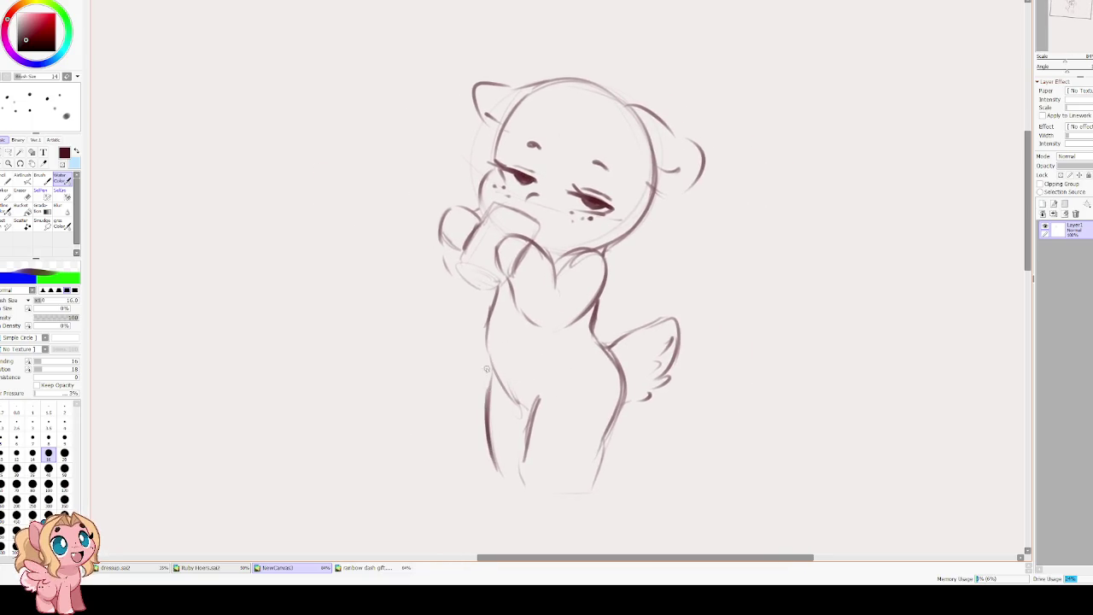
pyautogui.moveTo(489, 346); pyautogui.dragTo(503, 380)
pyautogui.hotkey('ctrl', 'z')
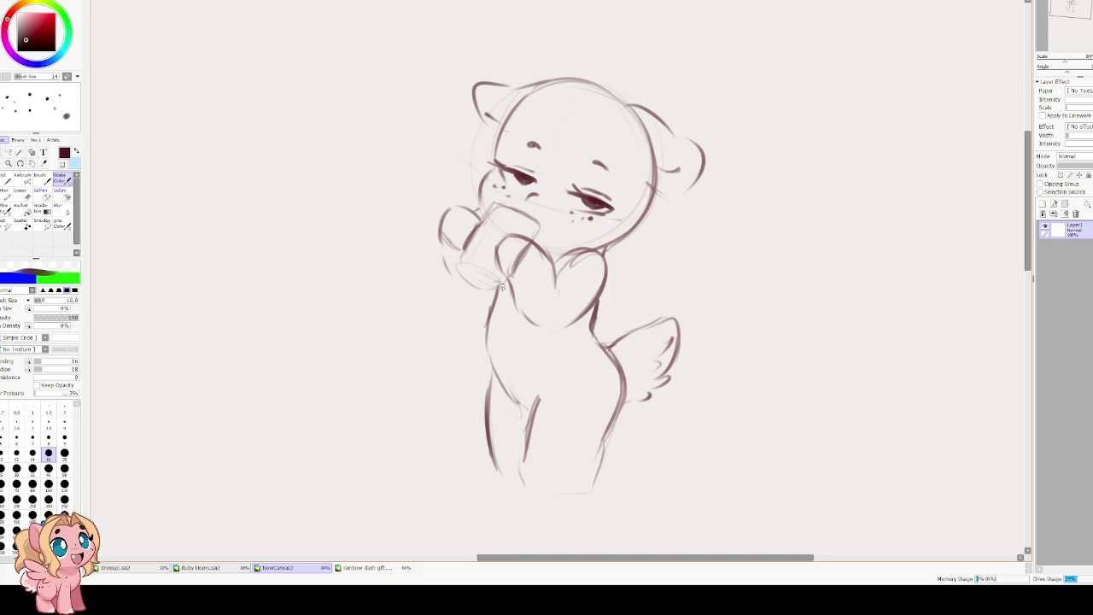
pyautogui.moveTo(504, 280)
pyautogui.mouseDown()
pyautogui.moveTo(485, 357)
pyautogui.moveTo(497, 379)
pyautogui.mouseUp()
pyautogui.press('h')
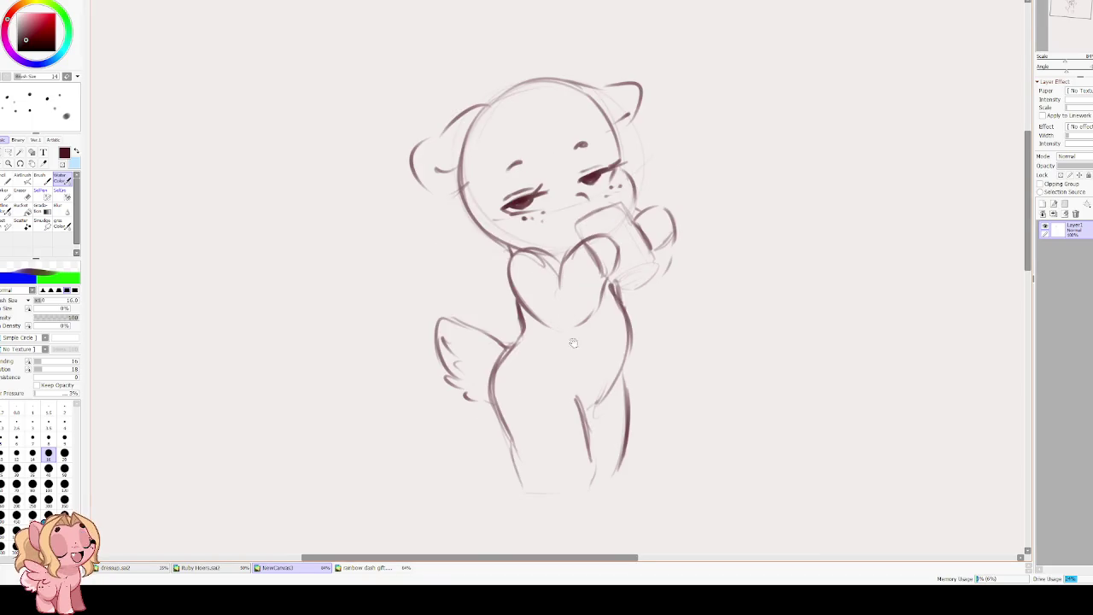
# Reposition the view and darken the left side and top of the head.
pyautogui.moveTo(507, 132)
pyautogui.mouseDown()
pyautogui.moveTo(586, 246)
pyautogui.moveTo(590, 221)
pyautogui.mouseUp()
pyautogui.moveTo(485, 211); pyautogui.dragTo(477, 183)
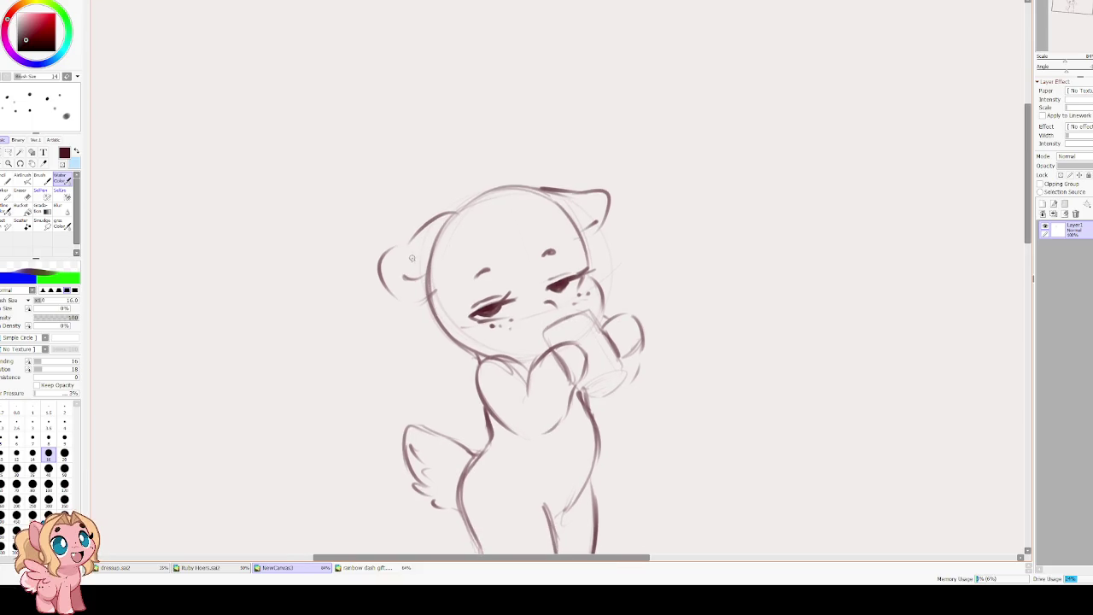
pyautogui.press('e')
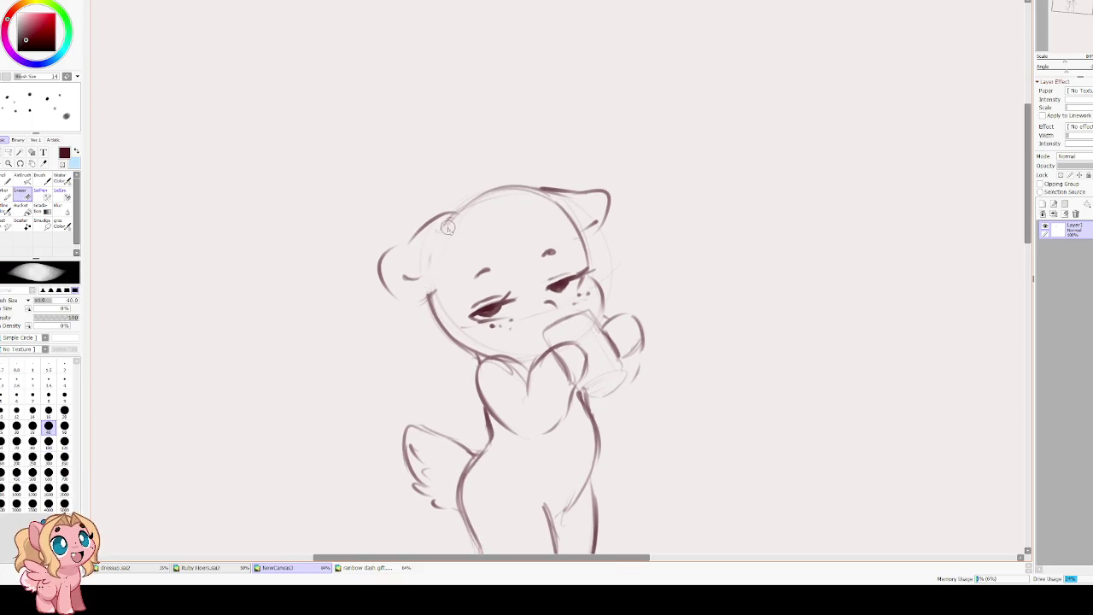
pyautogui.press('e')
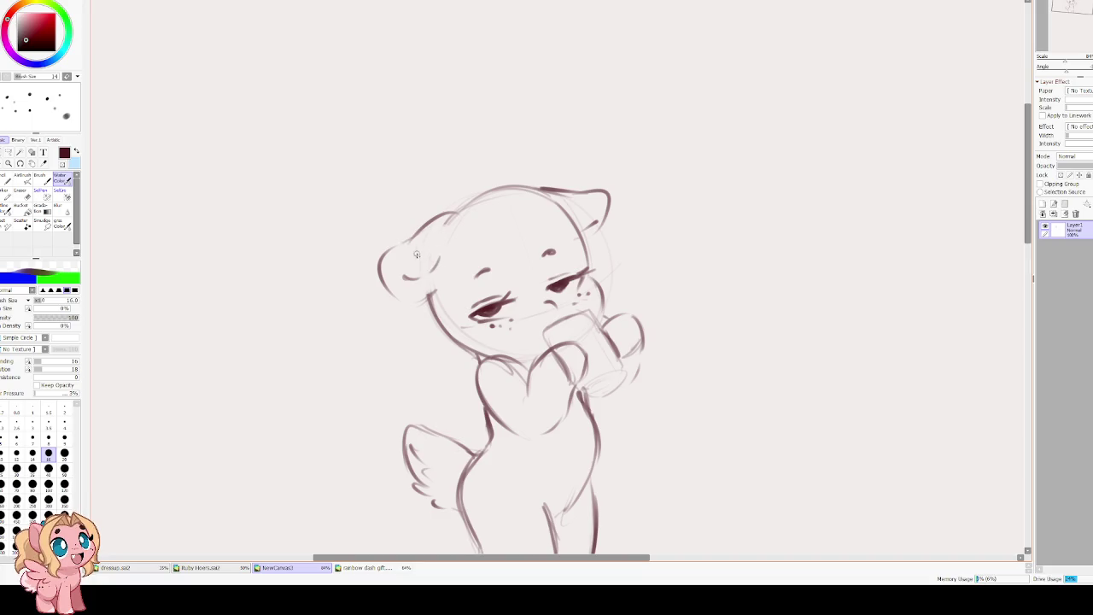
pyautogui.moveTo(457, 216); pyautogui.dragTo(438, 258)
pyautogui.hotkey('ctrl', 'z')
pyautogui.moveTo(457, 216); pyautogui.dragTo(435, 260)
pyautogui.moveTo(457, 215); pyautogui.dragTo(504, 189)
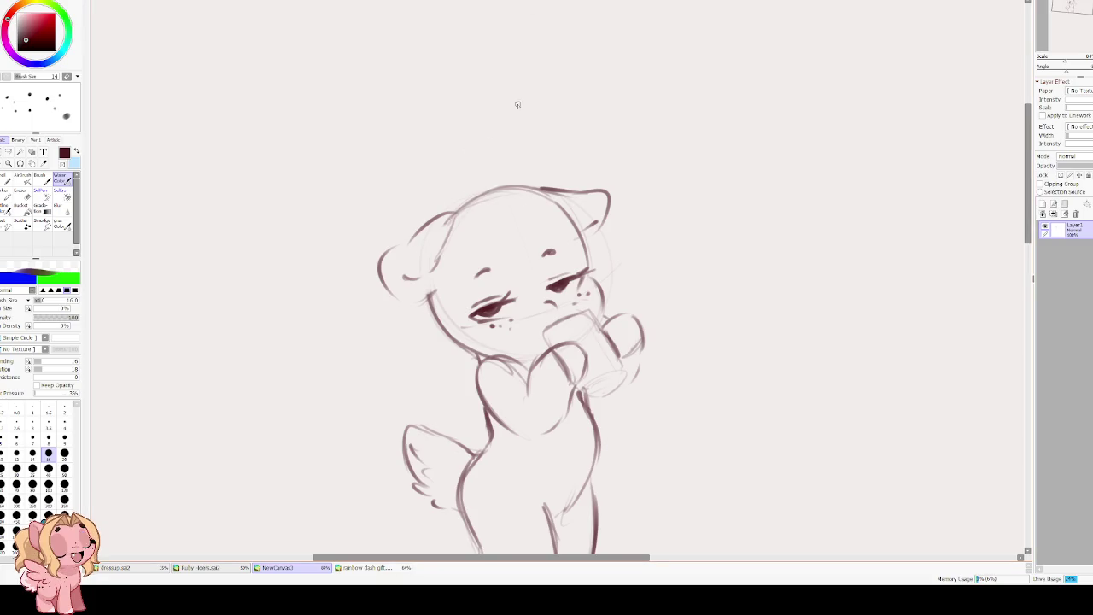
# Draw the chin line and a darker raised paw outline under the chin.
pyautogui.moveTo(469, 346); pyautogui.dragTo(538, 359)
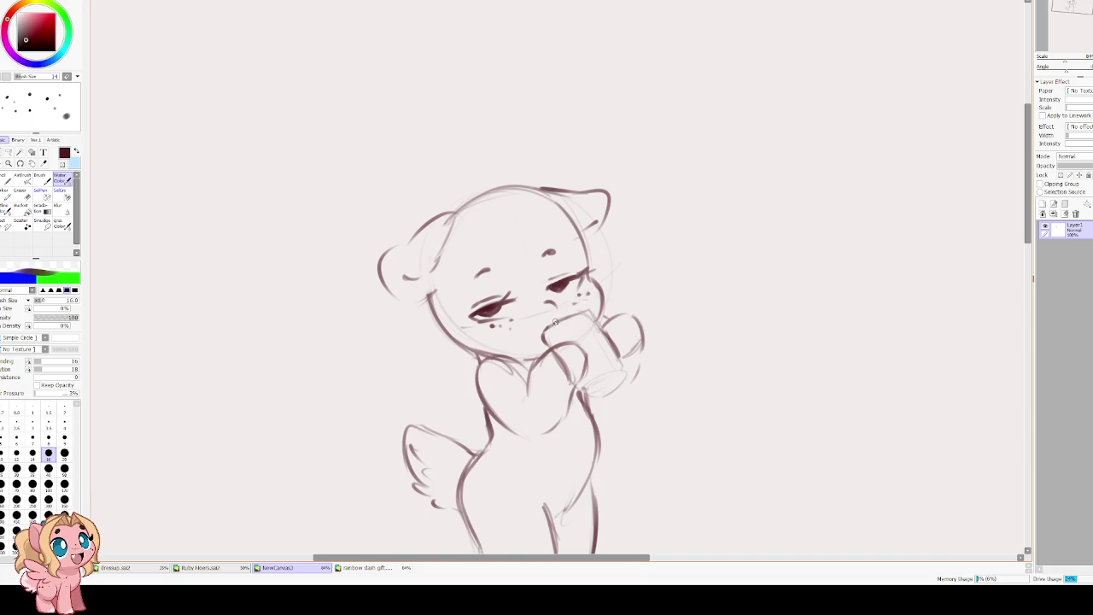
pyautogui.moveTo(588, 312)
pyautogui.mouseDown()
pyautogui.moveTo(627, 372)
pyautogui.moveTo(587, 403)
pyautogui.moveTo(618, 397)
pyautogui.moveTo(628, 368)
pyautogui.mouseUp()
pyautogui.moveTo(589, 403)
pyautogui.mouseDown()
pyautogui.moveTo(629, 377)
pyautogui.moveTo(591, 406)
pyautogui.mouseUp()
pyautogui.moveTo(577, 312)
pyautogui.mouseDown()
pyautogui.moveTo(546, 335)
pyautogui.moveTo(546, 350)
pyautogui.mouseUp()
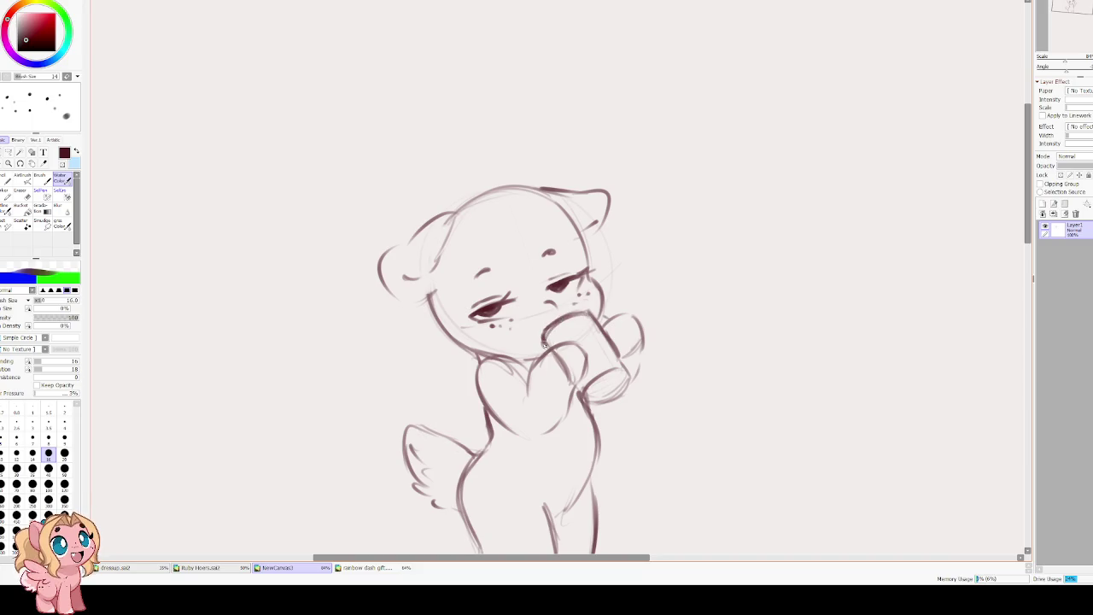
pyautogui.press('Delete')
pyautogui.press('Delete')
pyautogui.press('Delete')
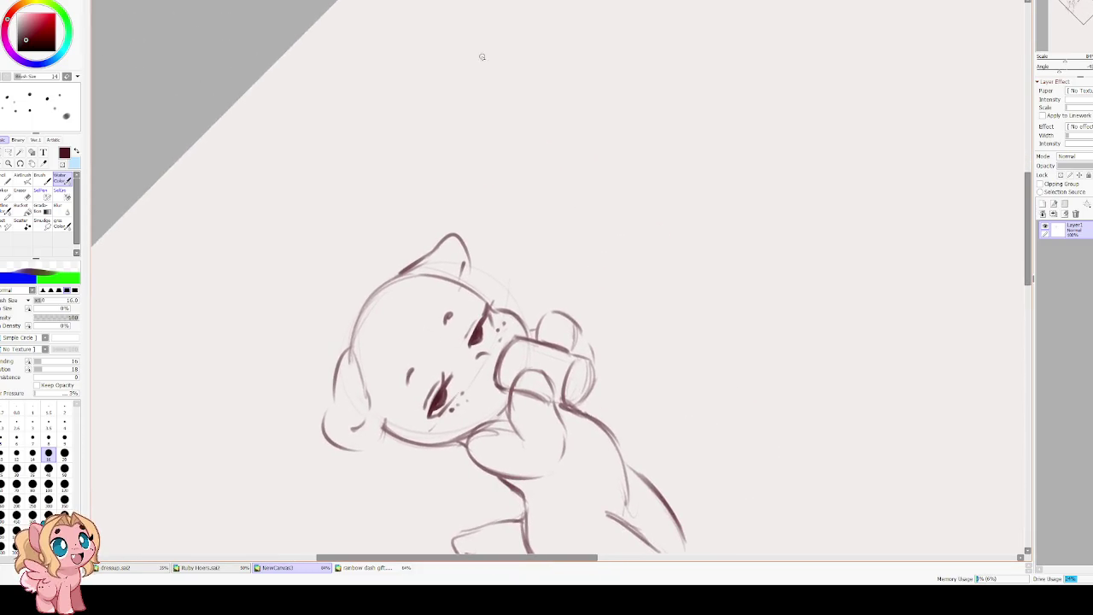
# Shrink the brush, return the view upright, and redraw the left leg down to its hoof.
pyautogui.press('[')
pyautogui.press('[')
pyautogui.press('End')
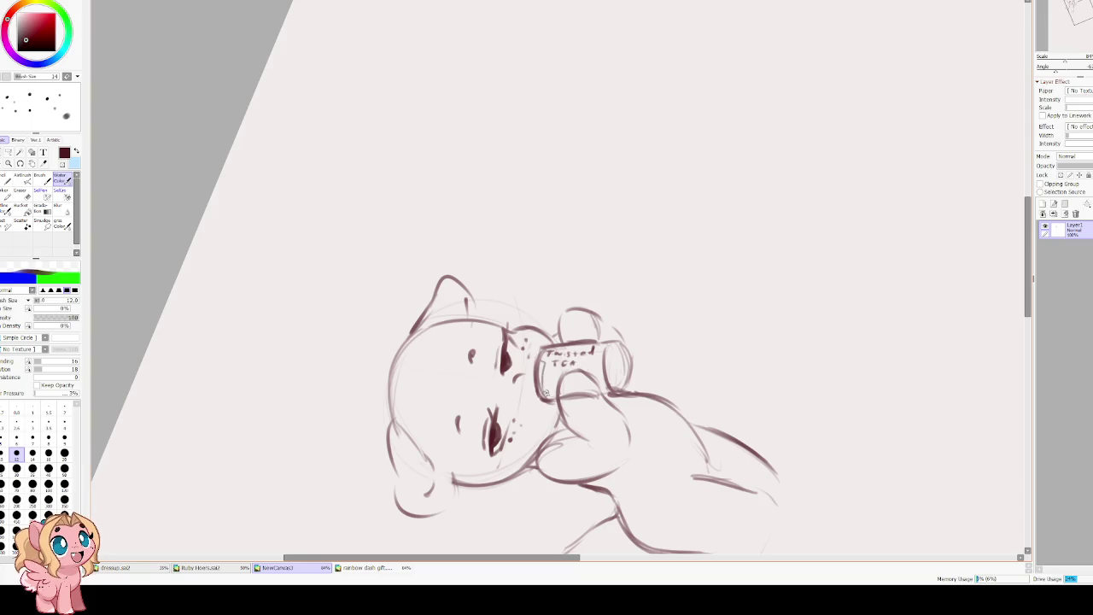
pyautogui.press('Delete')
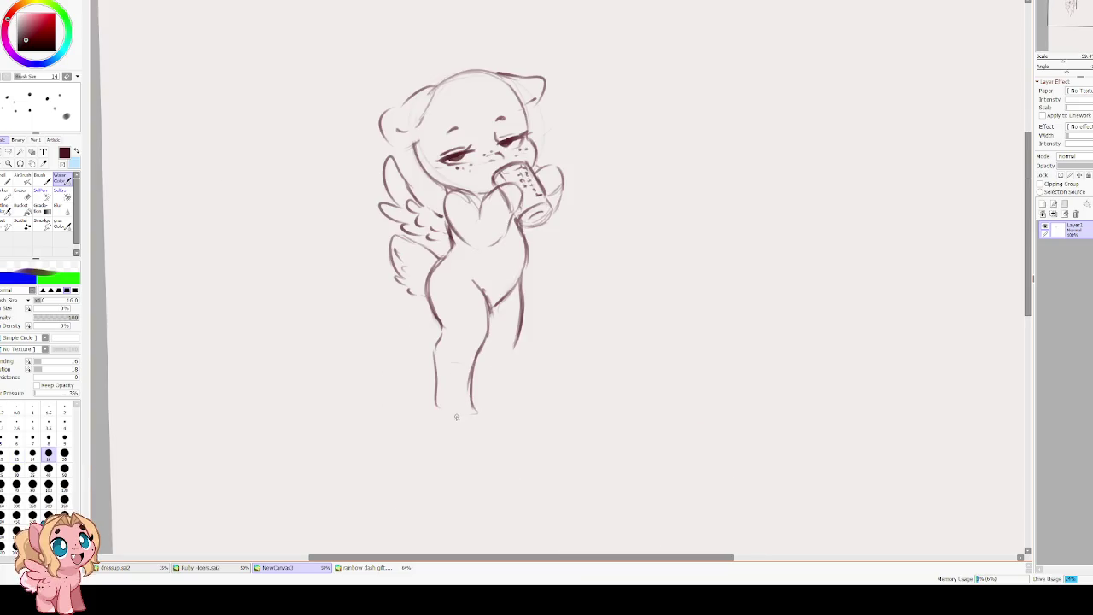
pyautogui.hotkey('ctrl', 'z')
pyautogui.hotkey('ctrl', 'z')
pyautogui.hotkey('ctrl', 'z')
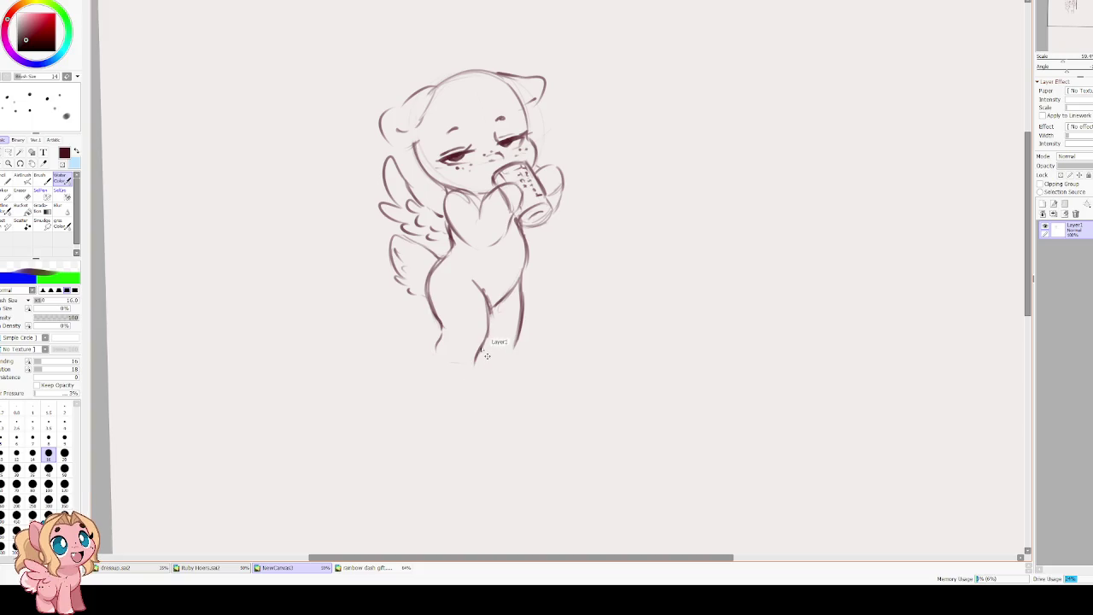
pyautogui.moveTo(474, 363)
pyautogui.mouseDown()
pyautogui.moveTo(477, 408)
pyautogui.moveTo(443, 418)
pyautogui.mouseUp()
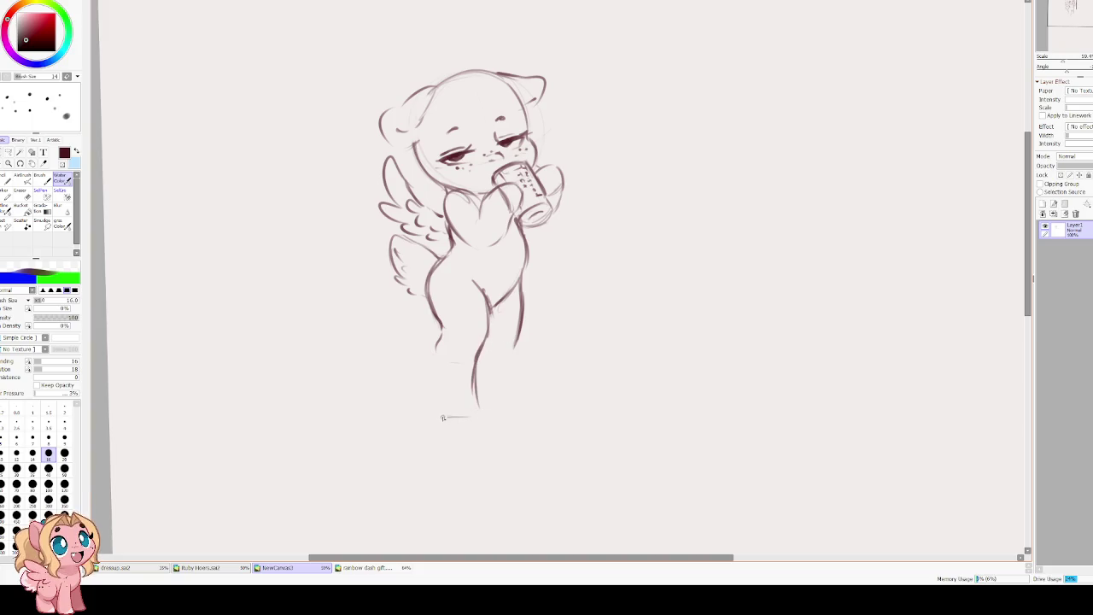
pyautogui.moveTo(434, 348)
pyautogui.mouseDown()
pyautogui.moveTo(436, 392)
pyautogui.moveTo(478, 409)
pyautogui.mouseUp()
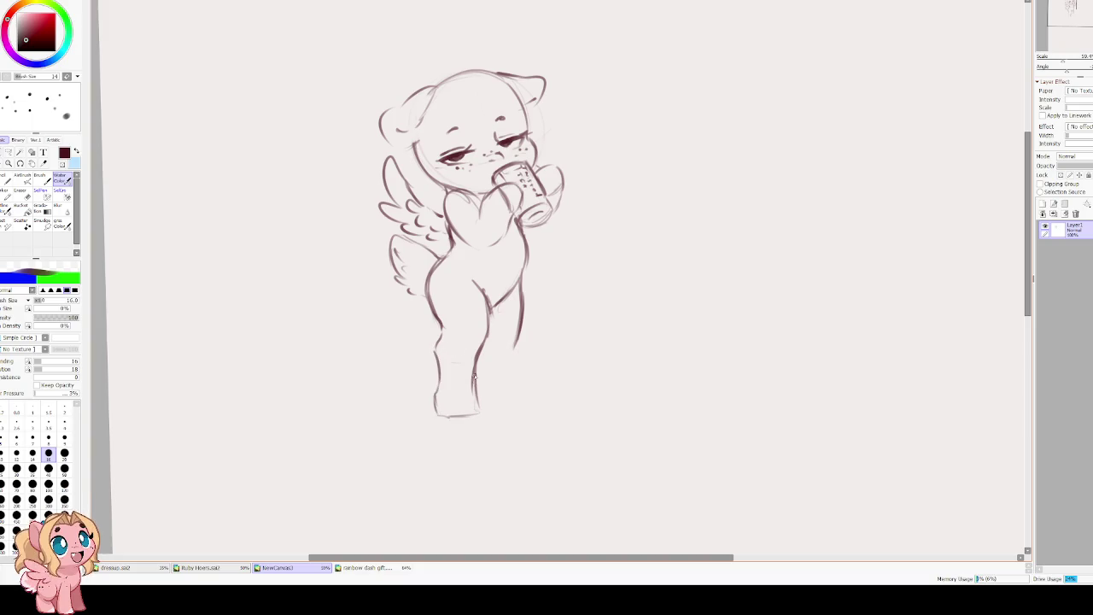
# Redraw the right leg, outline the left hoof, and rework the right hoof into a curve.
pyautogui.moveTo(517, 335)
pyautogui.mouseDown()
pyautogui.moveTo(515, 410)
pyautogui.moveTo(478, 409)
pyautogui.moveTo(475, 360)
pyautogui.moveTo(483, 328)
pyautogui.moveTo(518, 406)
pyautogui.mouseUp()
pyautogui.hotkey('ctrl', 'z')
pyautogui.moveTo(516, 343)
pyautogui.mouseDown()
pyautogui.moveTo(519, 406)
pyautogui.moveTo(507, 407)
pyautogui.mouseUp()
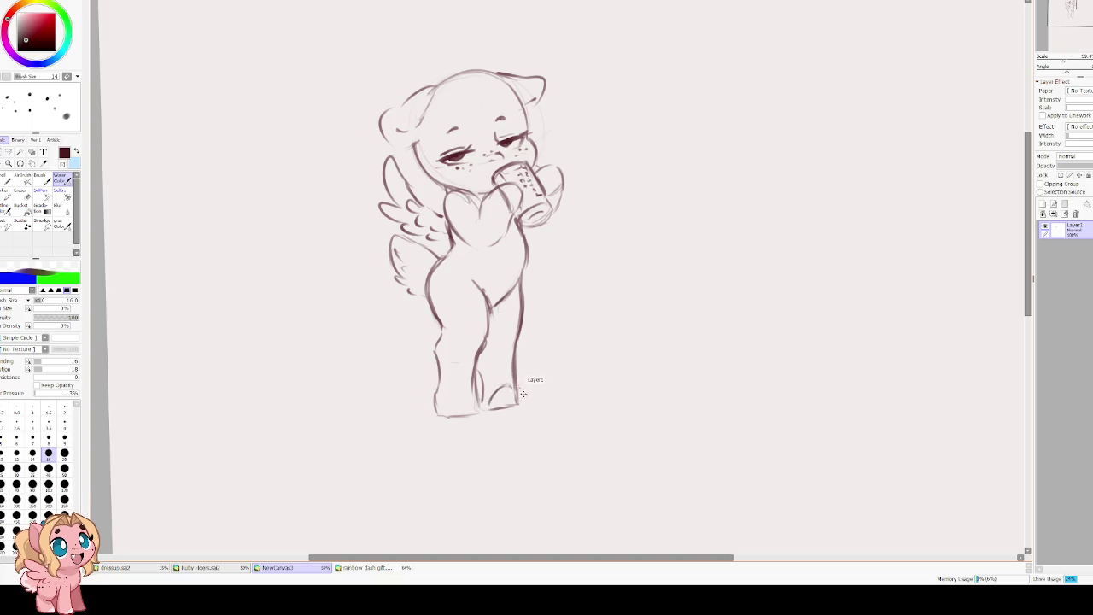
pyautogui.hotkey('ctrl', 'z')
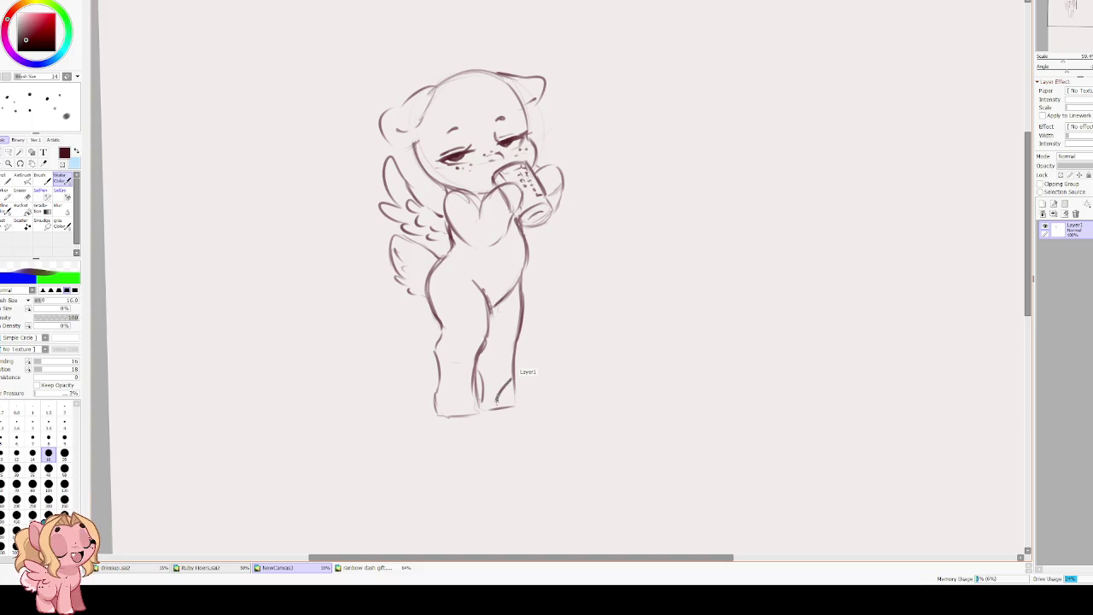
pyautogui.moveTo(466, 389)
pyautogui.mouseDown()
pyautogui.moveTo(476, 405)
pyautogui.moveTo(450, 413)
pyautogui.moveTo(468, 415)
pyautogui.mouseUp()
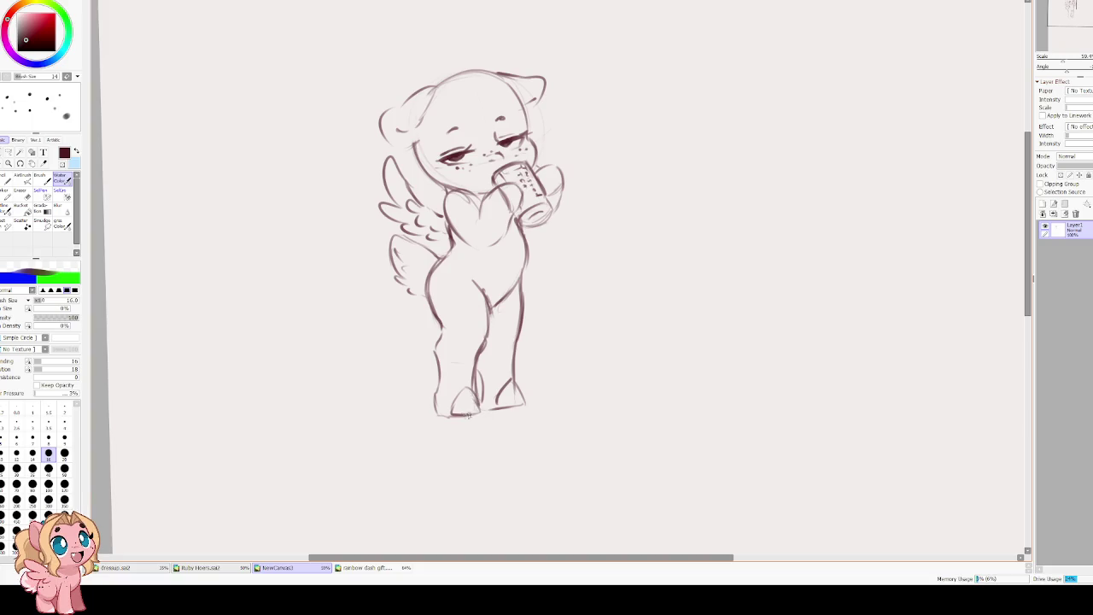
pyautogui.press('e')
pyautogui.moveTo(503, 379)
pyautogui.mouseDown()
pyautogui.moveTo(495, 401)
pyautogui.moveTo(534, 405)
pyautogui.mouseUp()
pyautogui.press('e')
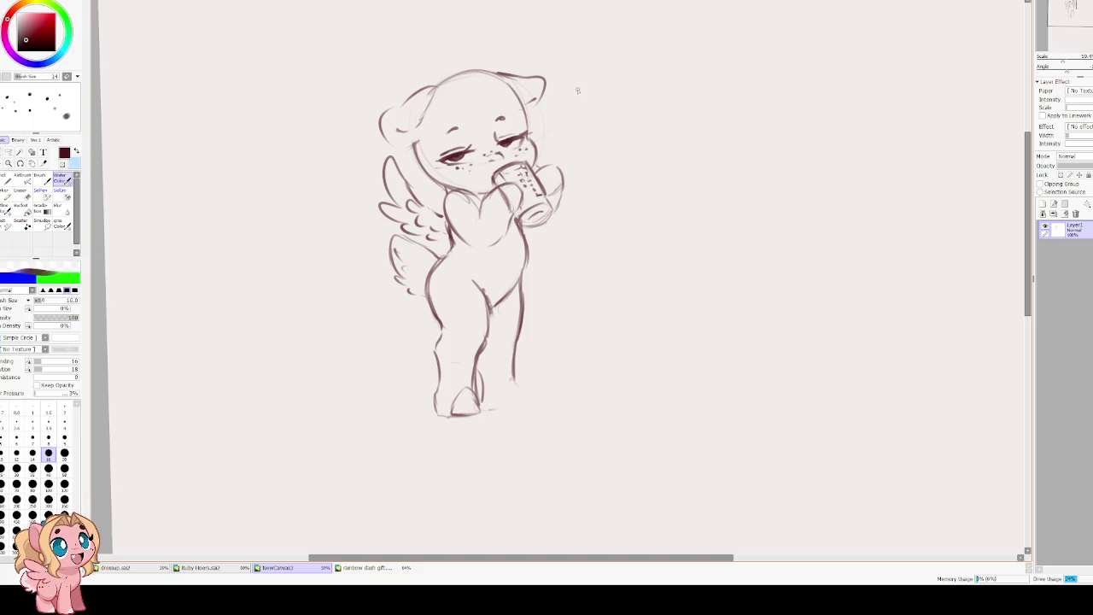
pyautogui.moveTo(513, 265); pyautogui.dragTo(520, 243)
pyautogui.moveTo(522, 357)
pyautogui.mouseDown()
pyautogui.moveTo(529, 381)
pyautogui.moveTo(504, 388)
pyautogui.mouseUp()
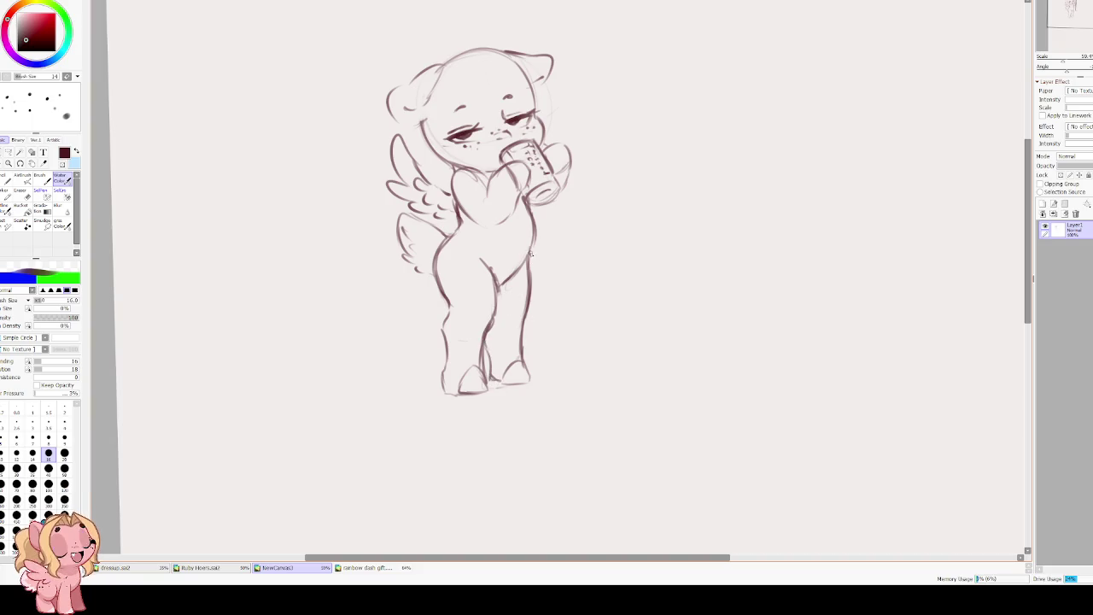
# Add lines along the inner leg and near the chest.
pyautogui.moveTo(480, 254); pyautogui.dragTo(495, 321)
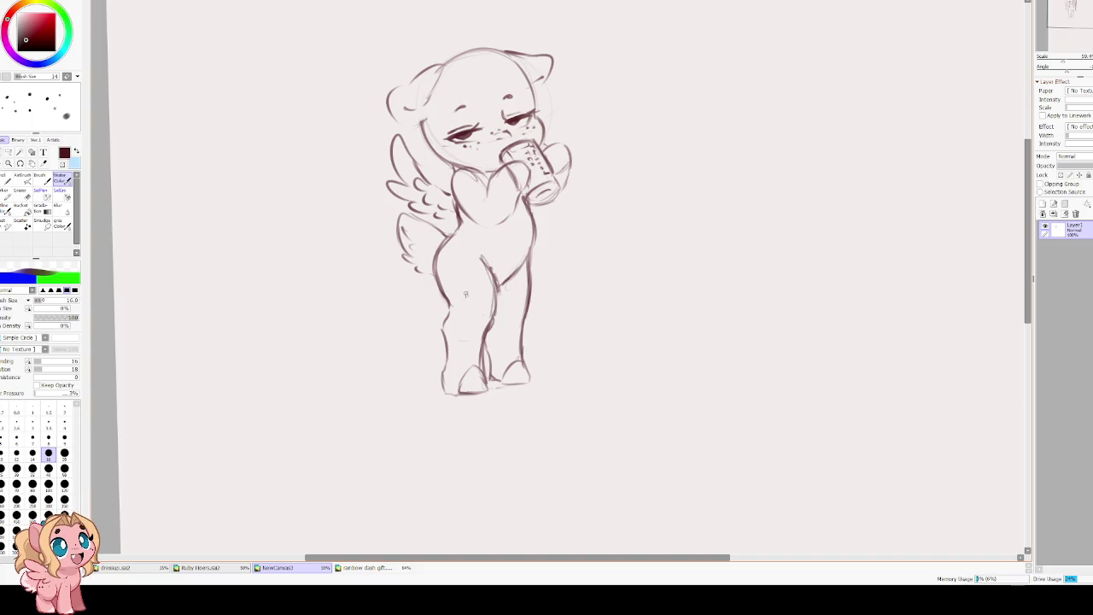
pyautogui.moveTo(449, 235); pyautogui.dragTo(461, 223)
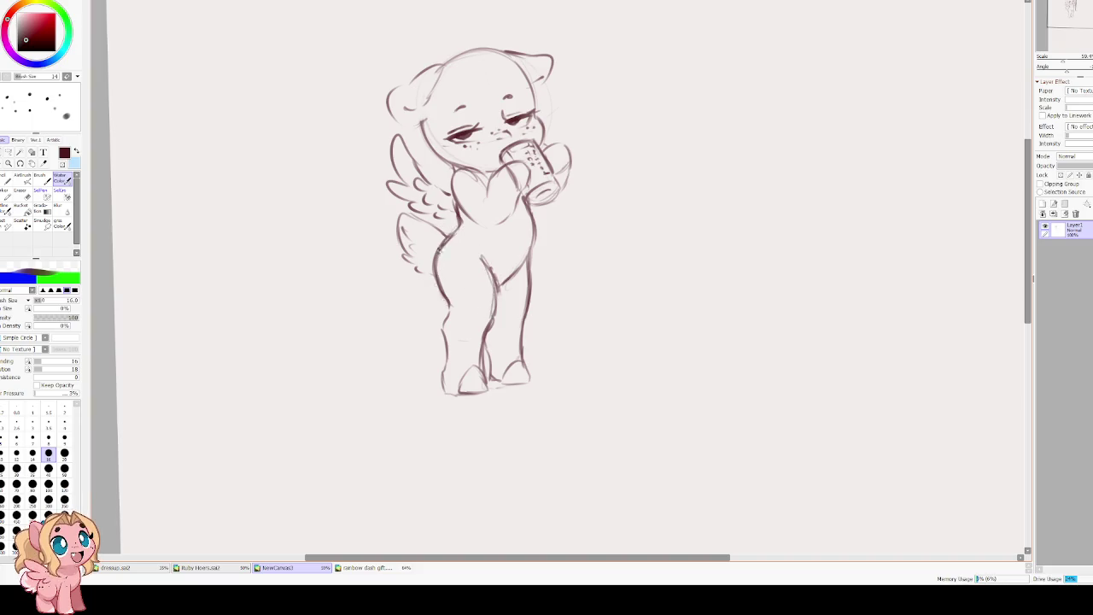
pyautogui.scroll(2, 415, 221)
pyautogui.scroll(3, 444, 256)
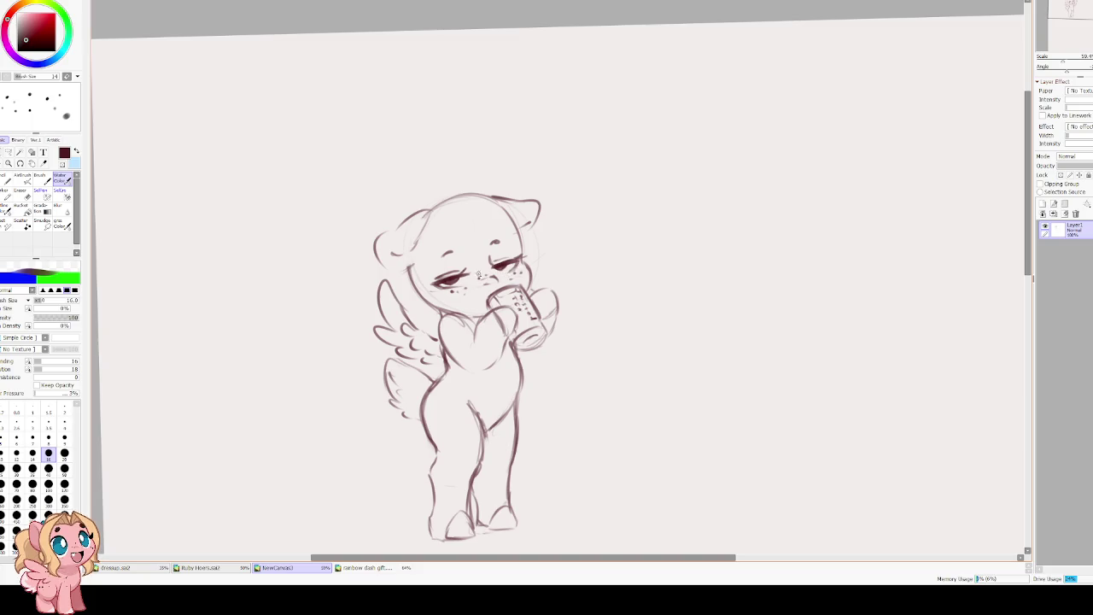
# Draw arched eyebrows above both eyes.
pyautogui.moveTo(489, 244); pyautogui.dragTo(505, 242)
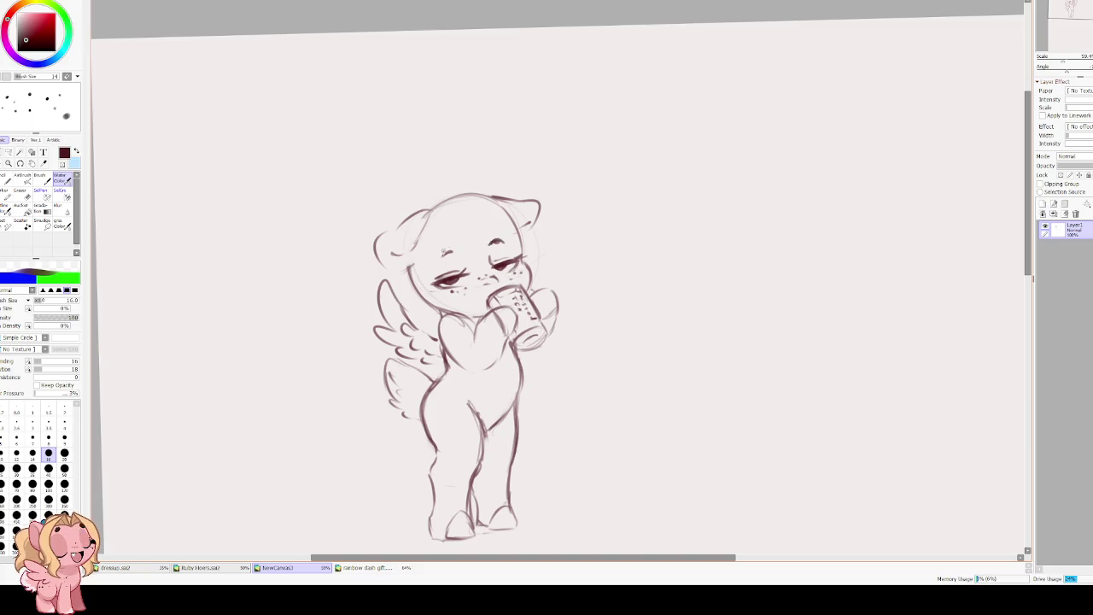
pyautogui.press('e')
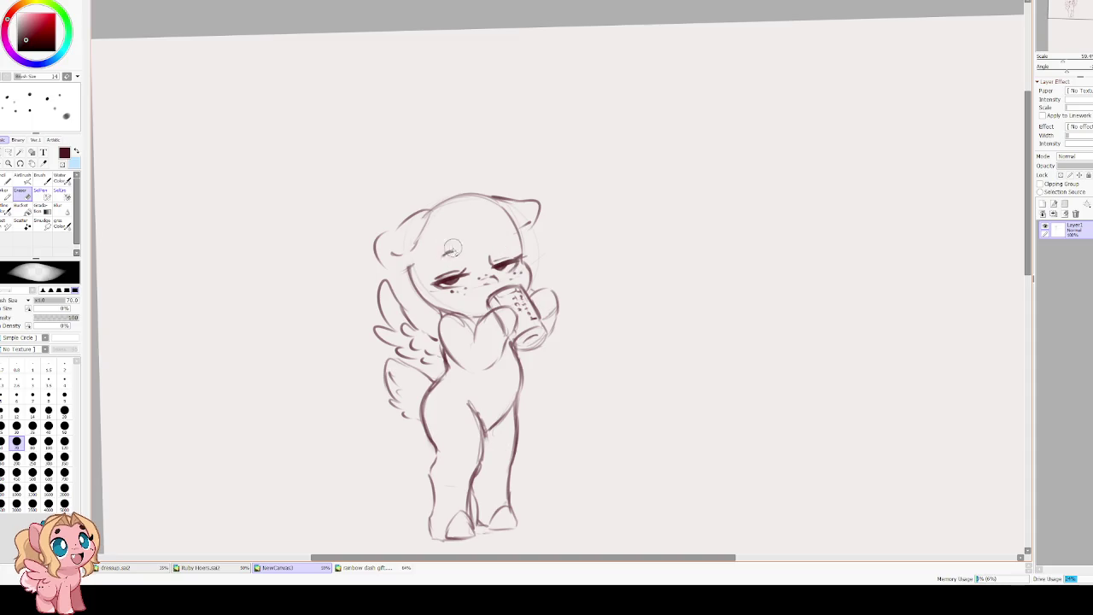
pyautogui.press('e')
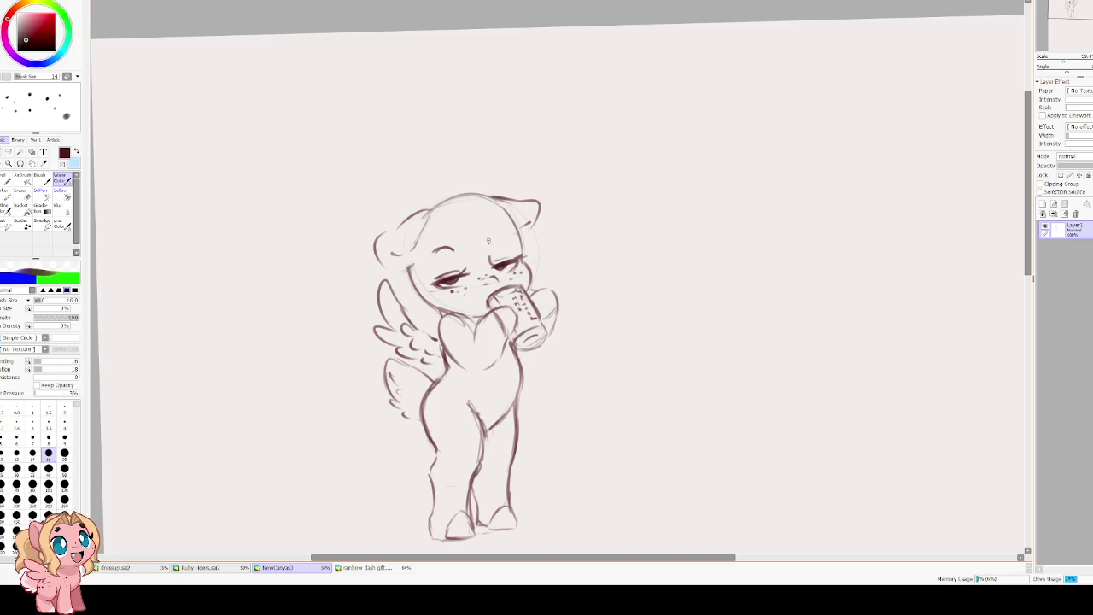
pyautogui.moveTo(437, 249); pyautogui.dragTo(503, 235)
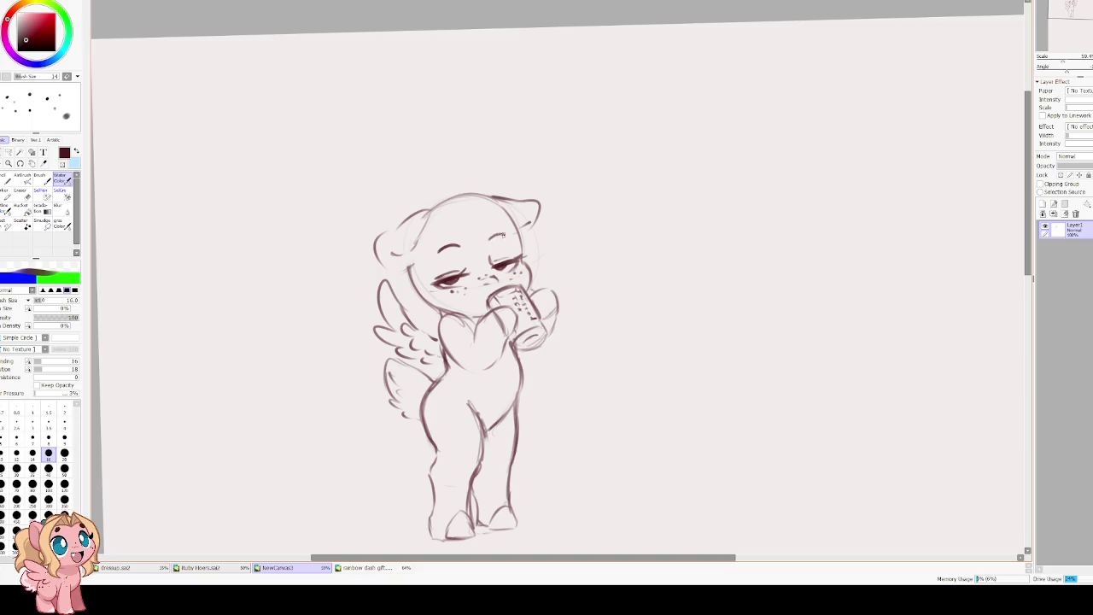
pyautogui.scroll(2, 443, 243)
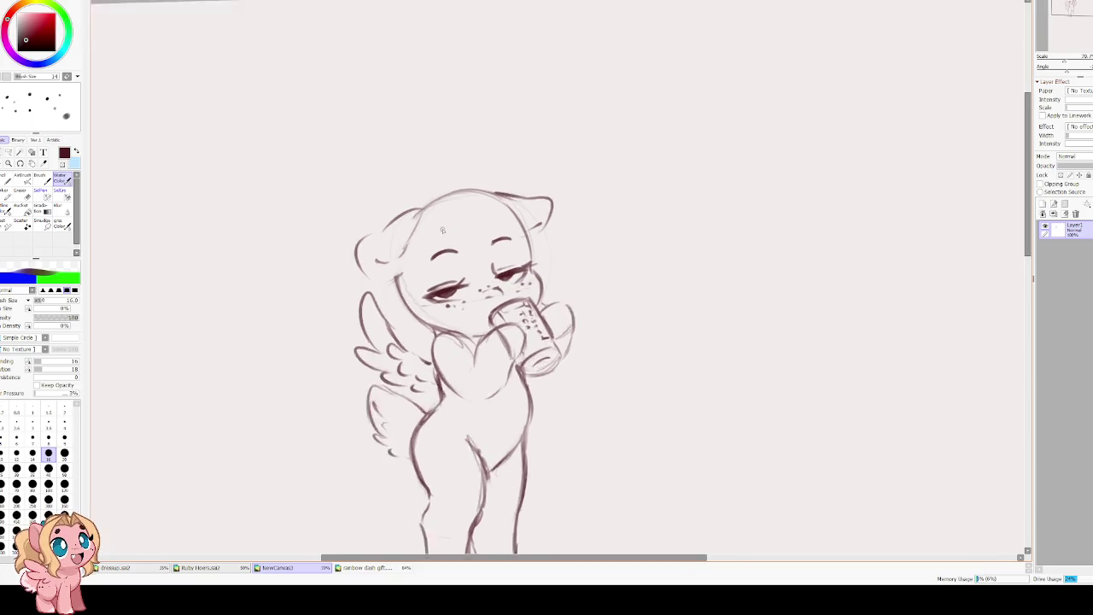
# Touch up the leg line and strengthen the heart-shaped chest outline.
pyautogui.press('e')
pyautogui.press('[')
pyautogui.press('[')
pyautogui.press('[')
pyautogui.press('[')
pyautogui.press('[')
pyautogui.press('[')
pyautogui.press('[')
pyautogui.press('[')
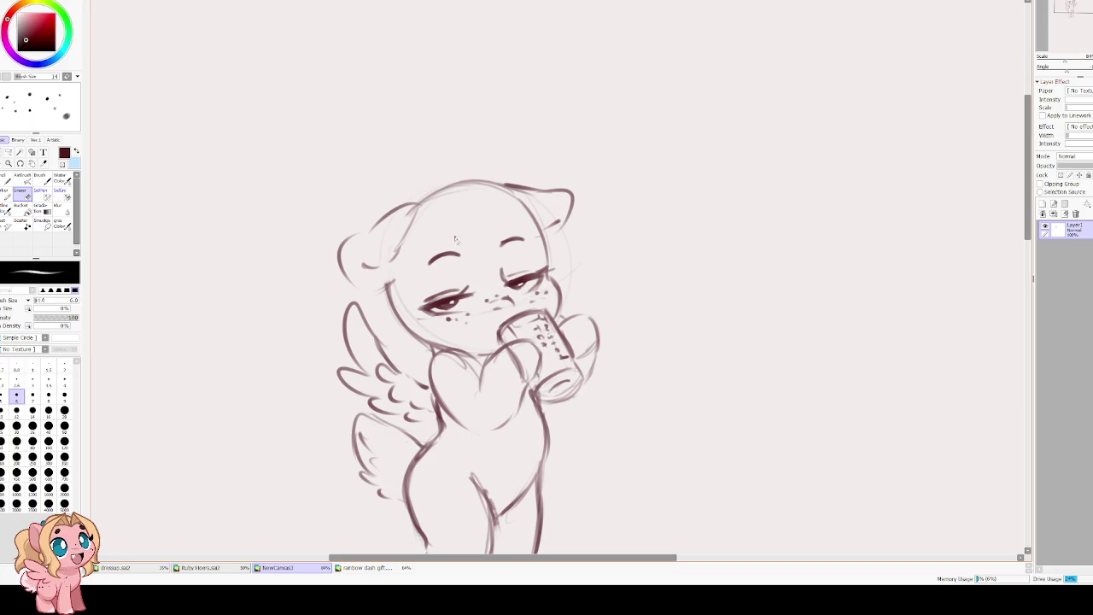
pyautogui.press('e')
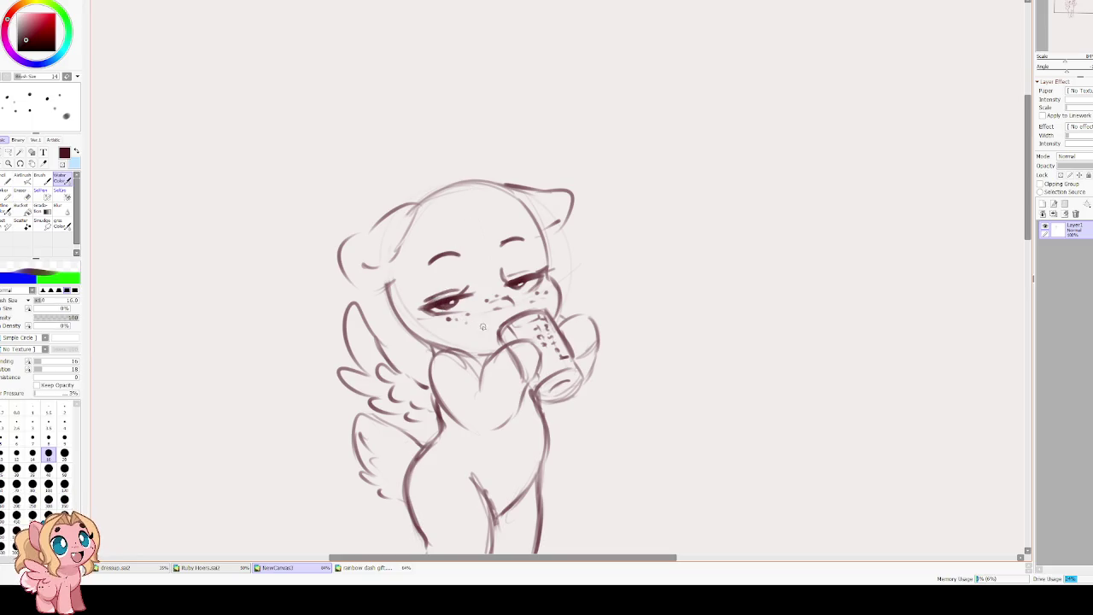
pyautogui.moveTo(482, 326); pyautogui.dragTo(475, 320)
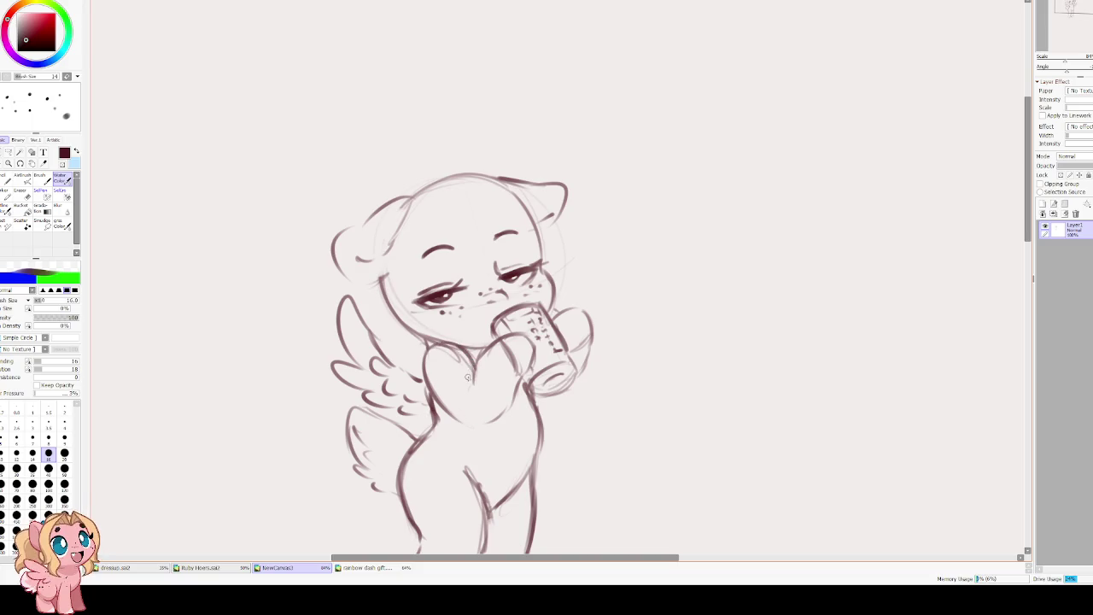
pyautogui.moveTo(519, 388); pyautogui.dragTo(478, 407)
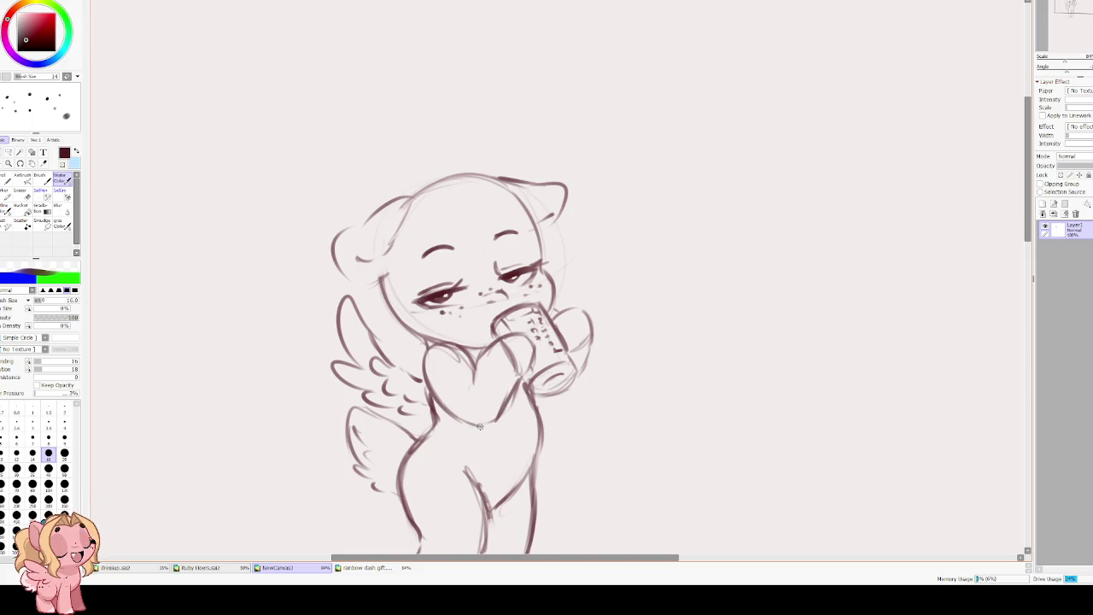
pyautogui.moveTo(503, 78); pyautogui.dragTo(491, 94)
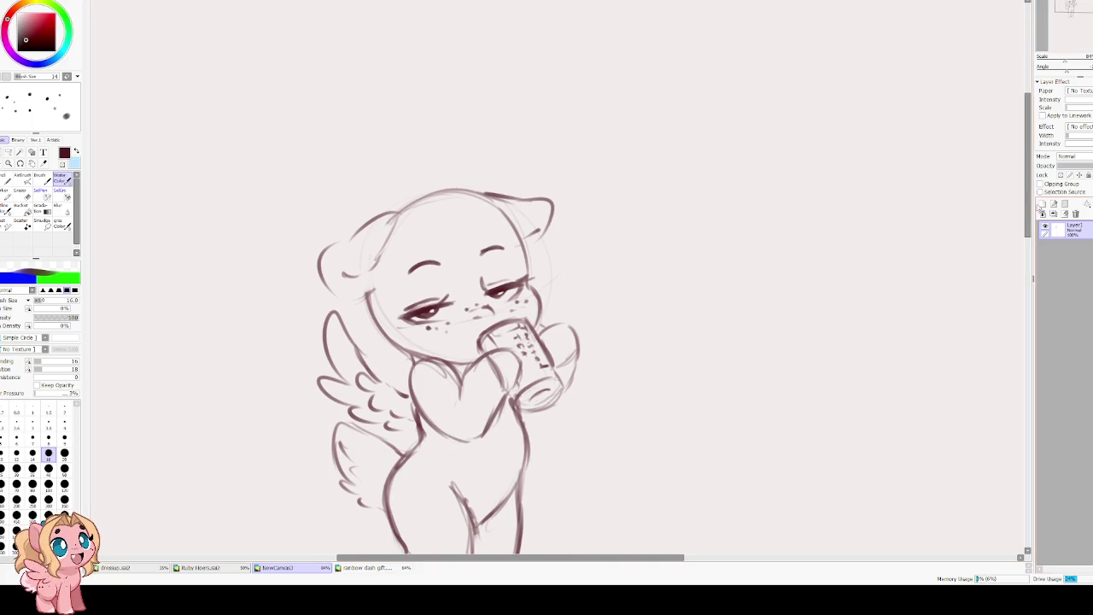
# Add a new layer and sketch a hair tuft on top of the head.
pyautogui.click(1042, 204)
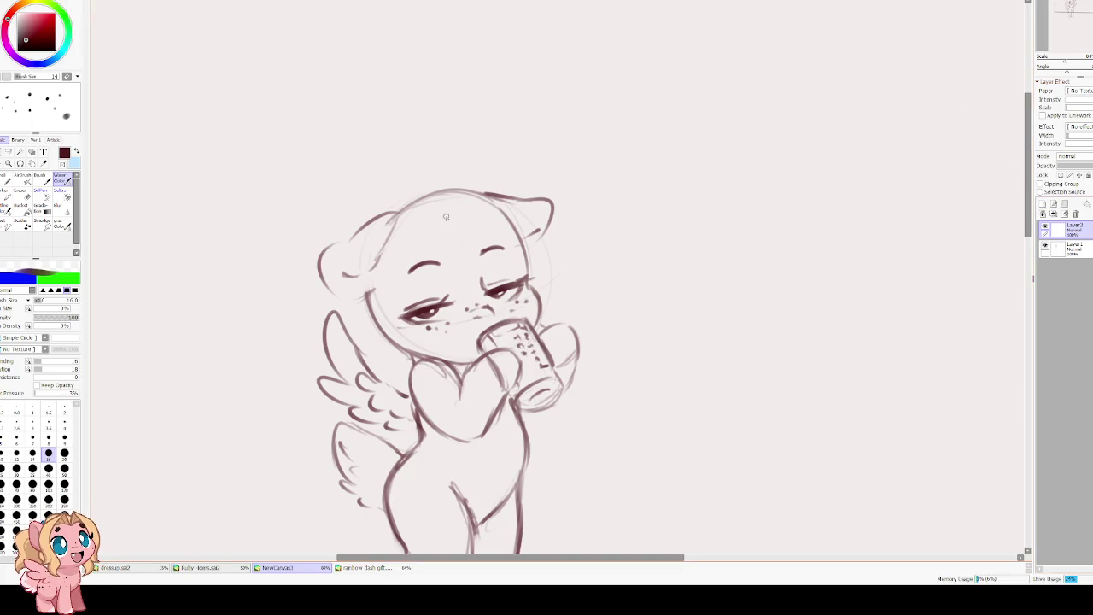
pyautogui.moveTo(450, 223)
pyautogui.mouseDown()
pyautogui.moveTo(436, 223)
pyautogui.moveTo(405, 312)
pyautogui.mouseUp()
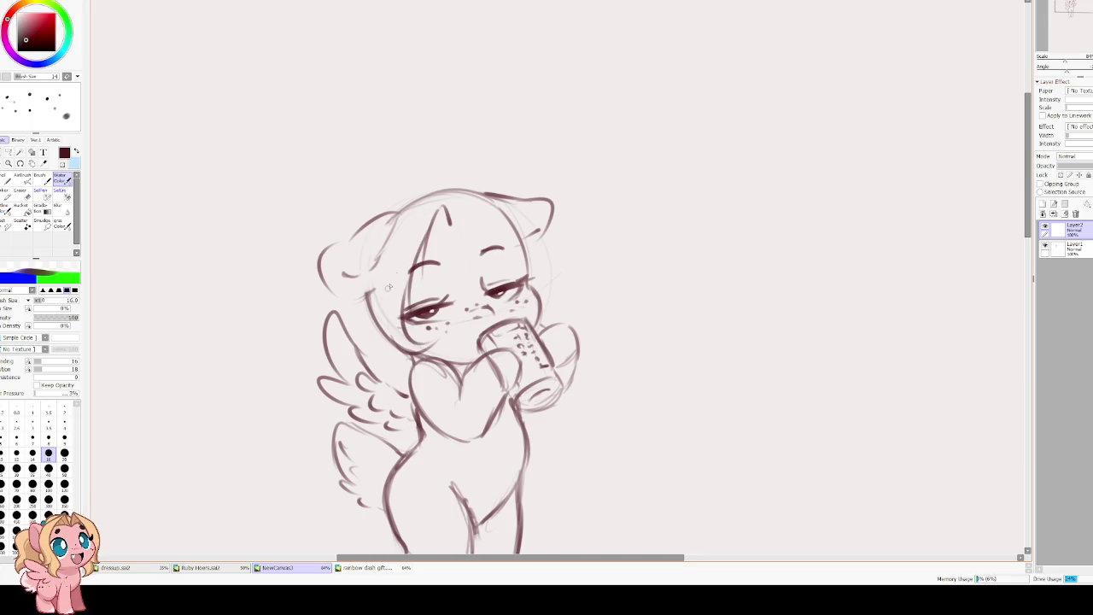
pyautogui.moveTo(452, 226)
pyautogui.mouseDown()
pyautogui.moveTo(445, 198)
pyautogui.moveTo(386, 224)
pyautogui.moveTo(377, 278)
pyautogui.mouseUp()
pyautogui.moveTo(395, 215); pyautogui.dragTo(367, 298)
pyautogui.hotkey('ctrl', 'z')
pyautogui.hotkey('ctrl', 'z')
pyautogui.hotkey('ctrl', 'z')
pyautogui.hotkey('ctrl', 'z')
pyautogui.moveTo(452, 226)
pyautogui.mouseDown()
pyautogui.moveTo(446, 197)
pyautogui.moveTo(401, 207)
pyautogui.moveTo(380, 248)
pyautogui.mouseUp()
# Draw mane strands down the left side of the head, redoing weak attempts.
pyautogui.hotkey('ctrl', 'z')
pyautogui.hotkey('ctrl', 'z')
pyautogui.moveTo(428, 196); pyautogui.dragTo(389, 214)
pyautogui.moveTo(389, 217); pyautogui.dragTo(357, 285)
pyautogui.moveTo(384, 248); pyautogui.dragTo(358, 331)
pyautogui.hotkey('ctrl', 'z')
pyautogui.moveTo(390, 219); pyautogui.dragTo(355, 294)
pyautogui.moveTo(381, 259); pyautogui.dragTo(353, 340)
pyautogui.hotkey('ctrl', 'z')
pyautogui.moveTo(381, 256); pyautogui.dragTo(351, 339)
pyautogui.hotkey('ctrl', 'z')
# Lengthen the mane beside the left cheek and erase faint strokes near the eye.
pyautogui.moveTo(387, 244)
pyautogui.mouseDown()
pyautogui.moveTo(354, 324)
pyautogui.moveTo(370, 314)
pyautogui.moveTo(389, 369)
pyautogui.mouseUp()
pyautogui.moveTo(386, 321); pyautogui.dragTo(405, 343)
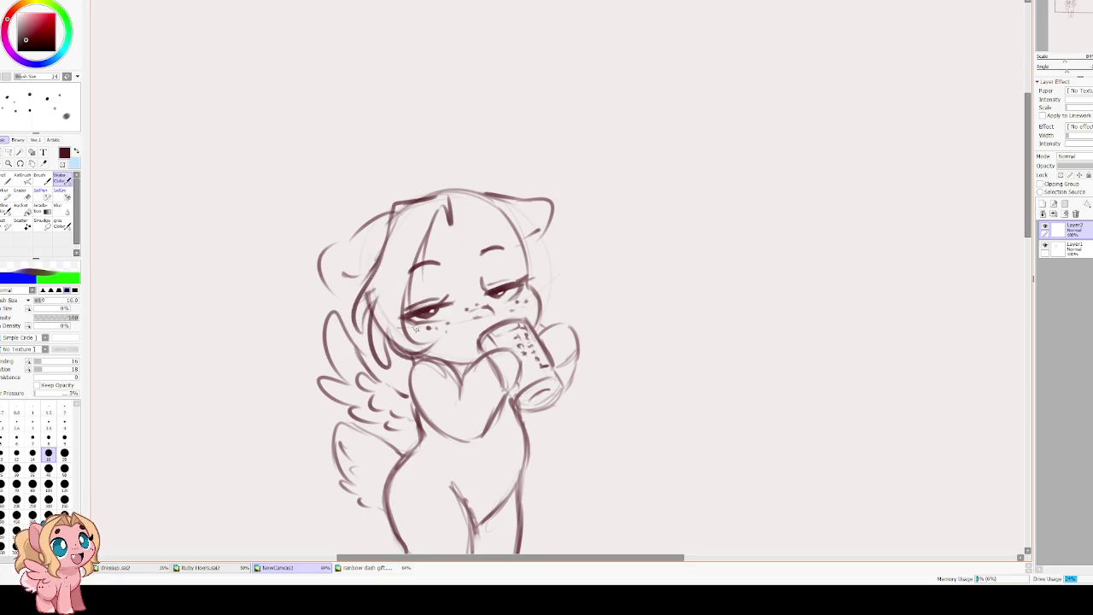
pyautogui.moveTo(407, 301)
pyautogui.mouseDown()
pyautogui.moveTo(401, 330)
pyautogui.moveTo(427, 337)
pyautogui.mouseUp()
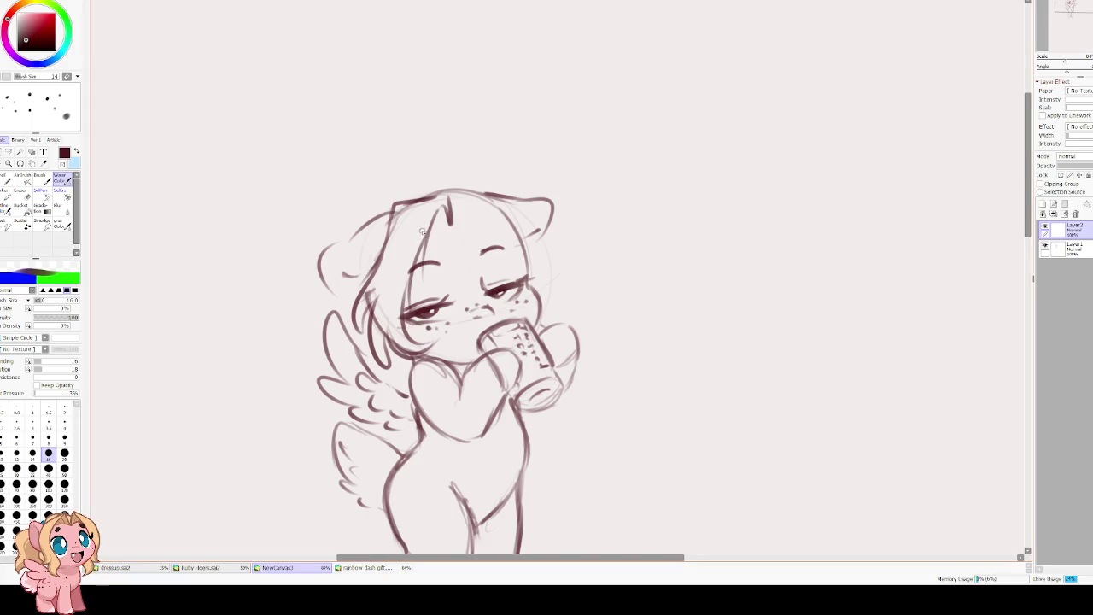
pyautogui.press('e')
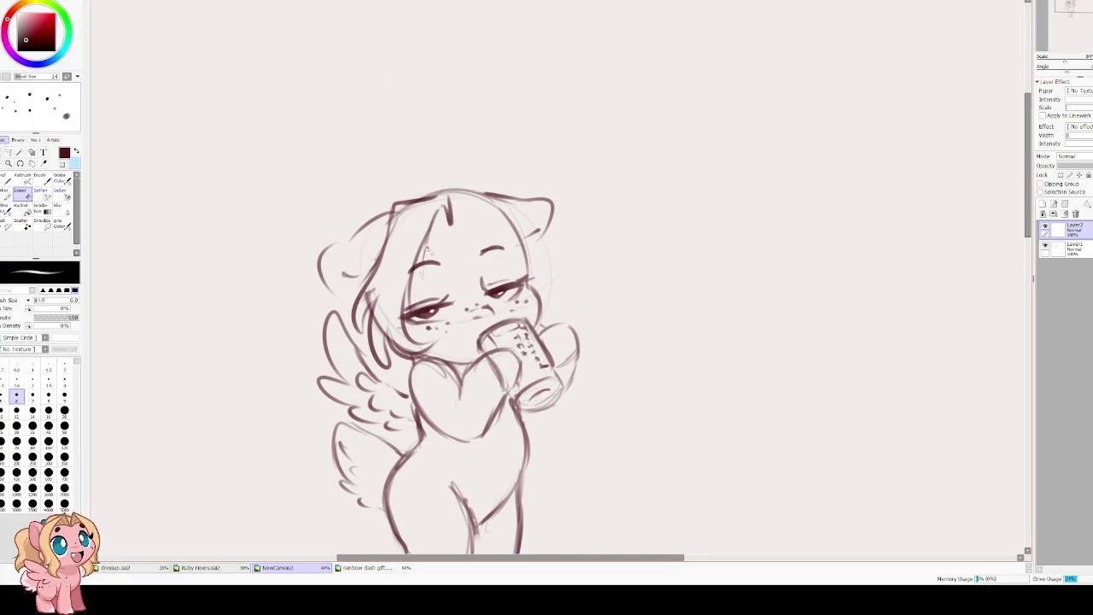
pyautogui.moveTo(418, 261); pyautogui.dragTo(405, 302)
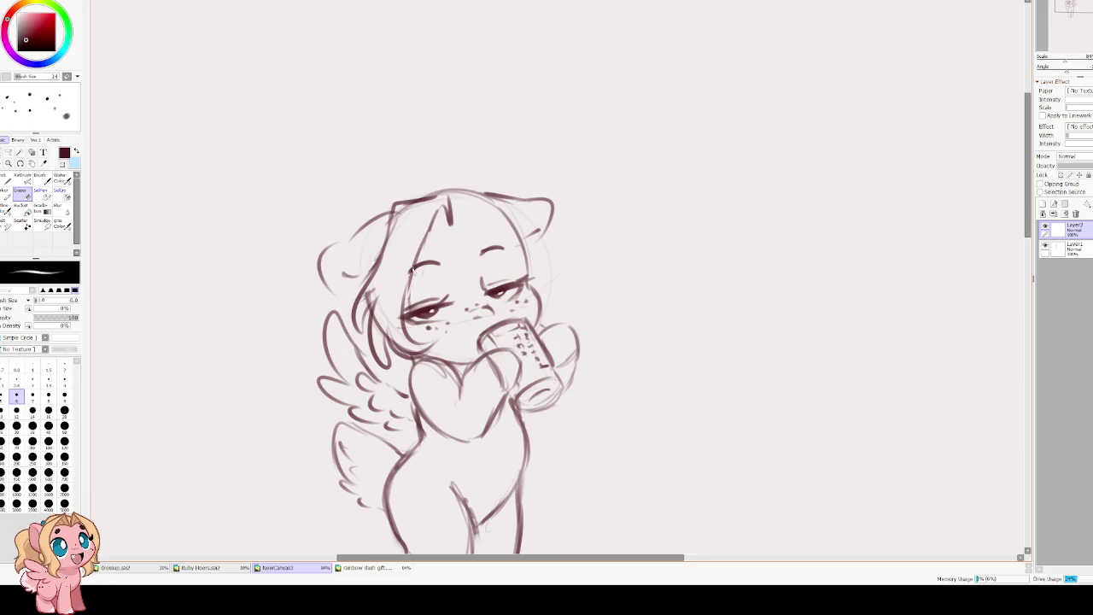
pyautogui.press(']')
pyautogui.press(']')
pyautogui.press(']')
pyautogui.press(']')
pyautogui.press(']')
pyautogui.press(']')
pyautogui.press(']')
pyautogui.press(']')
pyautogui.press(']')
pyautogui.moveTo(413, 300); pyautogui.dragTo(398, 295)
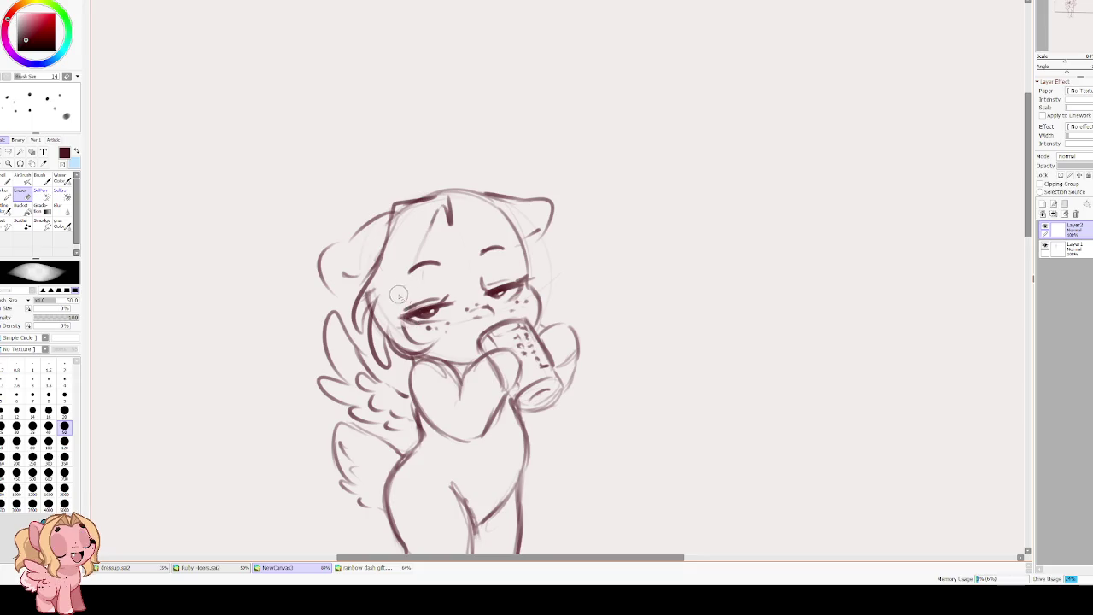
# Add marks along the forehead hairline, then select Layer1.
pyautogui.press('c')
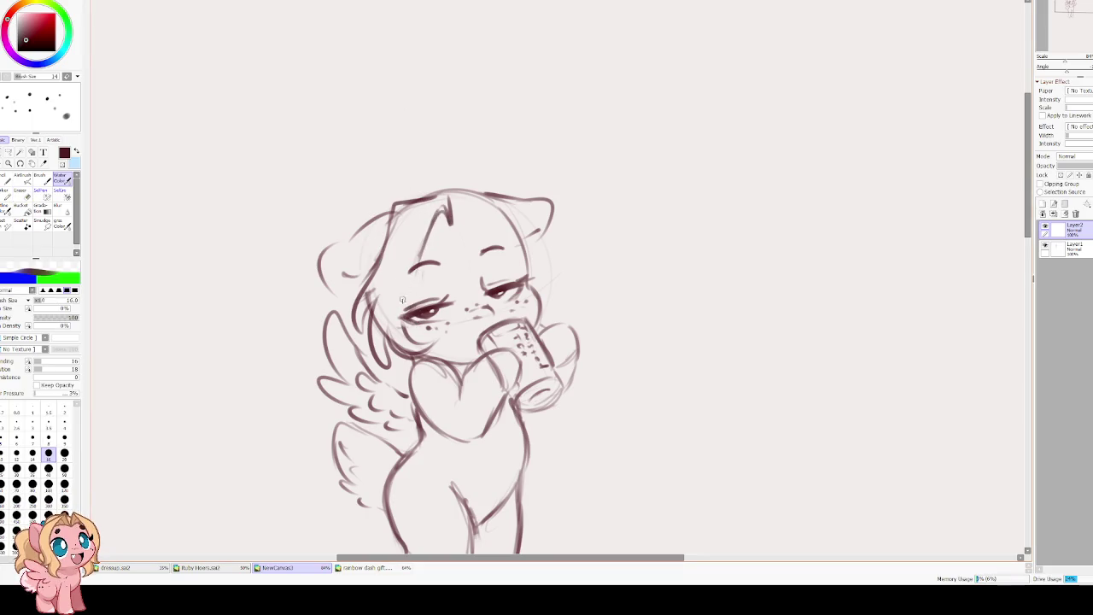
pyautogui.moveTo(430, 226)
pyautogui.mouseDown()
pyautogui.moveTo(442, 215)
pyautogui.moveTo(428, 230)
pyautogui.mouseUp()
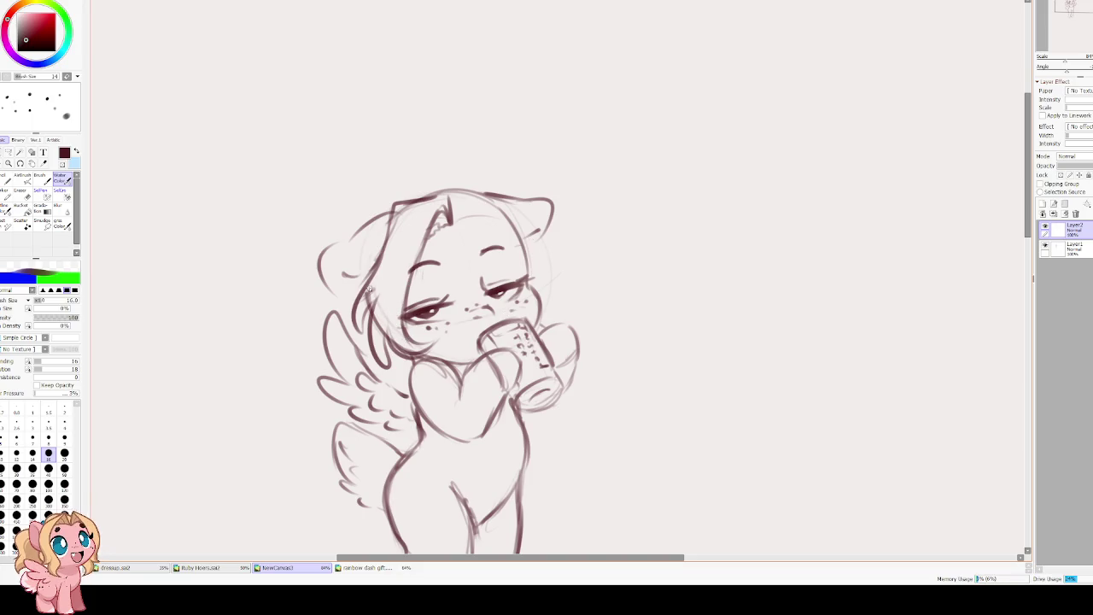
pyautogui.press('e')
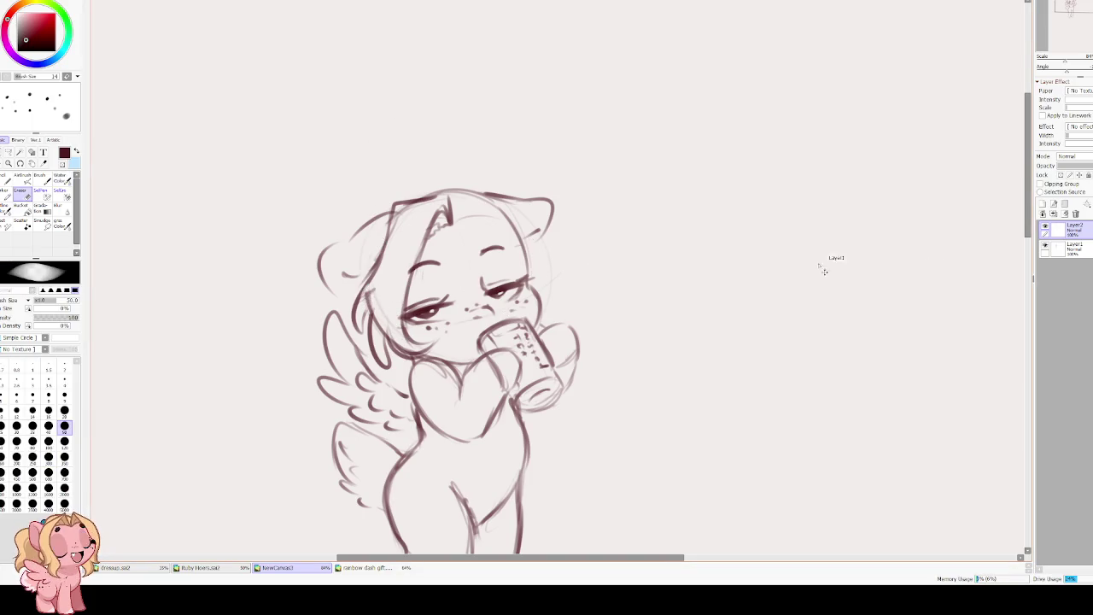
pyautogui.click(1075, 255)
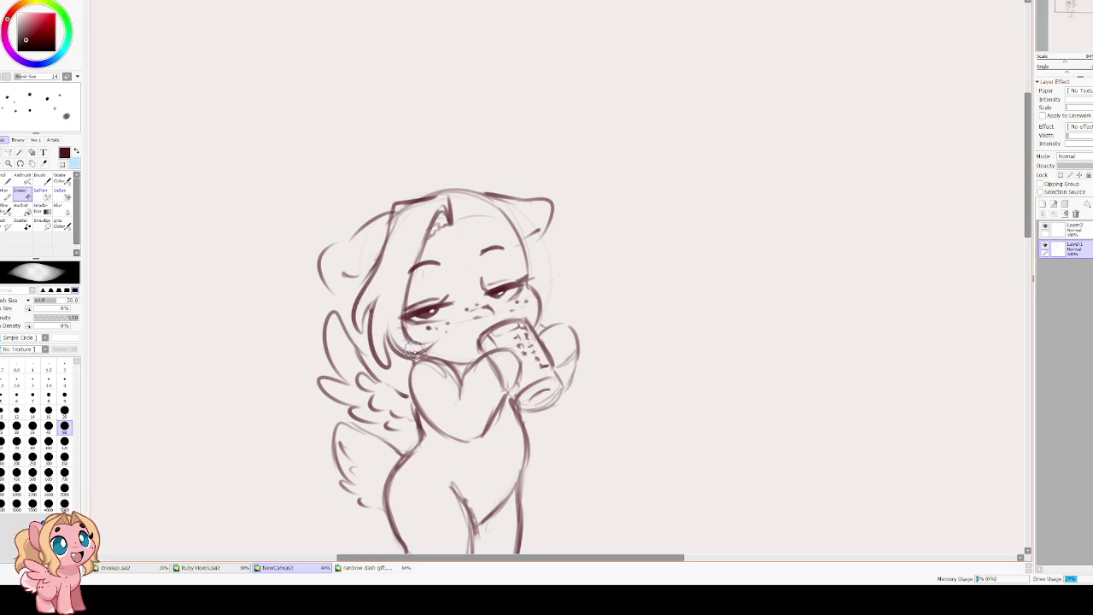
# On Layer2, draw the head-top line, right-side curled tuft and arched bangs.
pyautogui.scroll(1, 361, 267)
pyautogui.press('c')
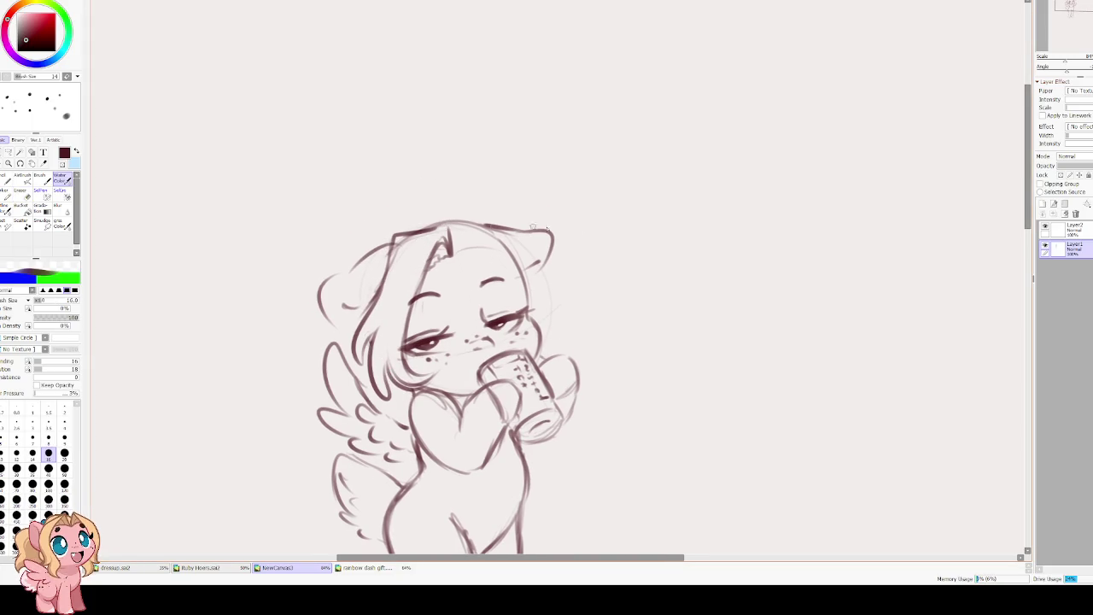
pyautogui.click(1075, 229)
pyautogui.moveTo(431, 228)
pyautogui.mouseDown()
pyautogui.moveTo(468, 239)
pyautogui.moveTo(490, 219)
pyautogui.moveTo(522, 290)
pyautogui.mouseUp()
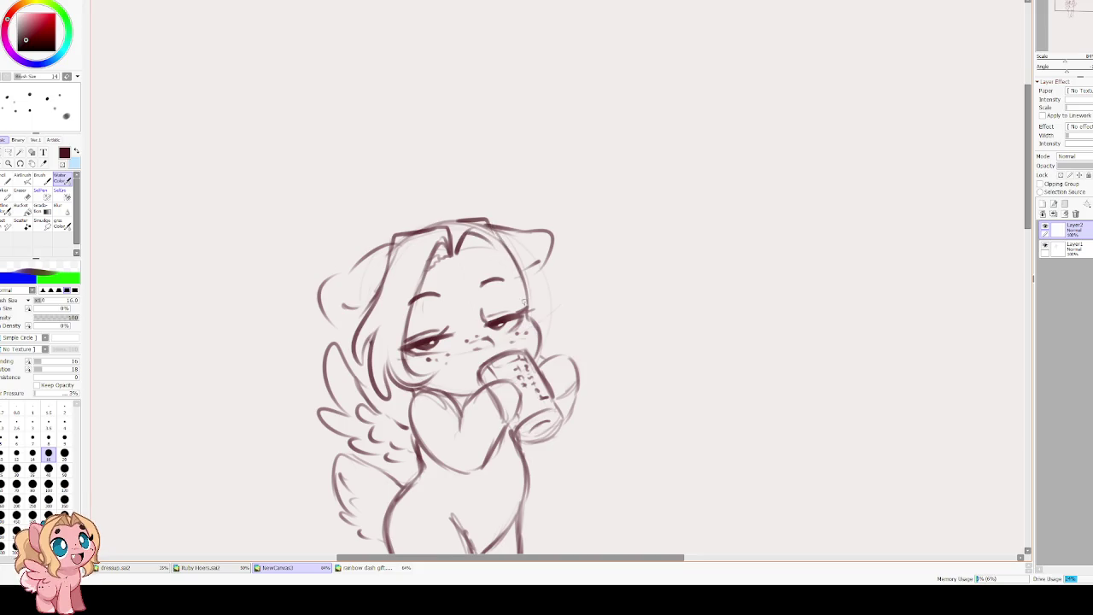
pyautogui.moveTo(505, 232)
pyautogui.mouseDown()
pyautogui.moveTo(533, 307)
pyautogui.moveTo(572, 301)
pyautogui.moveTo(539, 321)
pyautogui.moveTo(530, 362)
pyautogui.mouseUp()
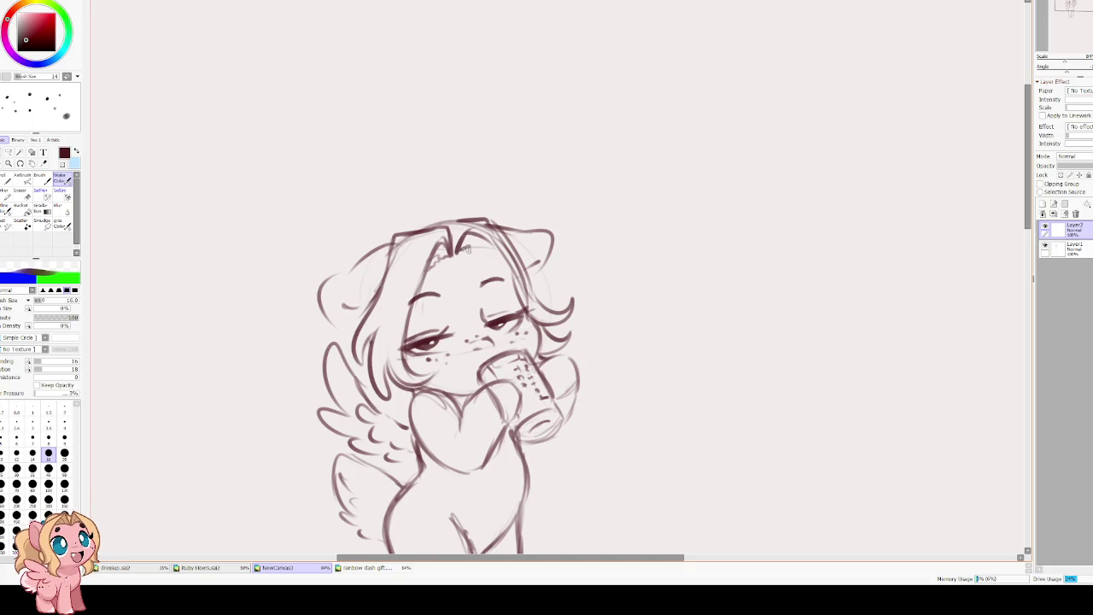
pyautogui.moveTo(457, 250)
pyautogui.mouseDown()
pyautogui.moveTo(501, 256)
pyautogui.moveTo(488, 243)
pyautogui.mouseUp()
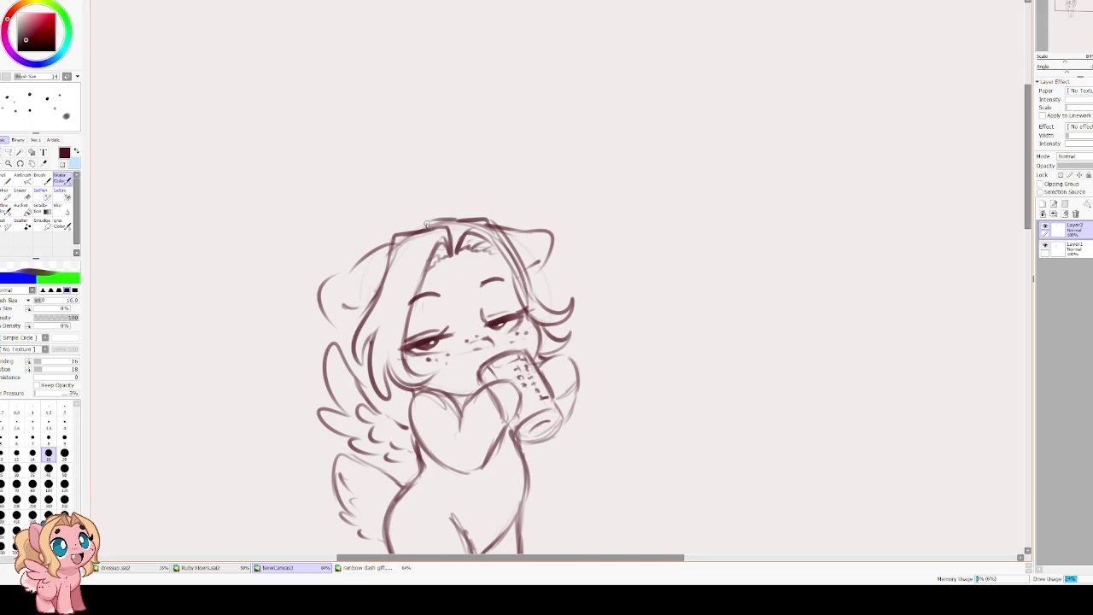
# Redraw the top-left head outline as a flatter line.
pyautogui.moveTo(456, 216)
pyautogui.mouseDown()
pyautogui.moveTo(399, 229)
pyautogui.moveTo(451, 215)
pyautogui.mouseUp()
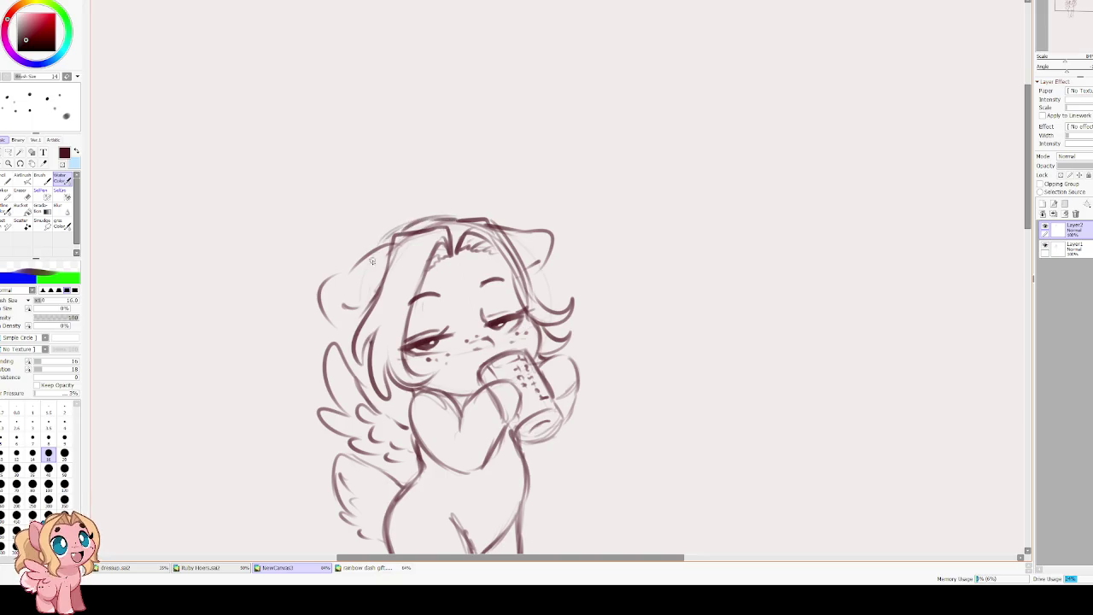
pyautogui.moveTo(372, 251)
pyautogui.mouseDown()
pyautogui.moveTo(453, 226)
pyautogui.moveTo(390, 232)
pyautogui.moveTo(451, 214)
pyautogui.moveTo(471, 222)
pyautogui.moveTo(468, 186)
pyautogui.mouseUp()
pyautogui.scroll(-2, 359, 243)
pyautogui.hotkey('ctrl', 'z')
pyautogui.moveTo(364, 215)
pyautogui.mouseDown()
pyautogui.moveTo(452, 186)
pyautogui.moveTo(365, 225)
pyautogui.moveTo(451, 189)
pyautogui.moveTo(482, 198)
pyautogui.mouseUp()
pyautogui.moveTo(354, 262)
pyautogui.mouseDown()
pyautogui.moveTo(367, 225)
pyautogui.moveTo(376, 258)
pyautogui.mouseUp()
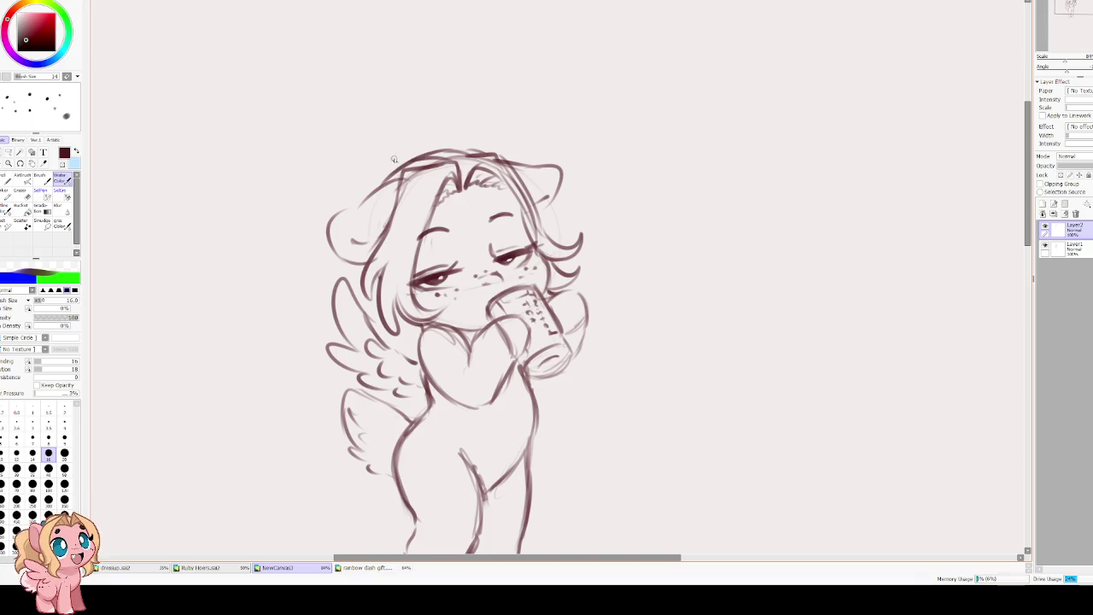
# Draw fluffy hair tufts sweeping out from the left of the head.
pyautogui.moveTo(398, 162)
pyautogui.mouseDown()
pyautogui.moveTo(363, 147)
pyautogui.moveTo(309, 186)
pyautogui.moveTo(294, 285)
pyautogui.moveTo(327, 322)
pyautogui.moveTo(345, 305)
pyautogui.mouseUp()
pyautogui.hotkey('ctrl', 'z')
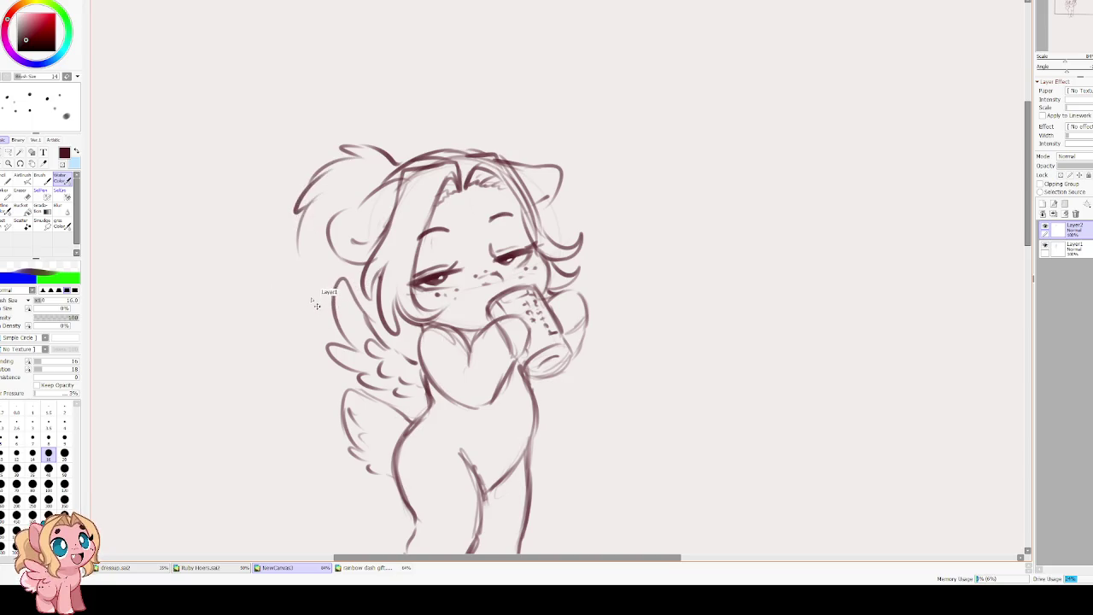
pyautogui.moveTo(296, 224)
pyautogui.mouseDown()
pyautogui.moveTo(276, 283)
pyautogui.moveTo(317, 324)
pyautogui.moveTo(333, 300)
pyautogui.mouseUp()
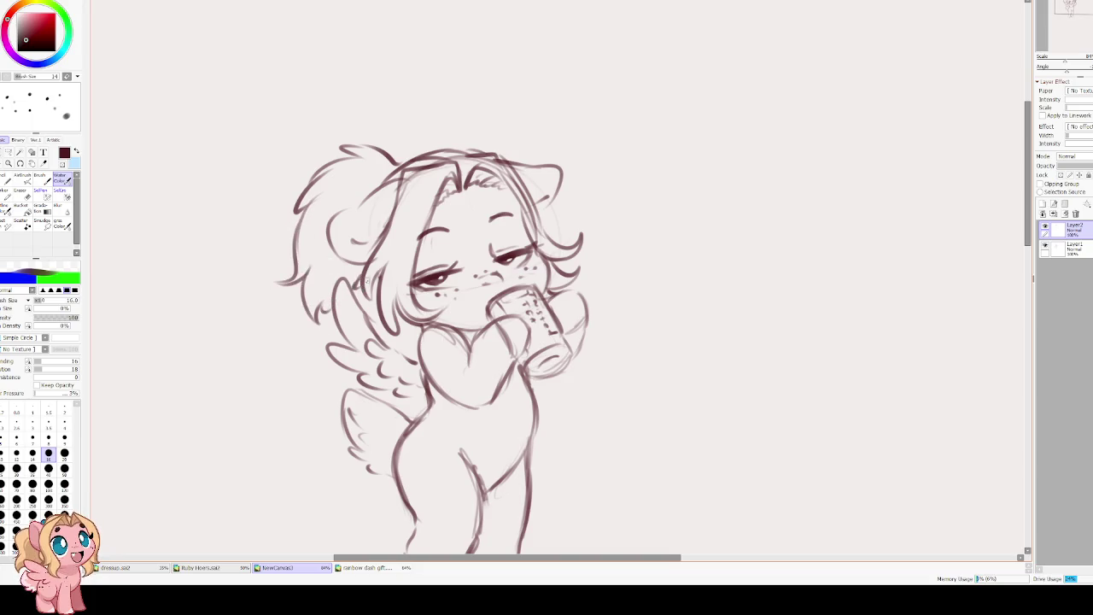
pyautogui.moveTo(361, 93); pyautogui.dragTo(332, 134)
pyautogui.moveTo(348, 394)
pyautogui.mouseDown()
pyautogui.moveTo(302, 318)
pyautogui.moveTo(279, 189)
pyautogui.mouseUp()
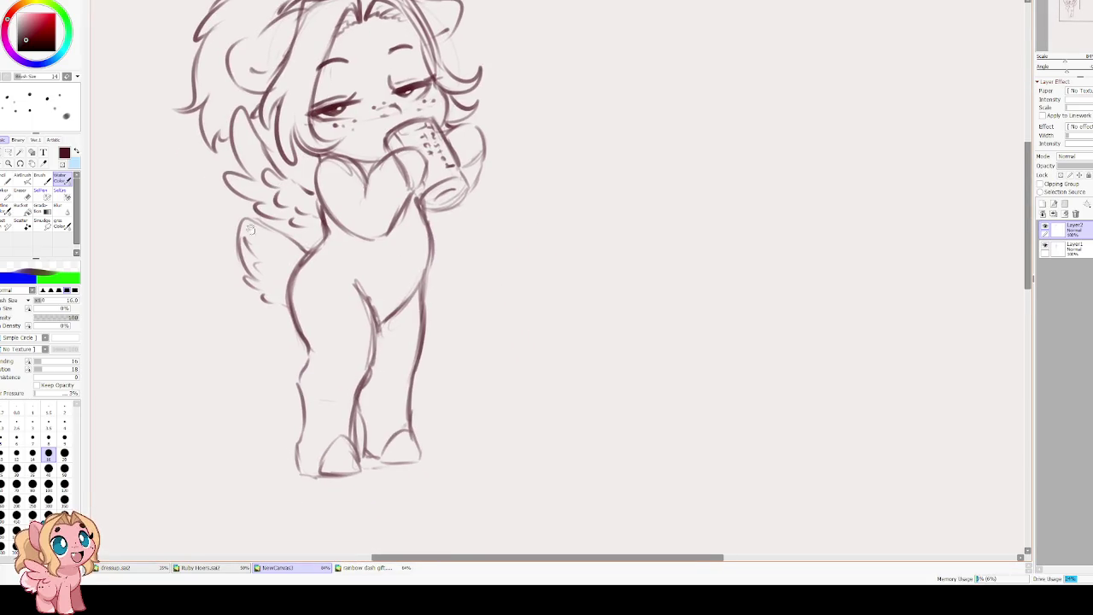
# On Layer1, erase the faint strokes beside the can.
pyautogui.scroll(-3, 228, 156)
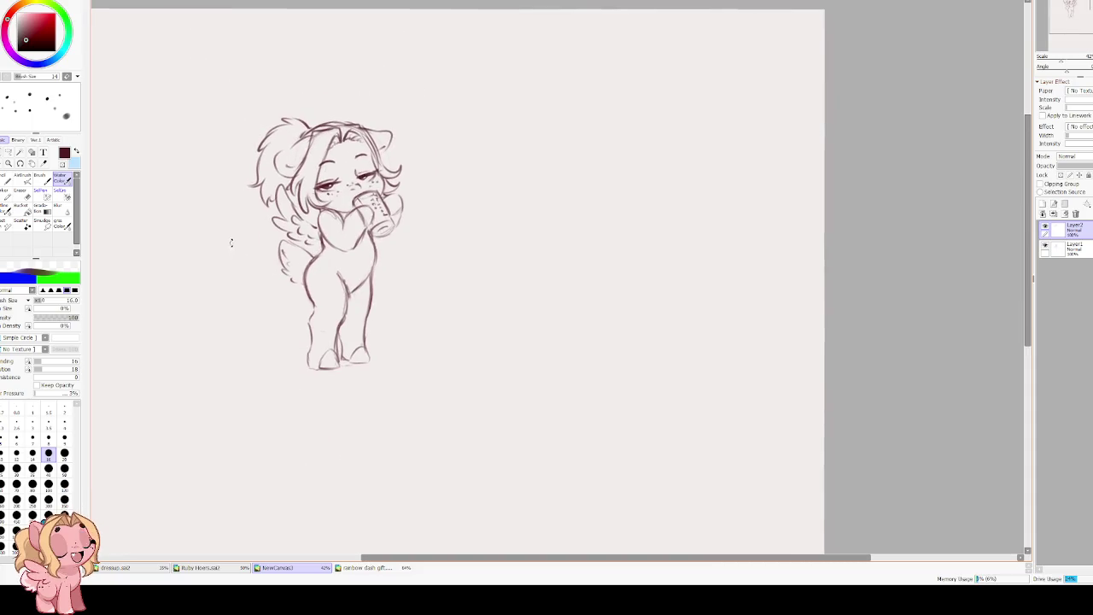
pyautogui.scroll(1, 232, 239)
pyautogui.scroll(2, 241, 246)
pyautogui.scroll(1, 270, 251)
pyautogui.scroll(1, 358, 239)
pyautogui.scroll(2, 444, 219)
pyautogui.scroll(-1, 444, 220)
pyautogui.press('e')
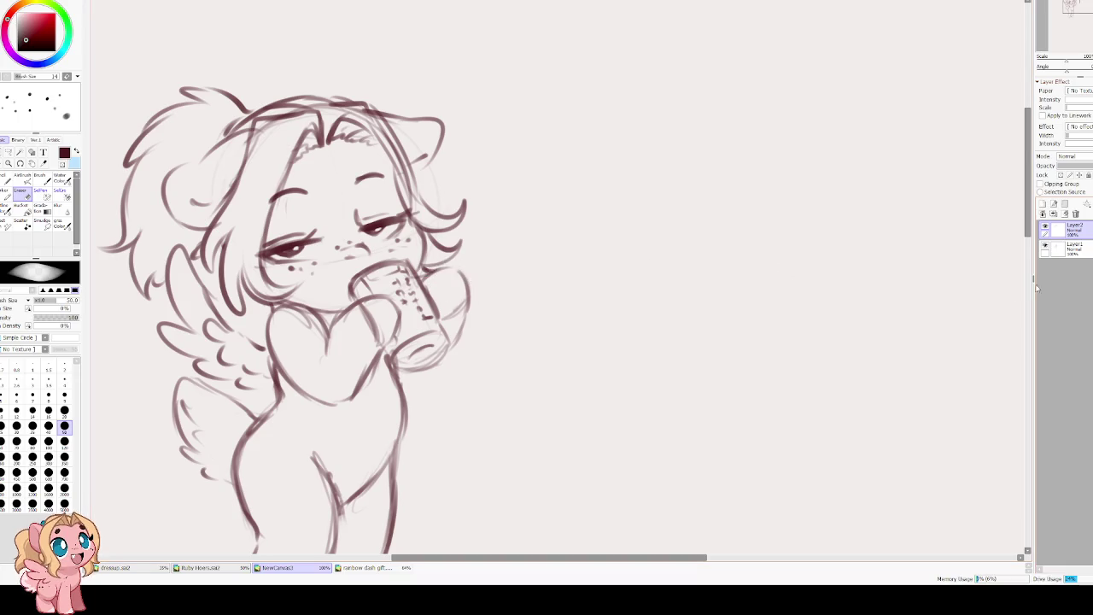
pyautogui.click(1067, 247)
pyautogui.moveTo(437, 278)
pyautogui.mouseDown()
pyautogui.moveTo(465, 294)
pyautogui.moveTo(452, 346)
pyautogui.mouseUp()
# Sketch over and erase the rough lower-right edge of the can.
pyautogui.press('b')
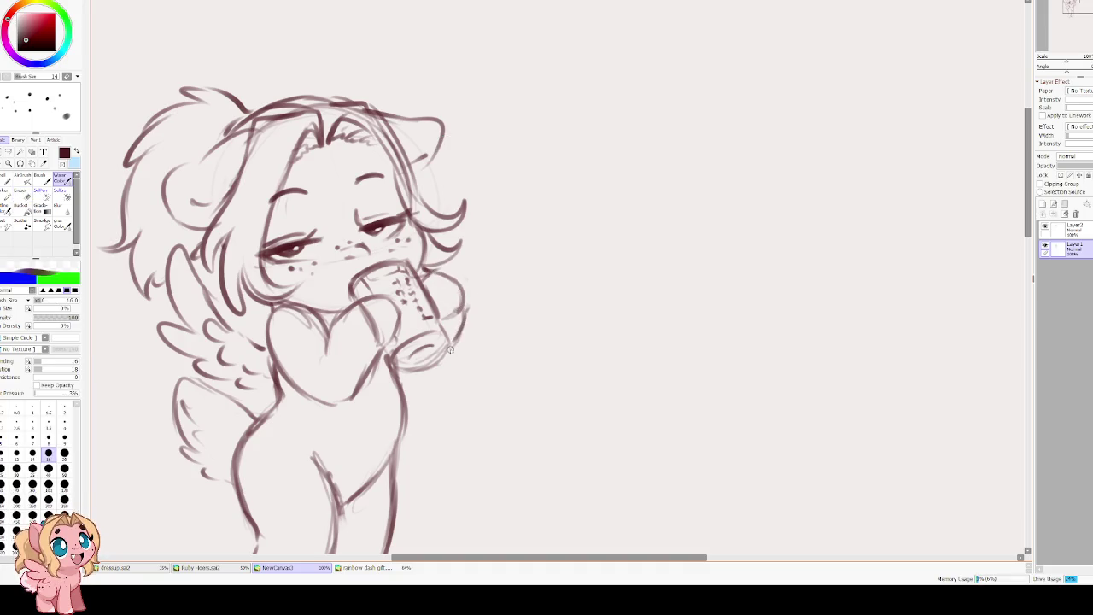
pyautogui.press('e')
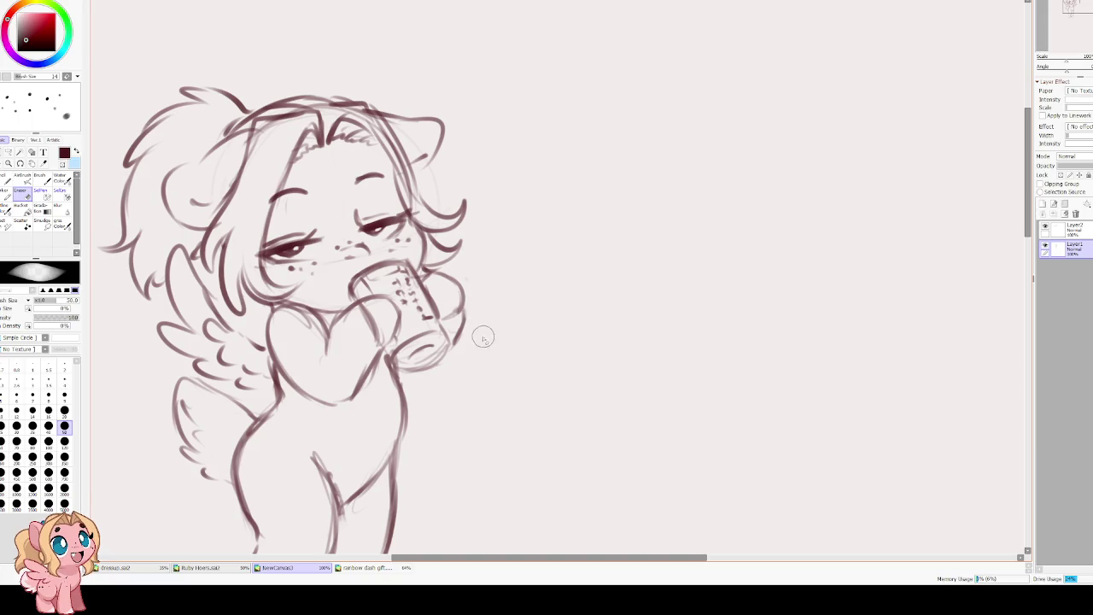
pyautogui.moveTo(408, 252); pyautogui.dragTo(471, 270)
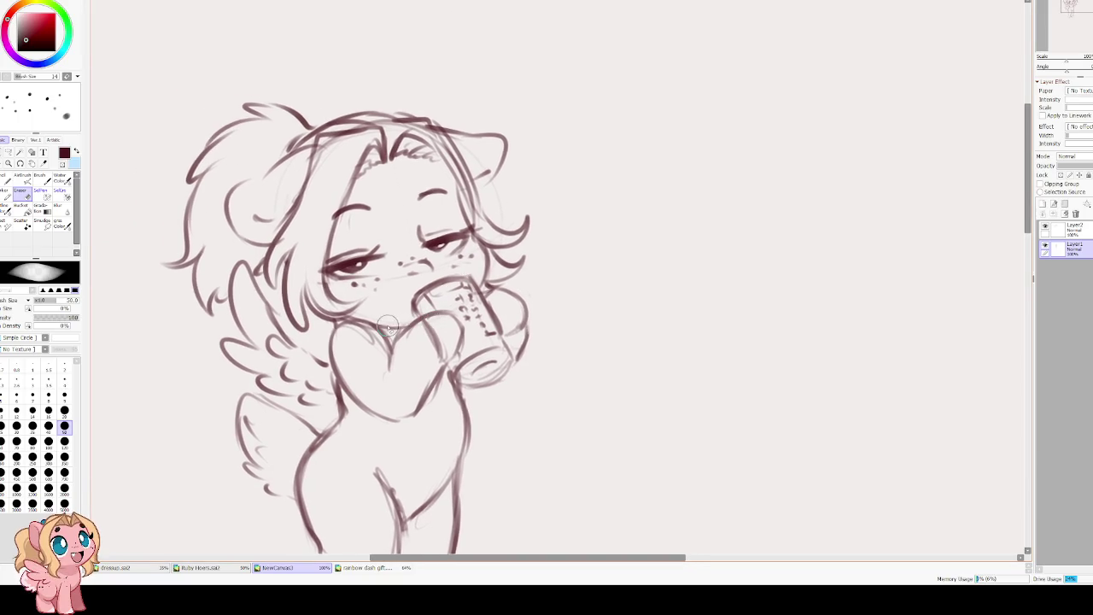
pyautogui.press('b')
pyautogui.moveTo(516, 363); pyautogui.dragTo(498, 389)
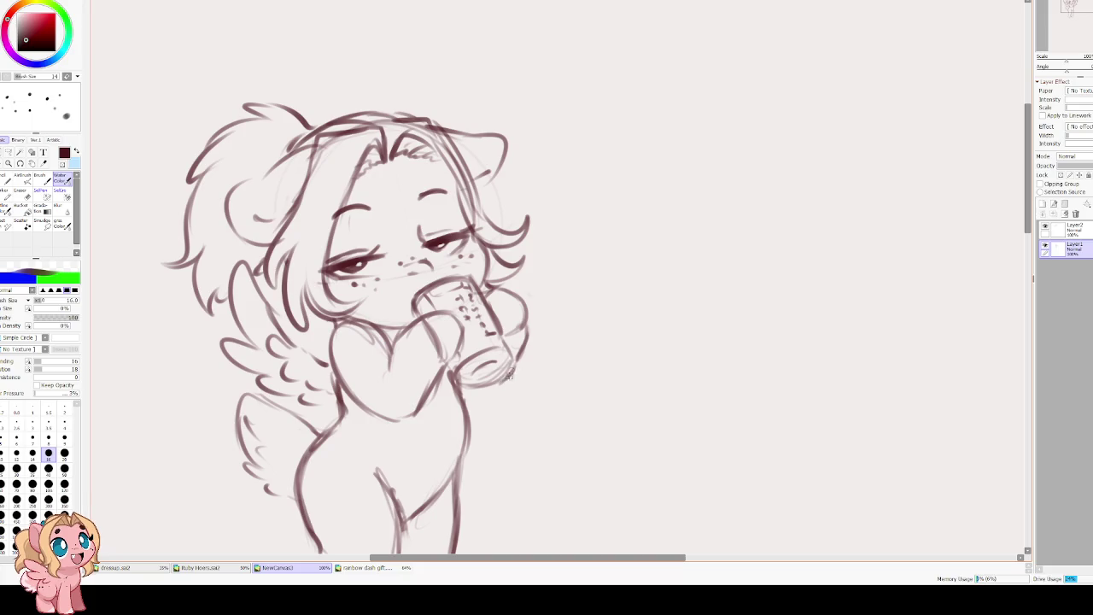
pyautogui.moveTo(527, 331); pyautogui.dragTo(507, 377)
pyautogui.press('e')
pyautogui.moveTo(533, 329); pyautogui.dragTo(513, 376)
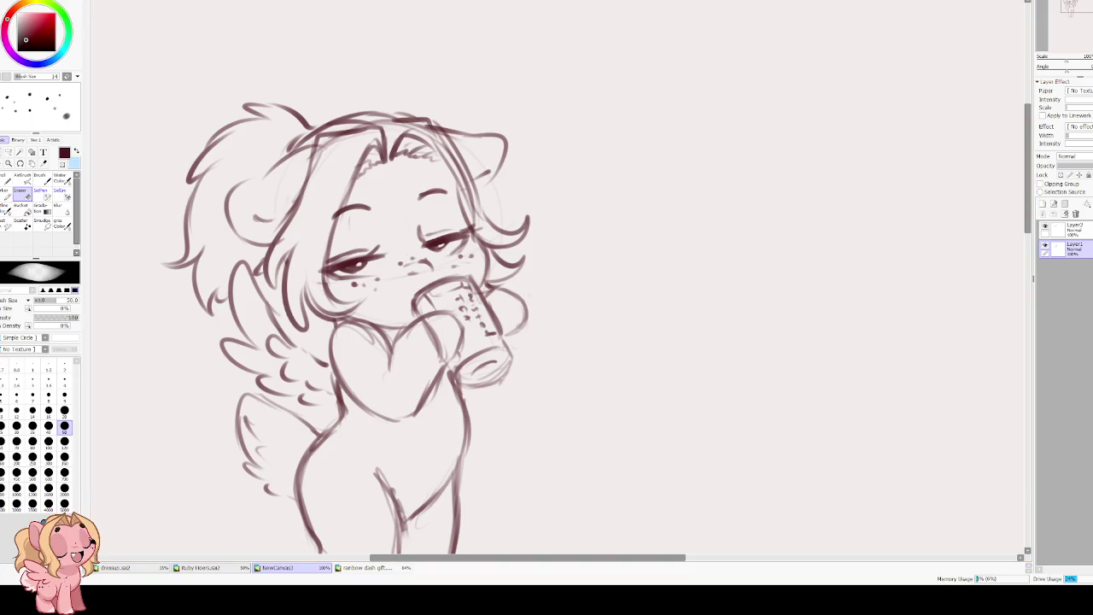
pyautogui.moveTo(530, 299)
pyautogui.mouseDown()
pyautogui.moveTo(519, 334)
pyautogui.moveTo(499, 295)
pyautogui.mouseUp()
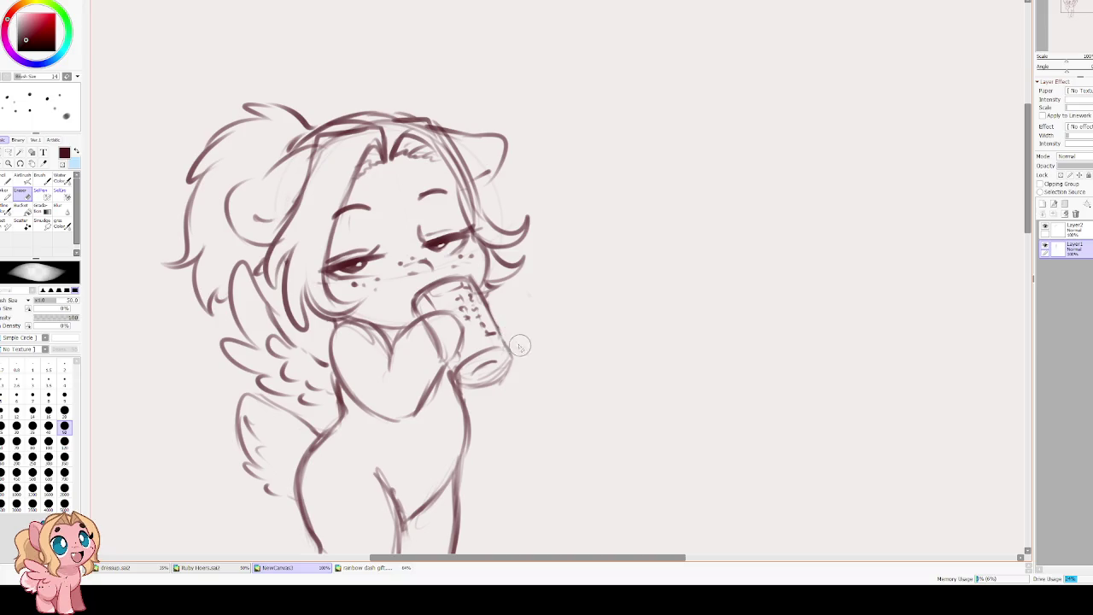
# Redraw the can's right edge and bottom.
pyautogui.press('e')
pyautogui.moveTo(516, 315); pyautogui.dragTo(510, 350)
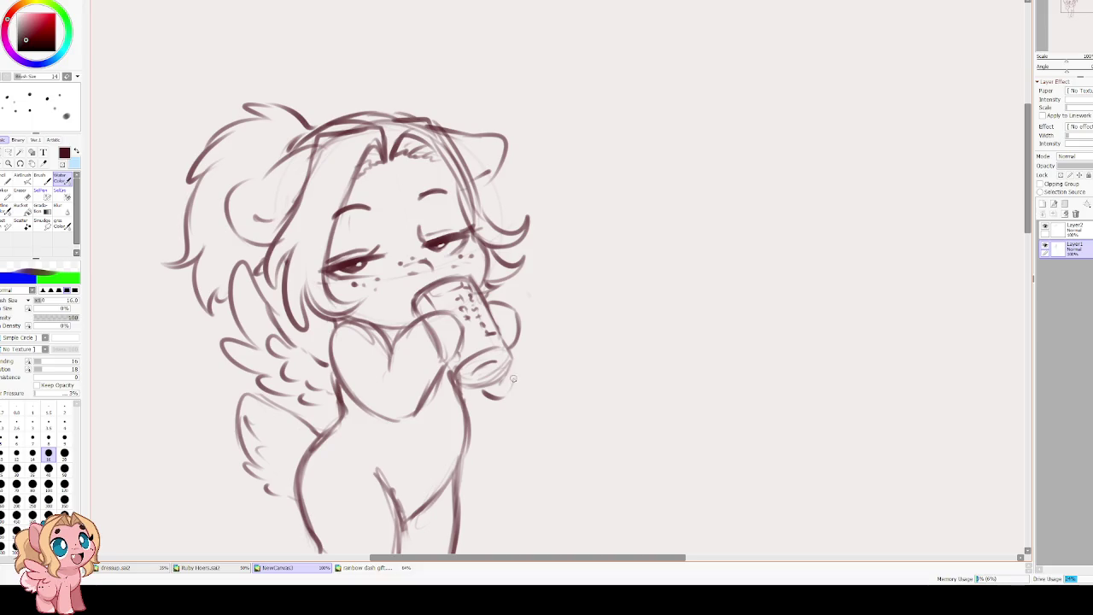
pyautogui.moveTo(480, 389)
pyautogui.mouseDown()
pyautogui.moveTo(492, 392)
pyautogui.moveTo(516, 338)
pyautogui.moveTo(507, 388)
pyautogui.mouseUp()
pyautogui.moveTo(448, 304); pyautogui.dragTo(445, 312)
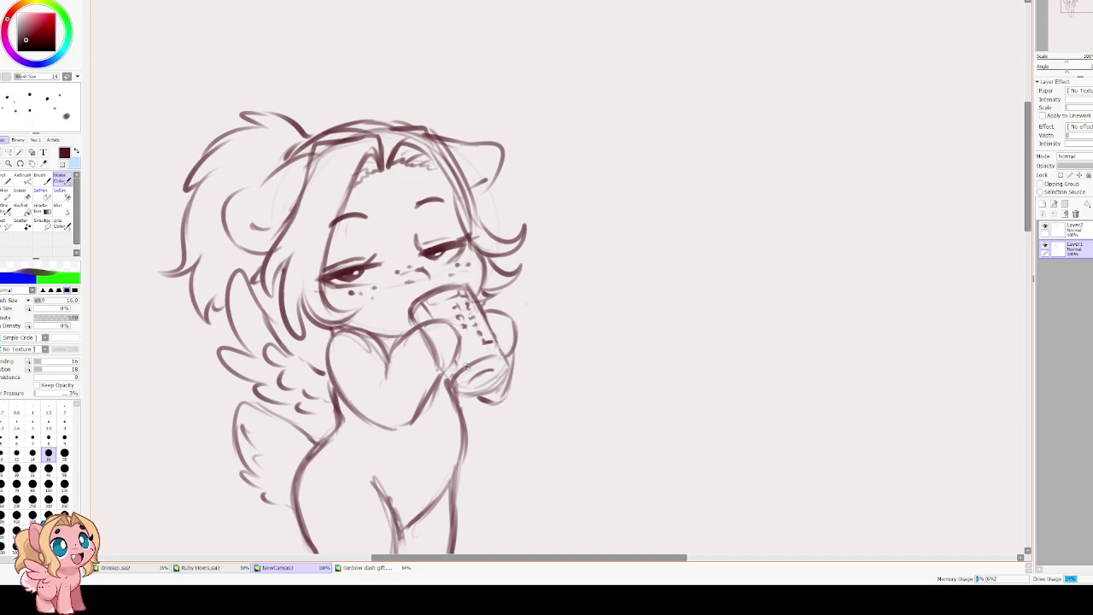
pyautogui.moveTo(453, 391)
pyautogui.mouseDown()
pyautogui.moveTo(479, 399)
pyautogui.moveTo(507, 368)
pyautogui.mouseUp()
pyautogui.moveTo(473, 290); pyautogui.dragTo(507, 369)
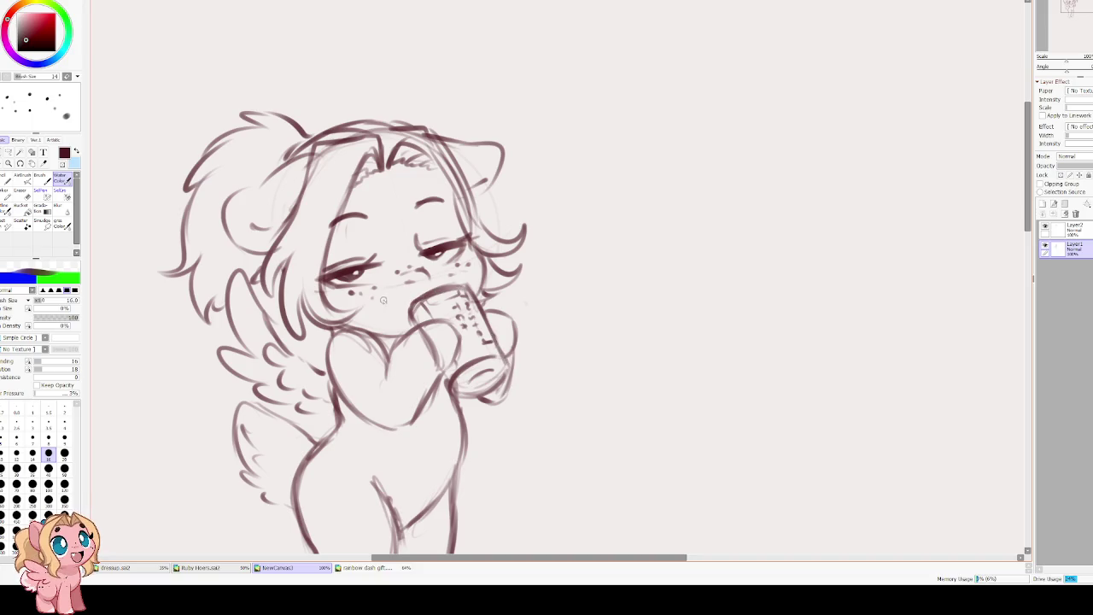
# Check the drawing mirrored, then add nose and mouth details and left-cheek freckles.
pyautogui.press('h')
pyautogui.moveTo(690, 323); pyautogui.dragTo(652, 317)
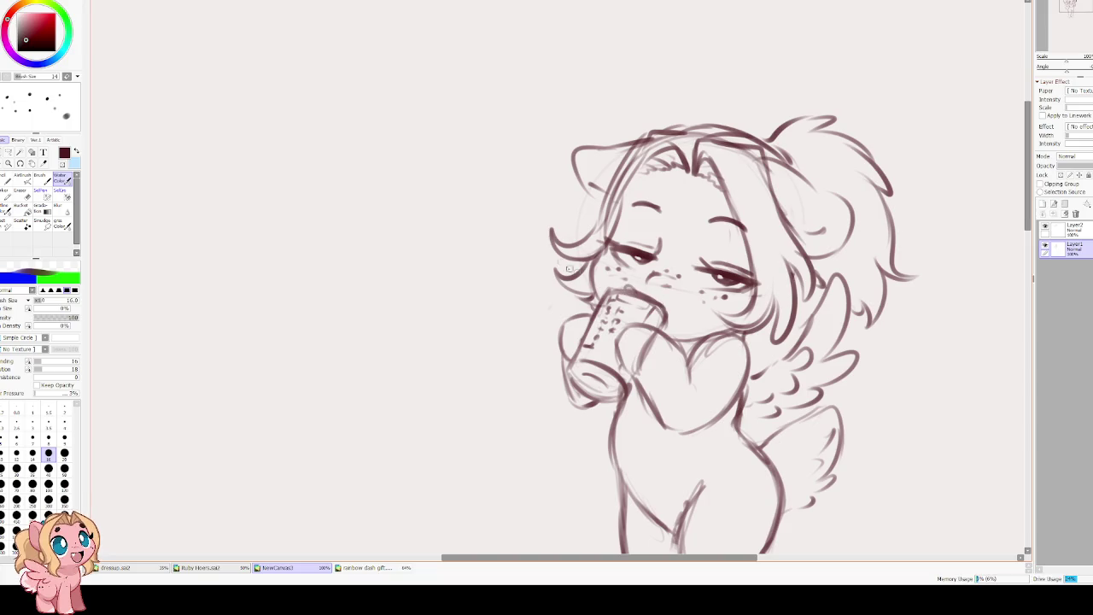
pyautogui.press('h')
pyautogui.moveTo(447, 272)
pyautogui.mouseDown()
pyautogui.moveTo(466, 277)
pyautogui.moveTo(454, 288)
pyautogui.moveTo(464, 275)
pyautogui.mouseUp()
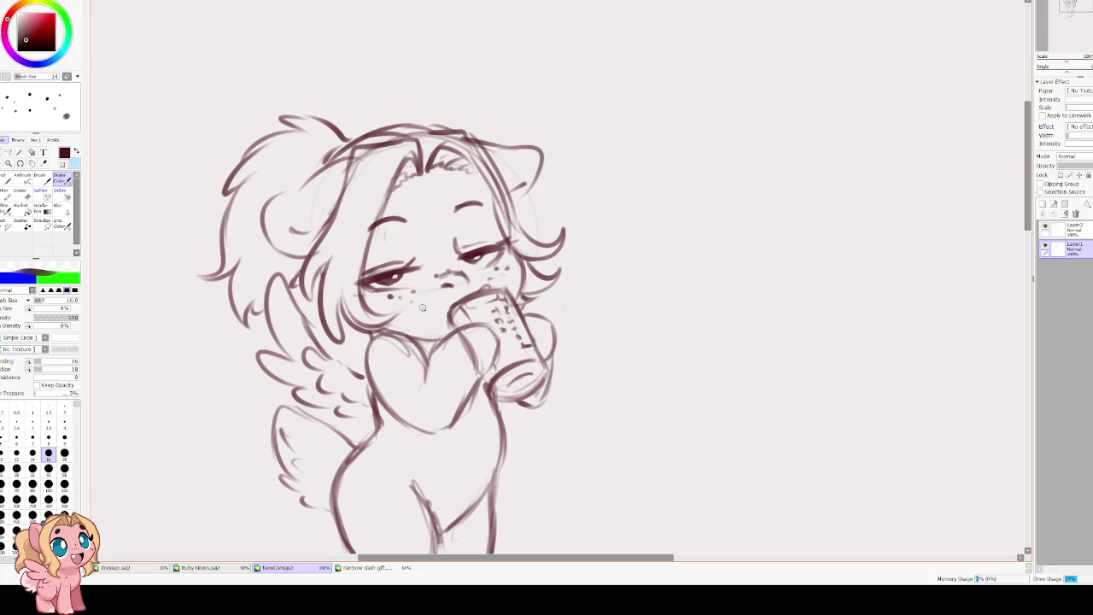
pyautogui.moveTo(396, 294); pyautogui.dragTo(418, 294)
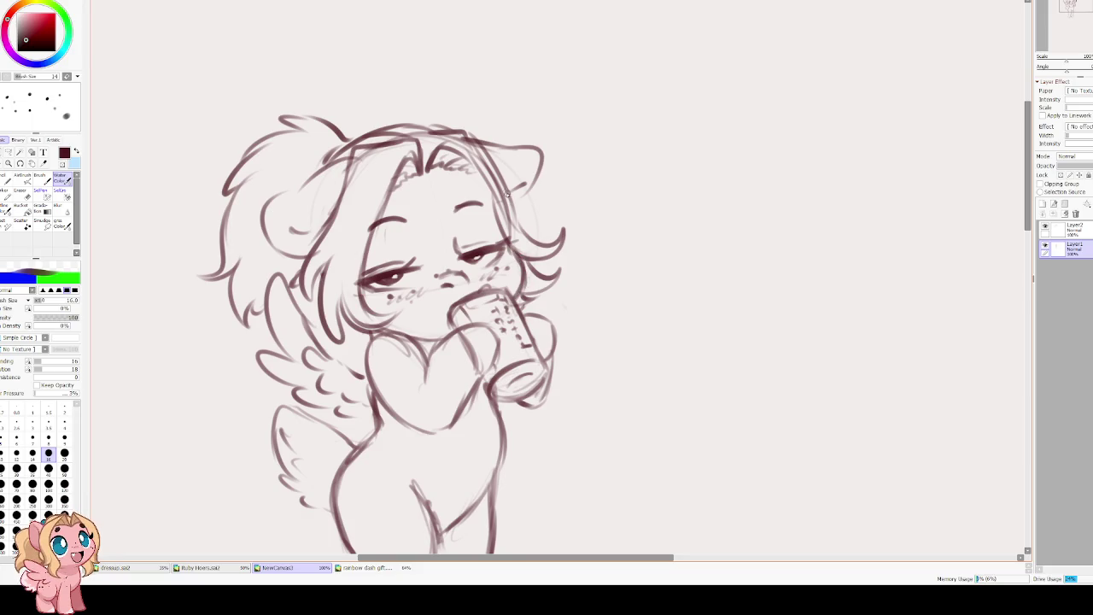
pyautogui.moveTo(493, 162); pyautogui.dragTo(506, 233)
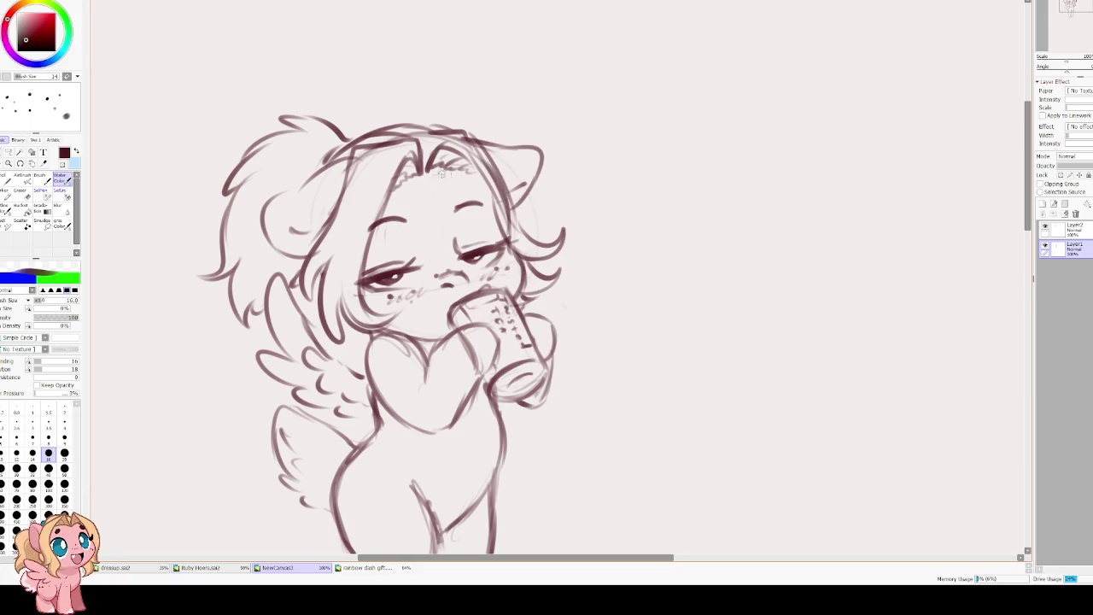
pyautogui.moveTo(336, 231); pyautogui.dragTo(404, 307)
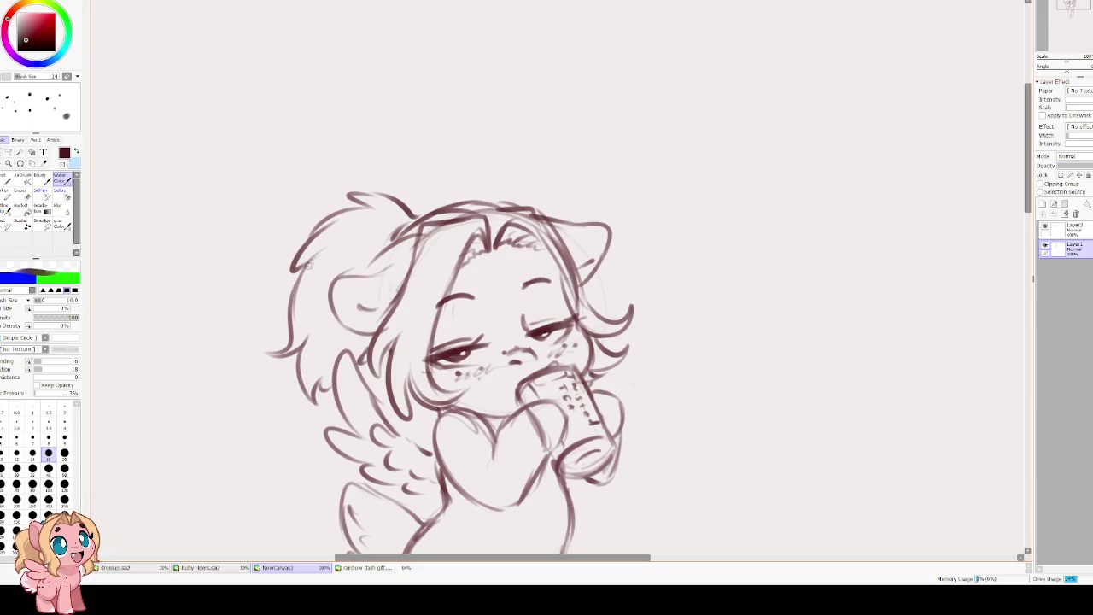
# Zoom out to the full pony and begin lasso-selecting the lower body.
pyautogui.moveTo(415, 134); pyautogui.dragTo(388, 91)
pyautogui.scroll(-2, 386, 102)
pyautogui.scroll(-2, 382, 163)
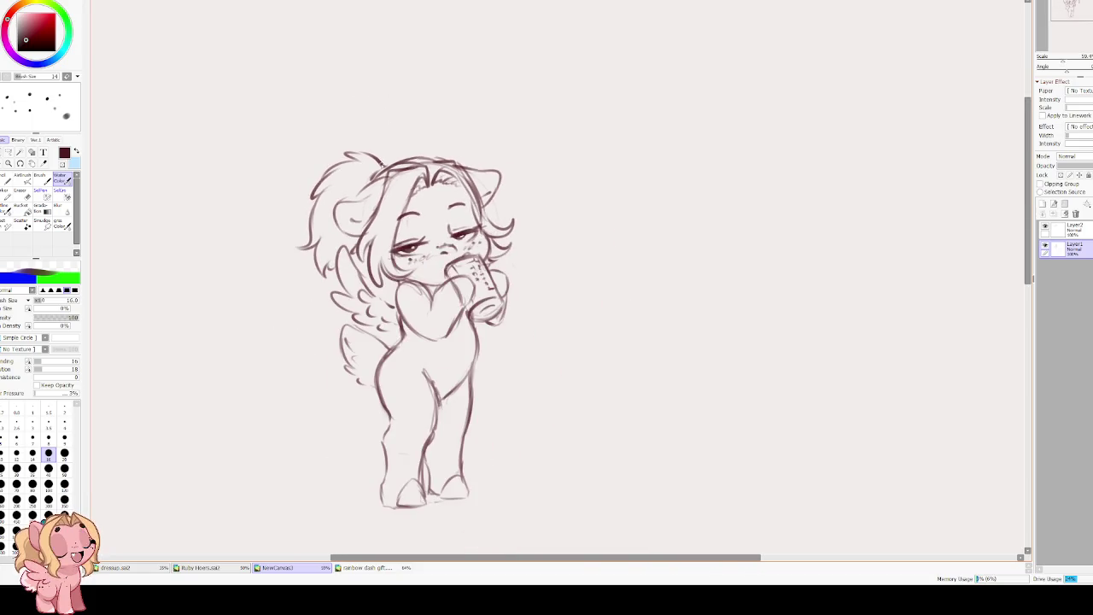
pyautogui.scroll(-1, 400, 263)
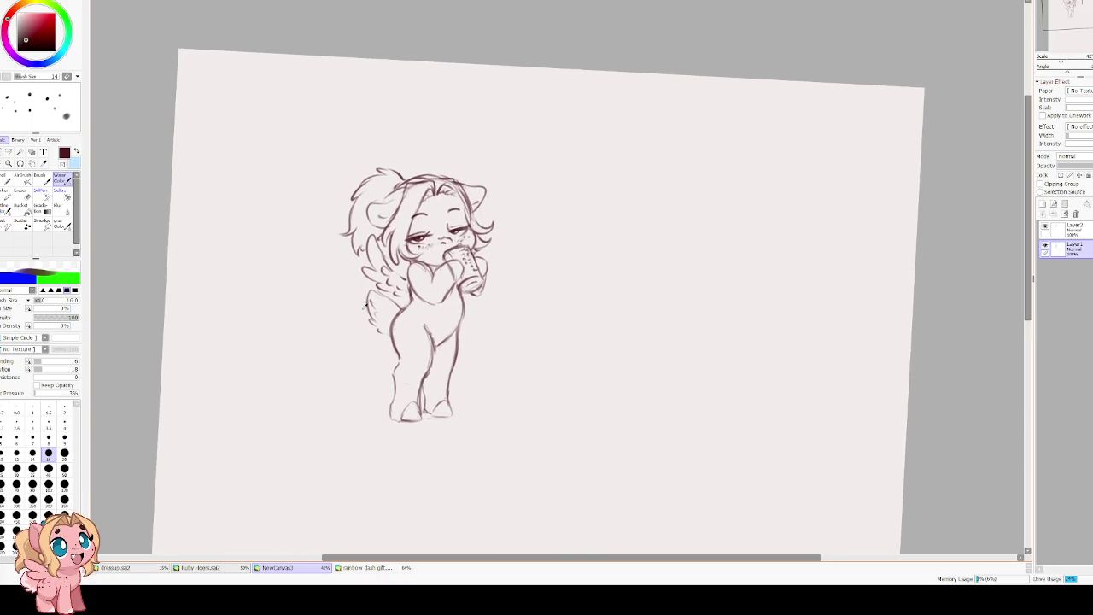
pyautogui.scroll(2, 350, 298)
pyautogui.scroll(1, 355, 322)
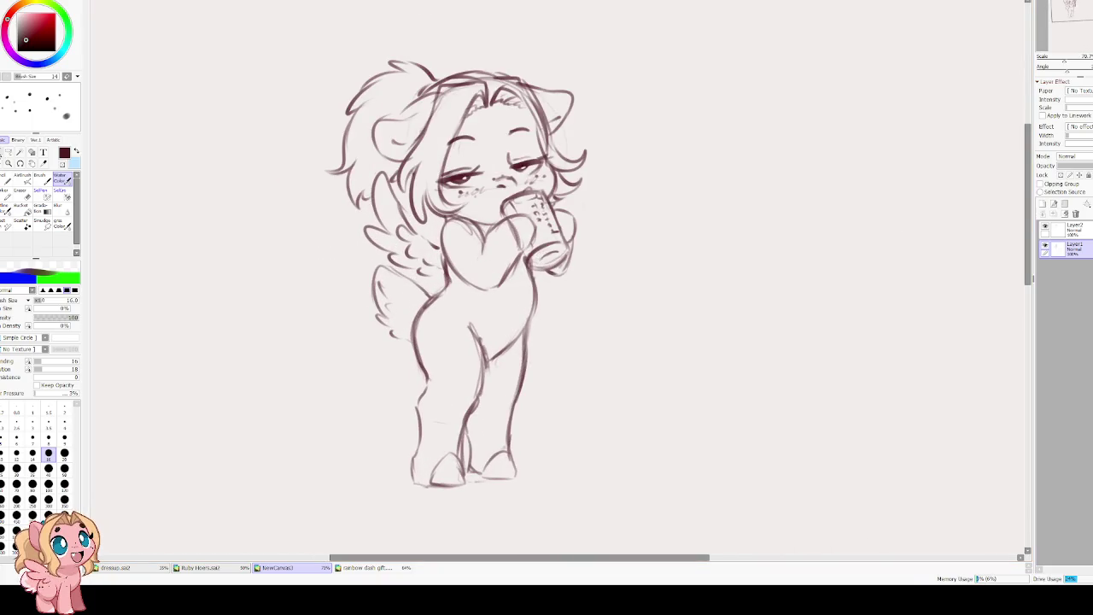
pyautogui.press('l')
pyautogui.moveTo(362, 230)
pyautogui.mouseDown()
pyautogui.moveTo(408, 480)
pyautogui.moveTo(540, 273)
pyautogui.mouseUp()
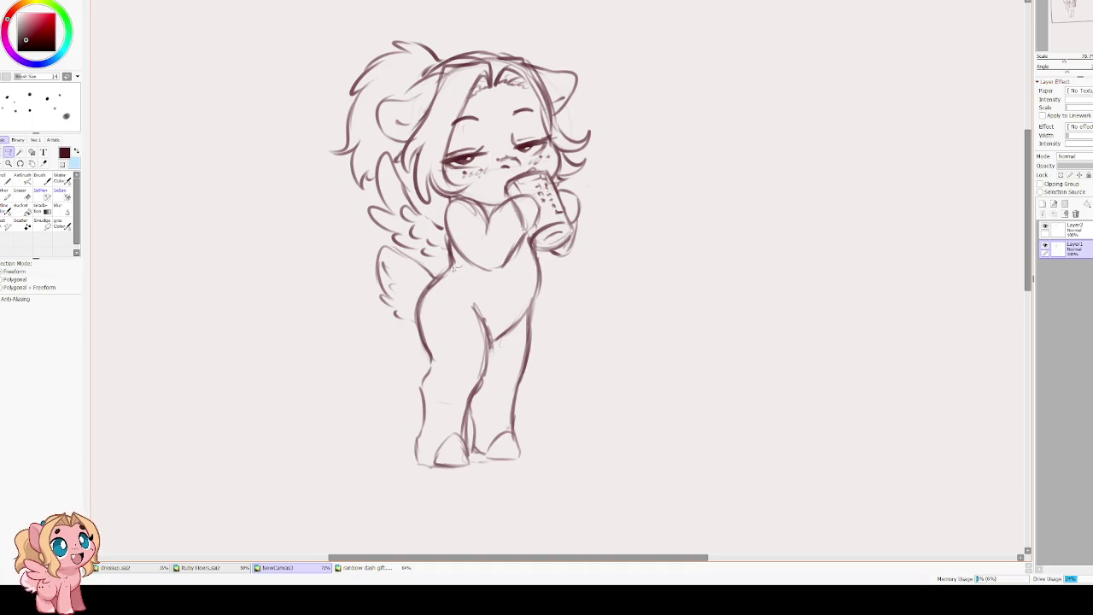
# Lasso the body and legs, rotate them slightly and shift them right.
pyautogui.moveTo(391, 244); pyautogui.dragTo(493, 285)
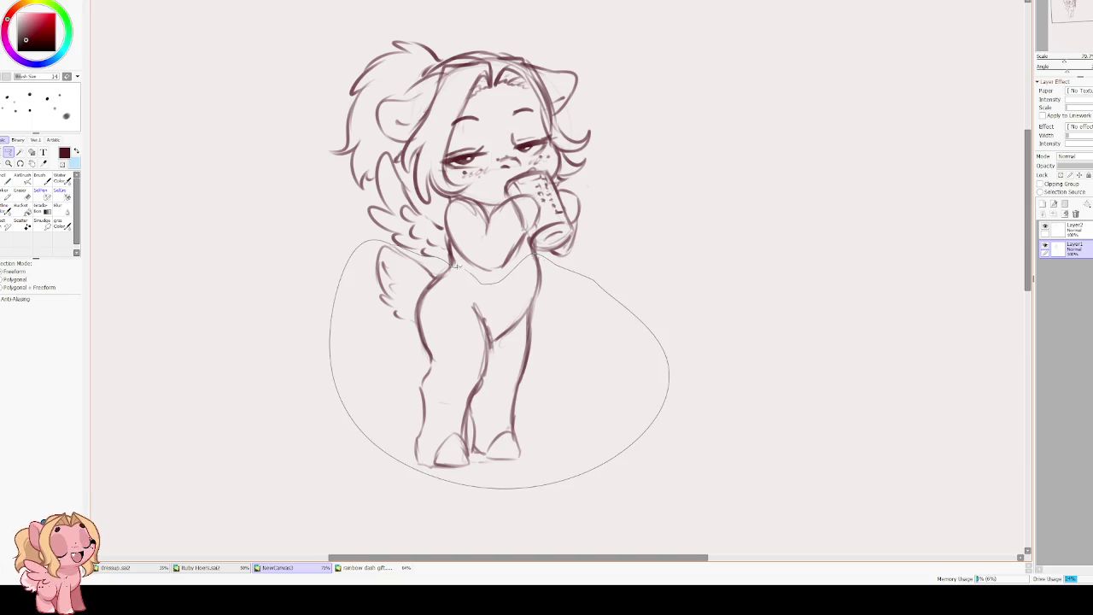
pyautogui.hotkey('ctrl', 't')
pyautogui.moveTo(597, 286)
pyautogui.mouseDown()
pyautogui.moveTo(602, 321)
pyautogui.moveTo(598, 287)
pyautogui.mouseUp()
pyautogui.moveTo(493, 323); pyautogui.dragTo(499, 323)
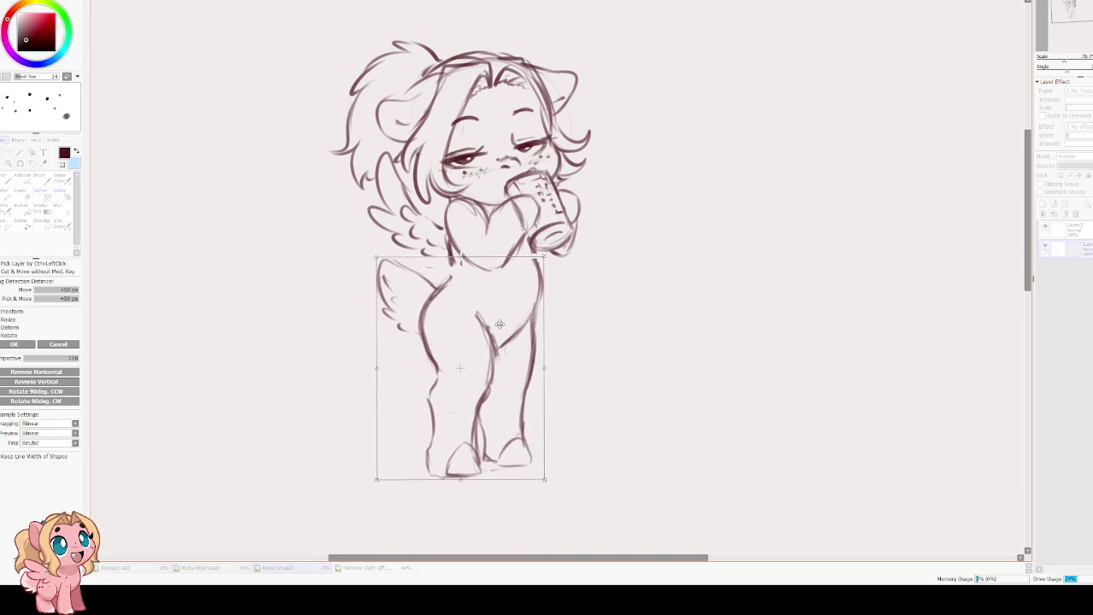
pyautogui.press('Return')
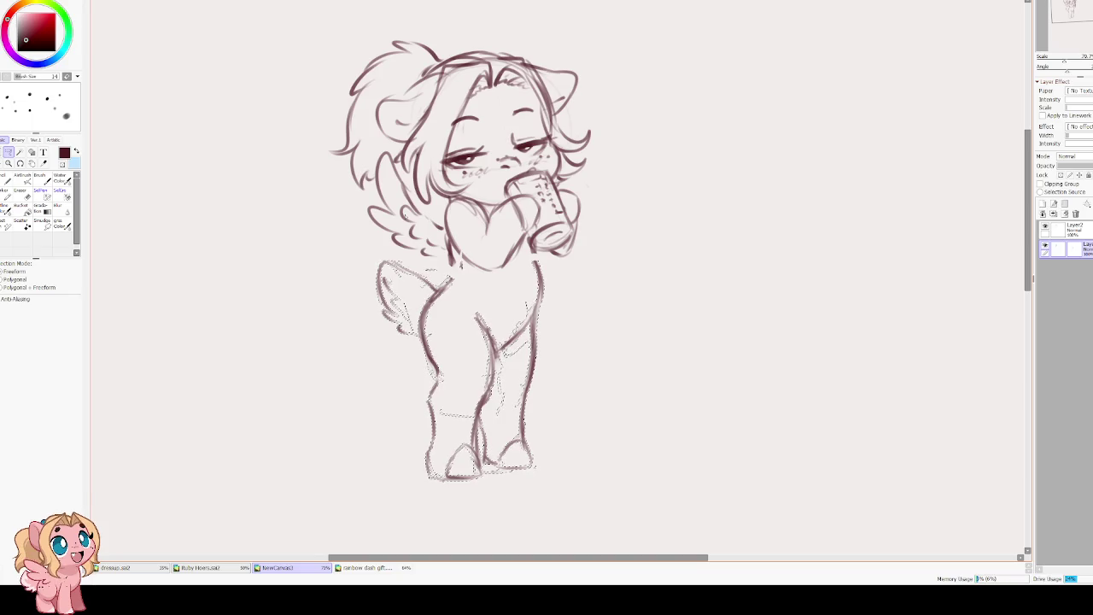
pyautogui.hotkey('ctrl', 'd')
# Erase and redraw the inner leg line, reinforcing its lower part.
pyautogui.press('e')
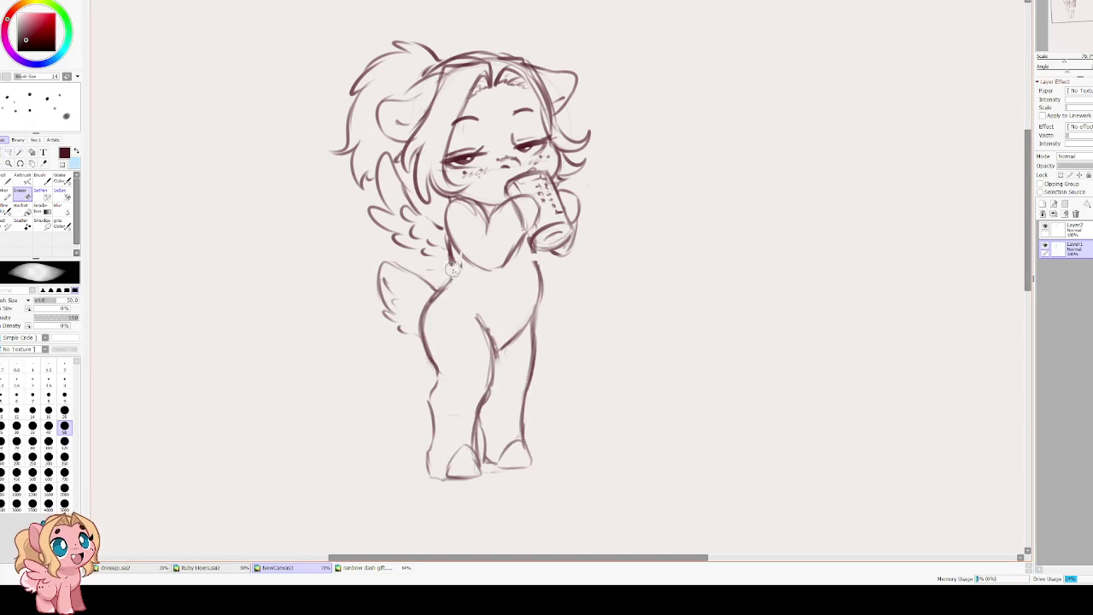
pyautogui.press('c')
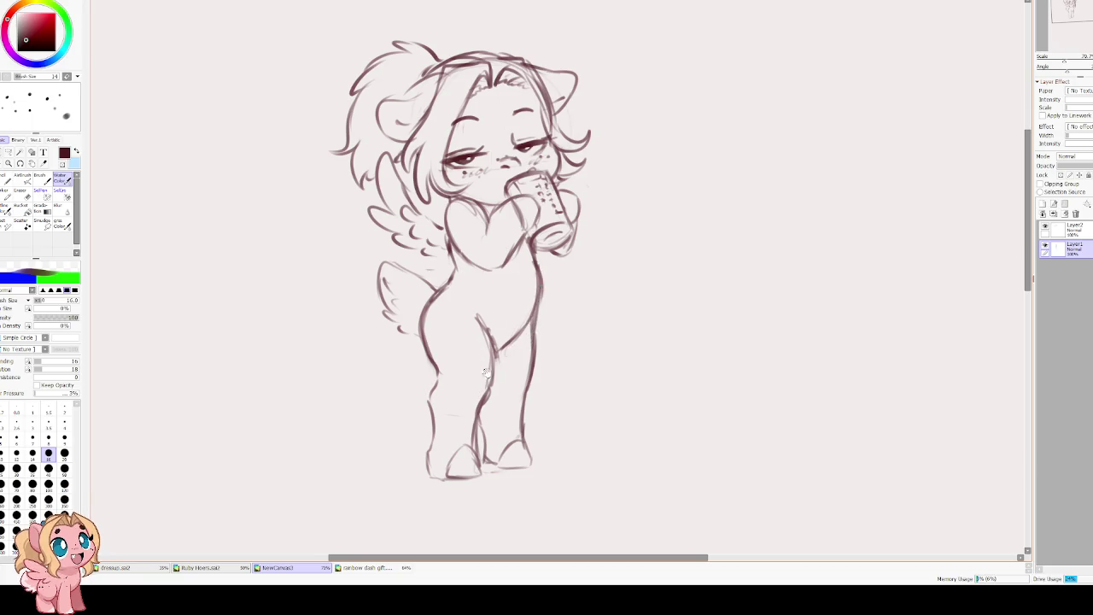
pyautogui.moveTo(474, 310)
pyautogui.mouseDown()
pyautogui.moveTo(493, 348)
pyautogui.moveTo(483, 401)
pyautogui.mouseUp()
pyautogui.press('e')
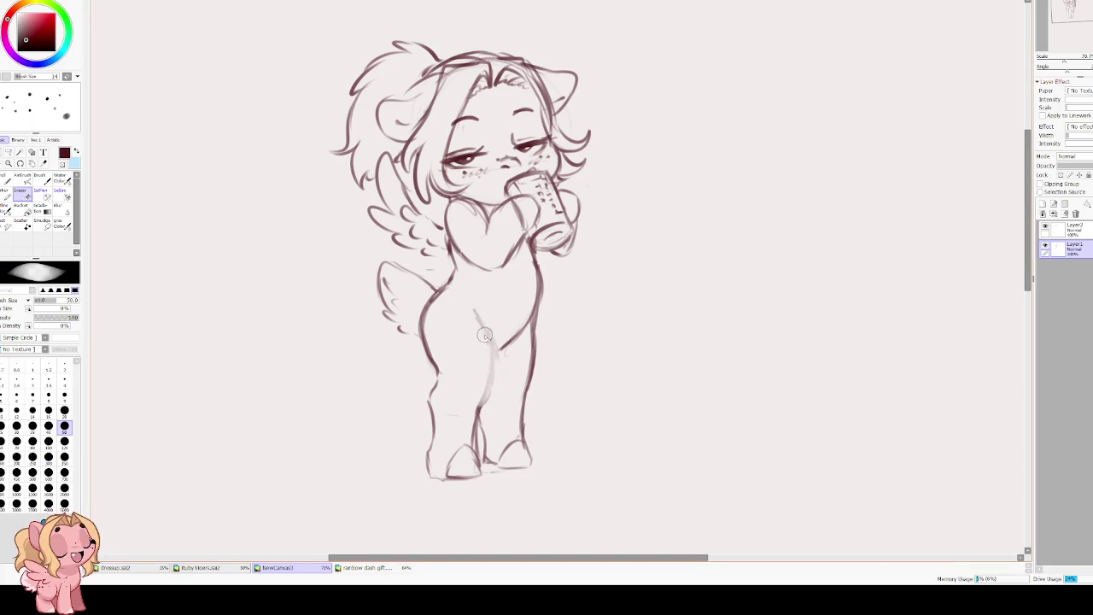
pyautogui.press('e')
pyautogui.moveTo(474, 308); pyautogui.dragTo(488, 356)
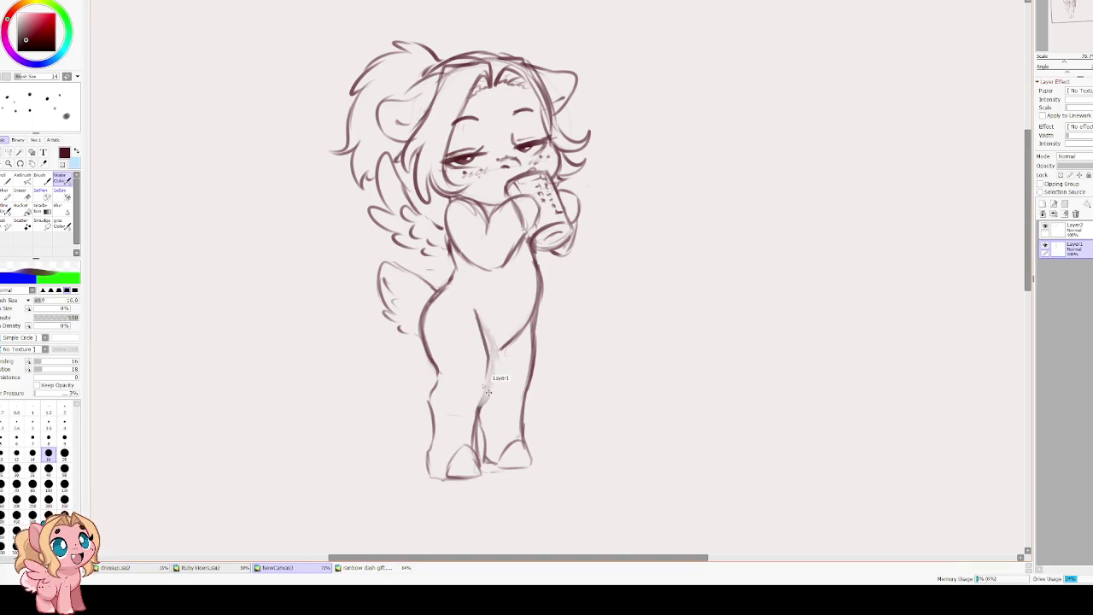
pyautogui.moveTo(478, 403)
pyautogui.mouseDown()
pyautogui.moveTo(475, 314)
pyautogui.moveTo(492, 358)
pyautogui.moveTo(485, 372)
pyautogui.mouseUp()
pyautogui.moveTo(479, 424)
pyautogui.mouseDown()
pyautogui.moveTo(484, 382)
pyautogui.moveTo(534, 307)
pyautogui.mouseUp()
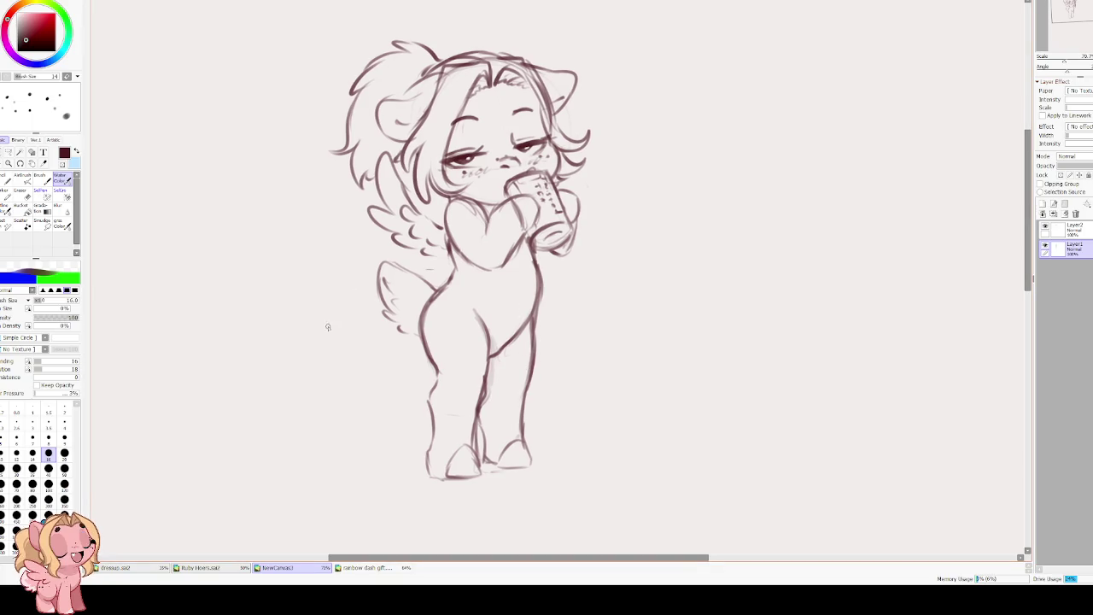
# Merge Layer2 down into Layer1 and straighten the canvas view.
pyautogui.hotkey('ctrl', 't')
pyautogui.scroll(-2, 429, 203)
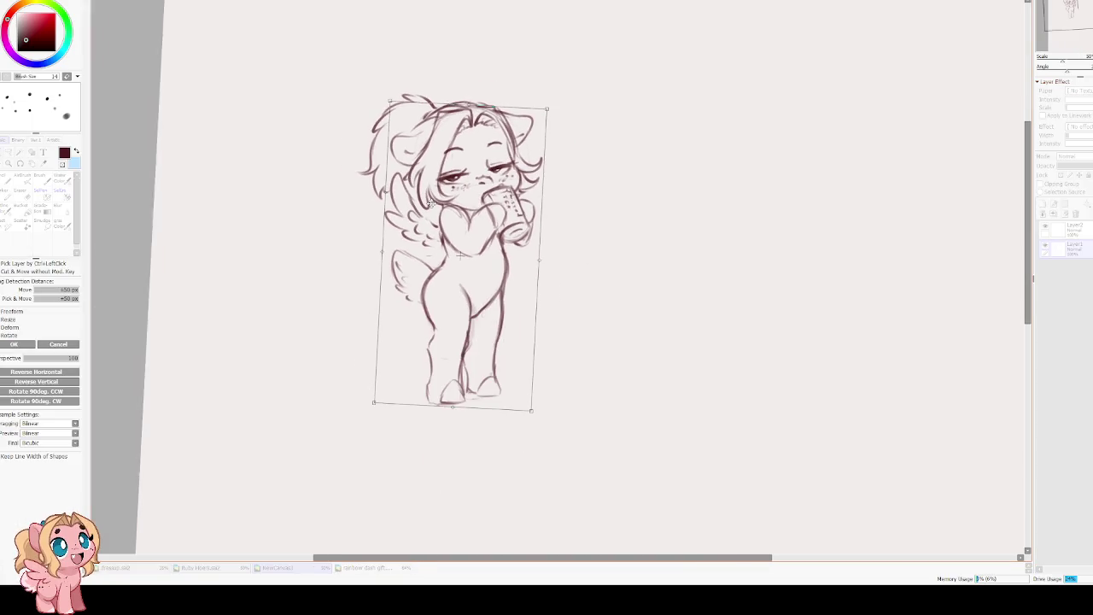
pyautogui.press('Return')
pyautogui.click(1068, 226)
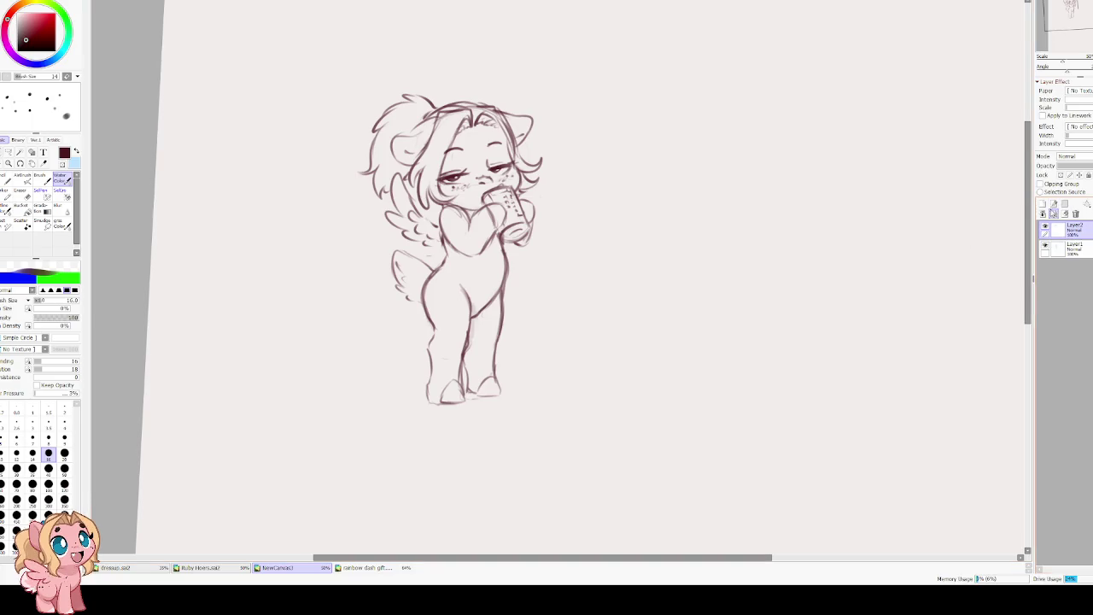
pyautogui.scroll(-2, 357, 137)
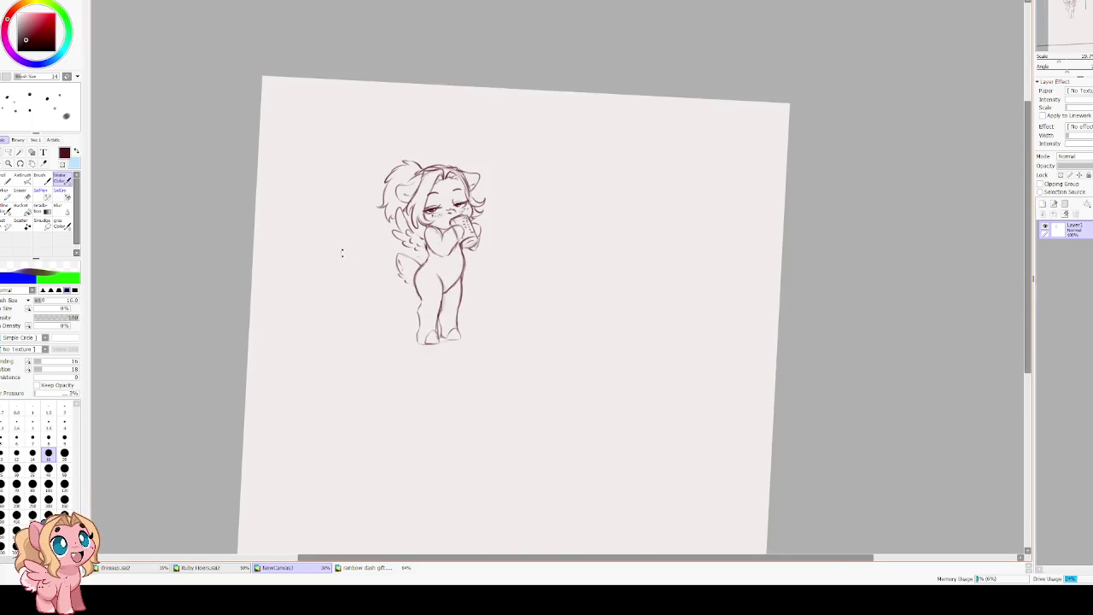
pyautogui.press('Home')
pyautogui.scroll(1, 367, 219)
# Rotate the merged sketch slightly, move it up-left and enlarge it.
pyautogui.hotkey('ctrl', 't')
pyautogui.moveTo(628, 278); pyautogui.dragTo(631, 278)
pyautogui.moveTo(495, 215); pyautogui.dragTo(396, 194)
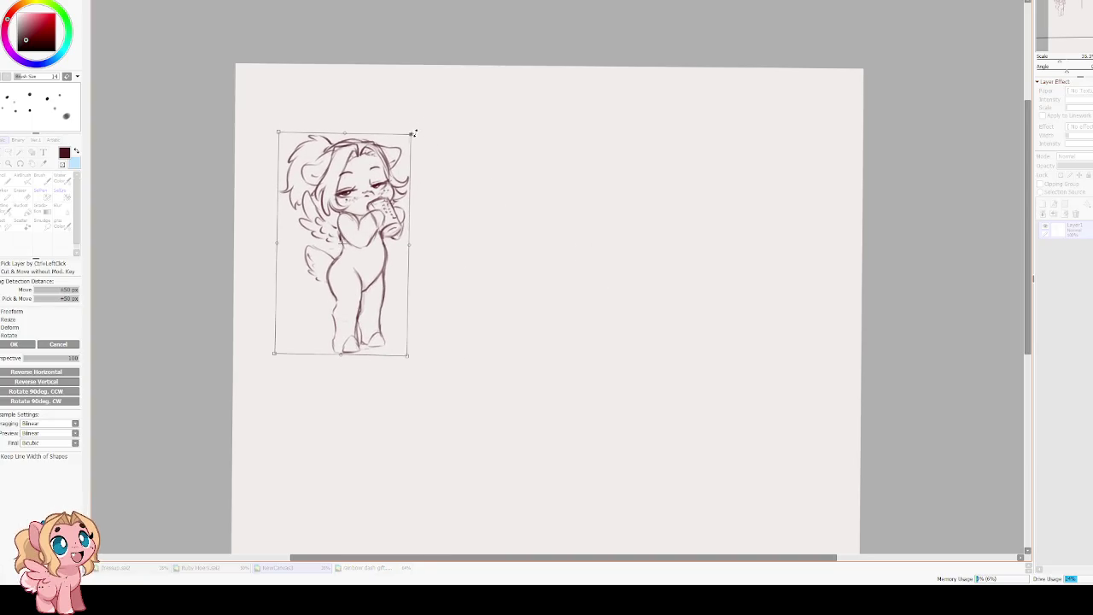
pyautogui.moveTo(413, 134); pyautogui.dragTo(429, 111)
pyautogui.moveTo(341, 120); pyautogui.dragTo(329, 109)
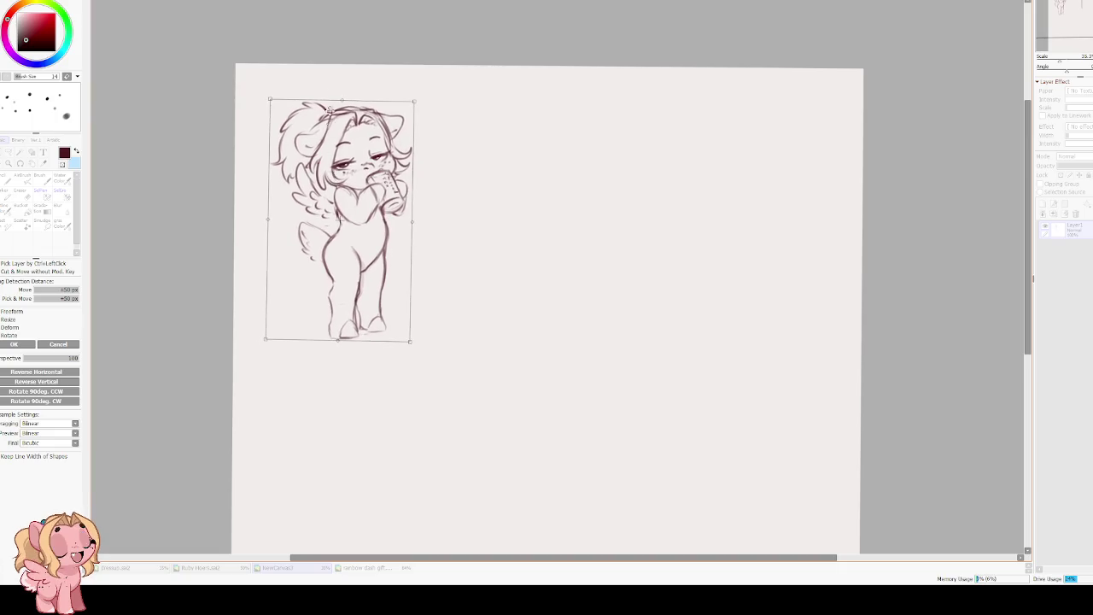
pyautogui.press('Return')
pyautogui.scroll(2, 337, 124)
pyautogui.scroll(1, 338, 130)
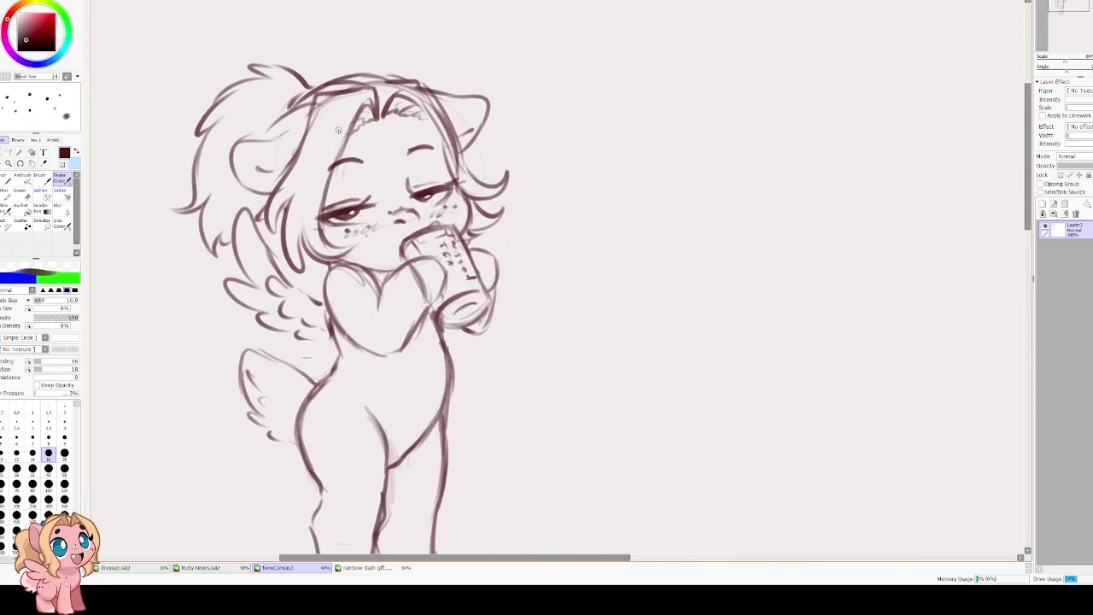
# Sketch hair strokes over the top and right of the head and dot cheek freckles.
pyautogui.moveTo(404, 227); pyautogui.dragTo(371, 300)
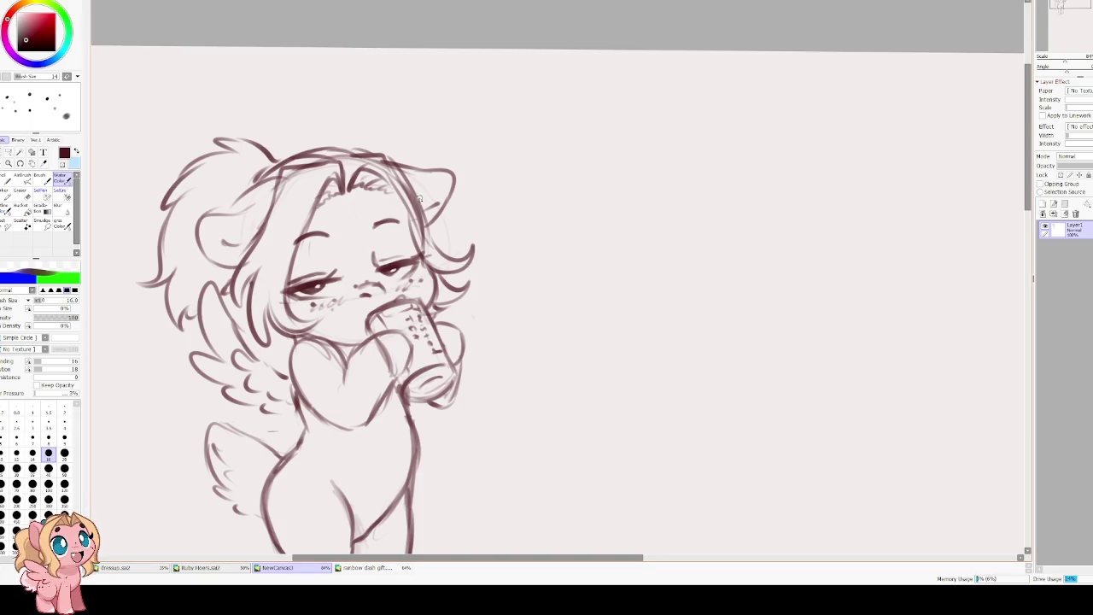
pyautogui.press('e')
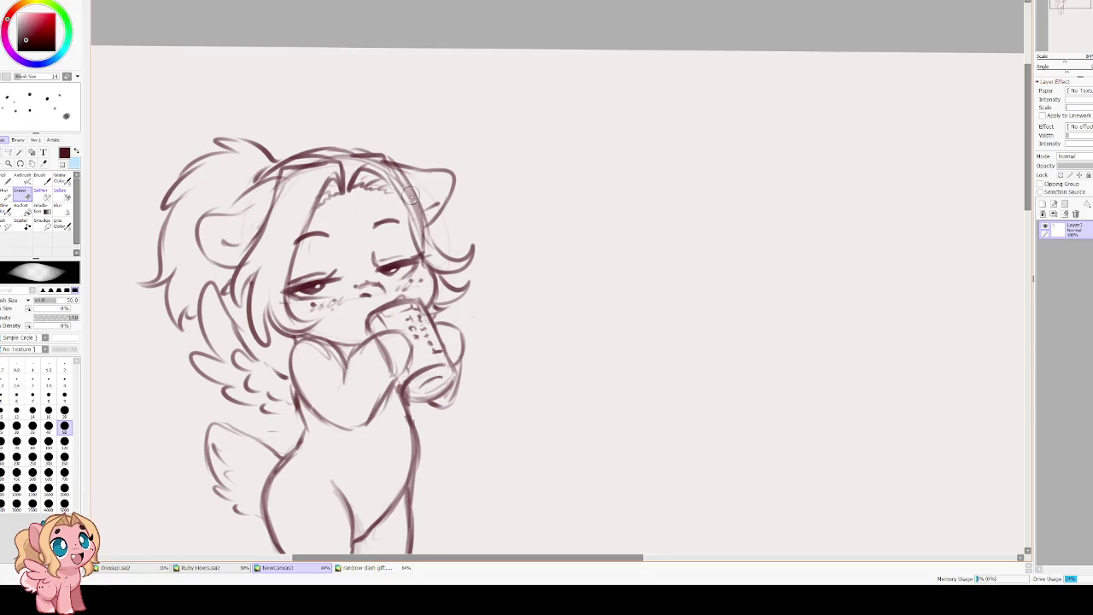
pyautogui.press('c')
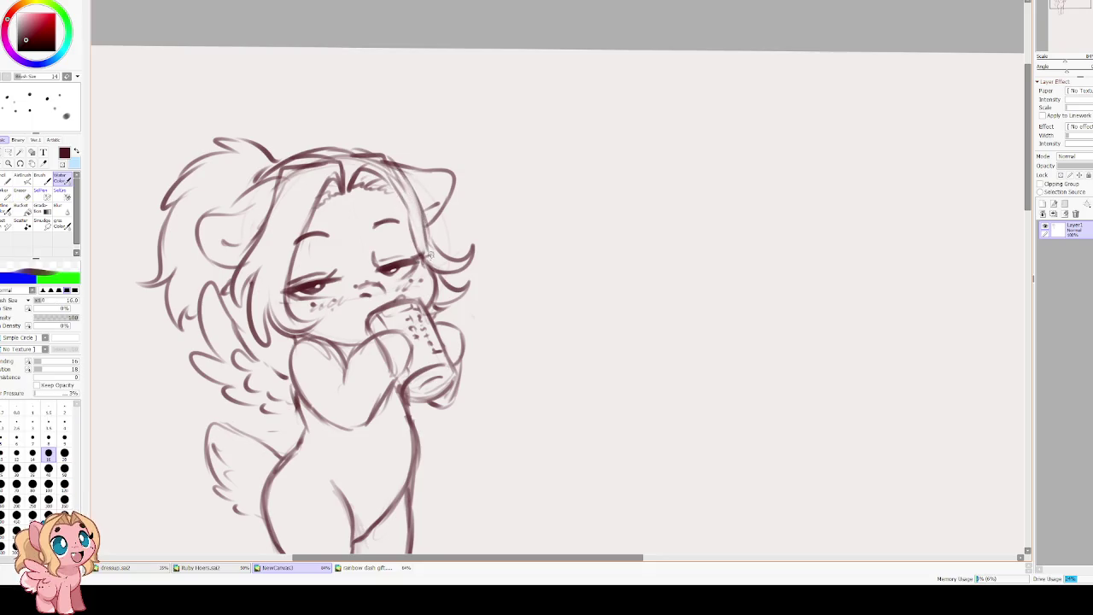
pyautogui.moveTo(424, 229); pyautogui.dragTo(467, 275)
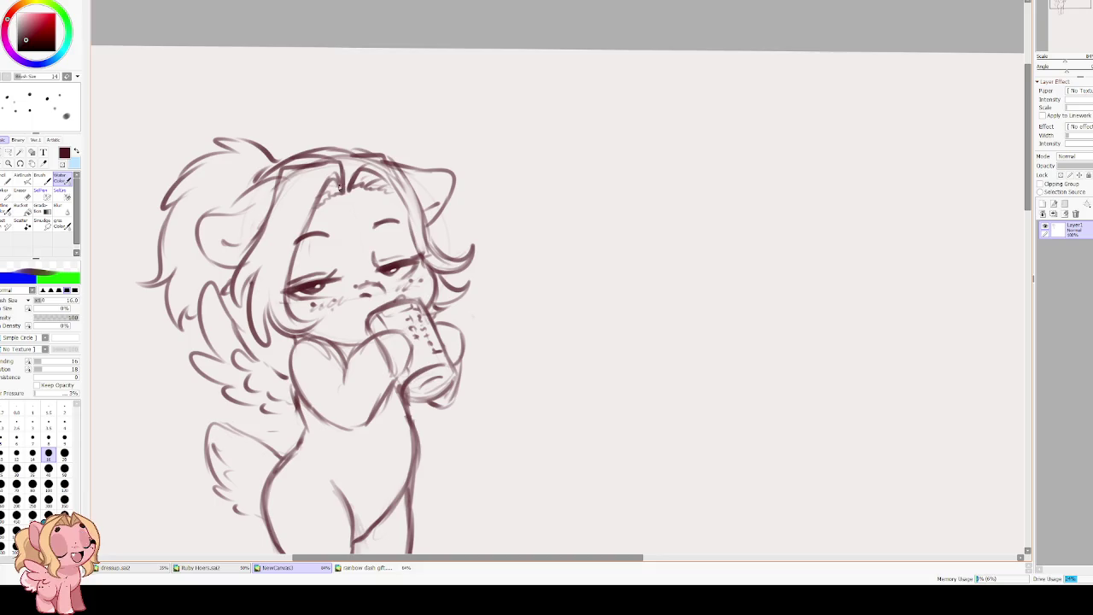
pyautogui.moveTo(342, 187)
pyautogui.mouseDown()
pyautogui.moveTo(384, 162)
pyautogui.moveTo(412, 209)
pyautogui.mouseUp()
pyautogui.moveTo(399, 166); pyautogui.dragTo(418, 212)
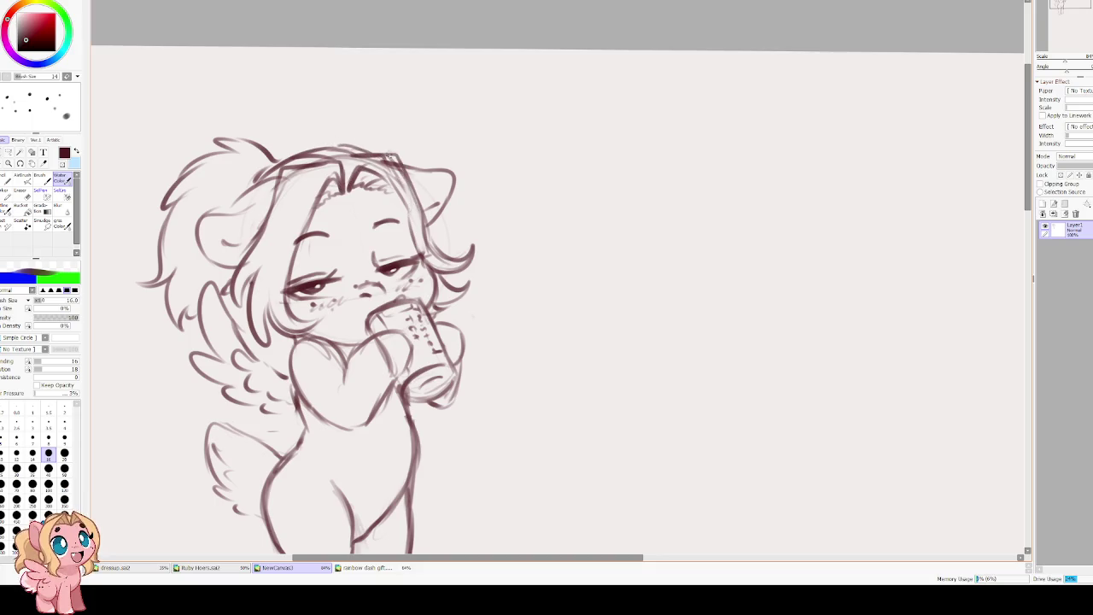
pyautogui.moveTo(384, 198); pyautogui.dragTo(434, 130)
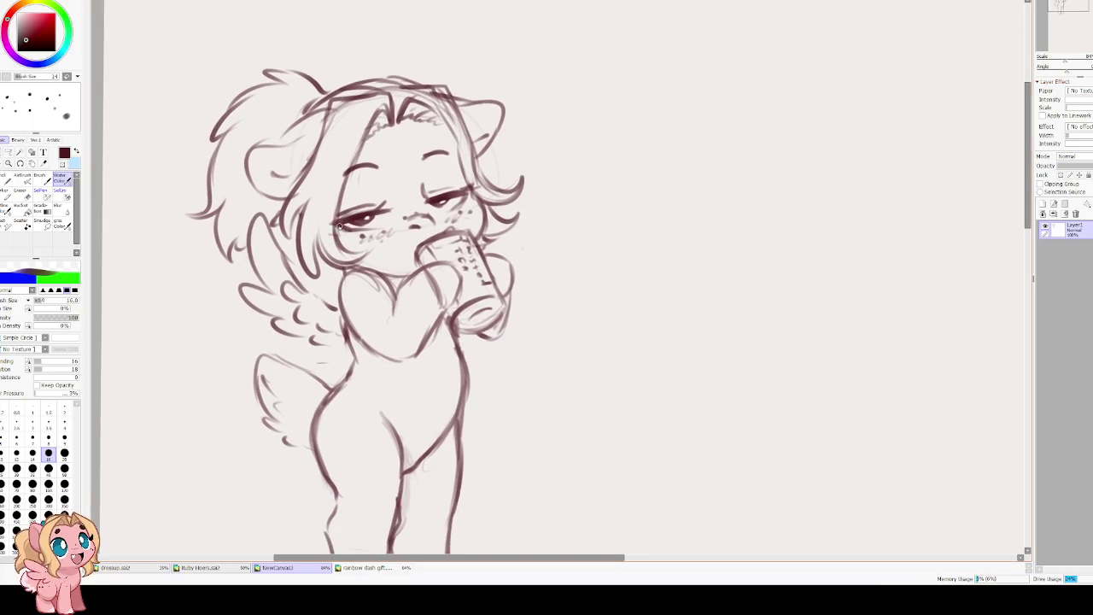
pyautogui.moveTo(348, 226); pyautogui.dragTo(371, 230)
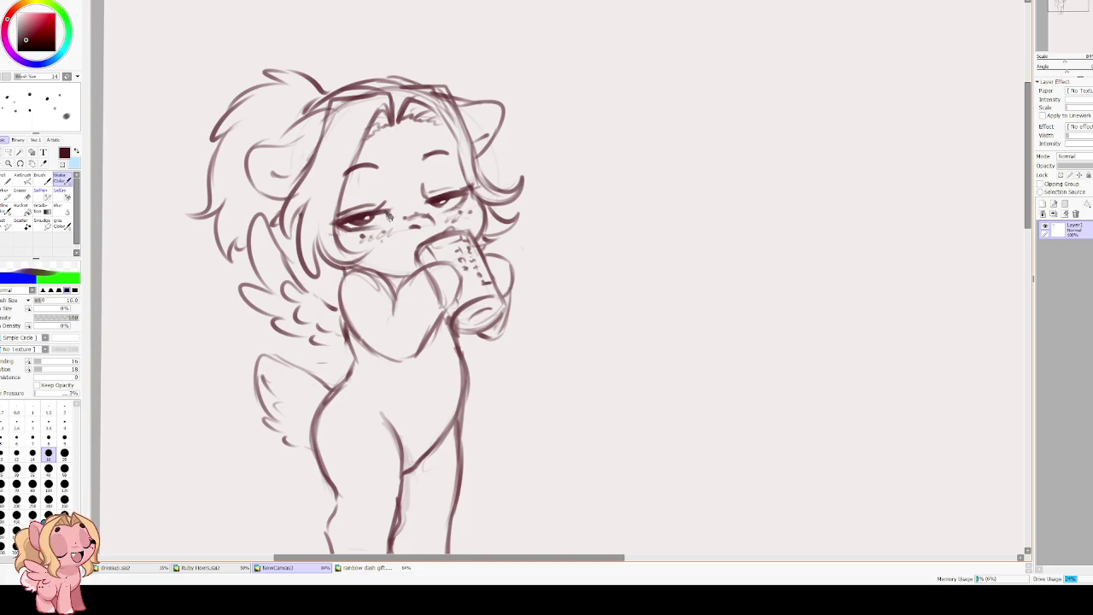
pyautogui.scroll(-3, 309, 137)
pyautogui.scroll(2, 426, 175)
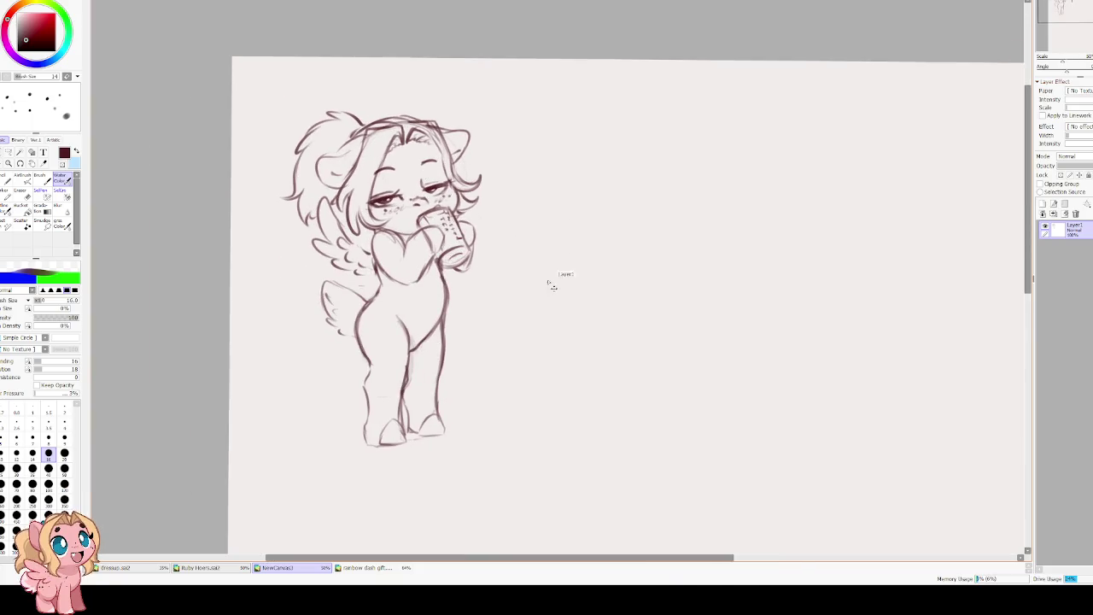
# Slightly rotate and enlarge the merged sketch with a free transform.
pyautogui.hotkey('ctrl', 't')
pyautogui.moveTo(658, 251); pyautogui.dragTo(638, 268)
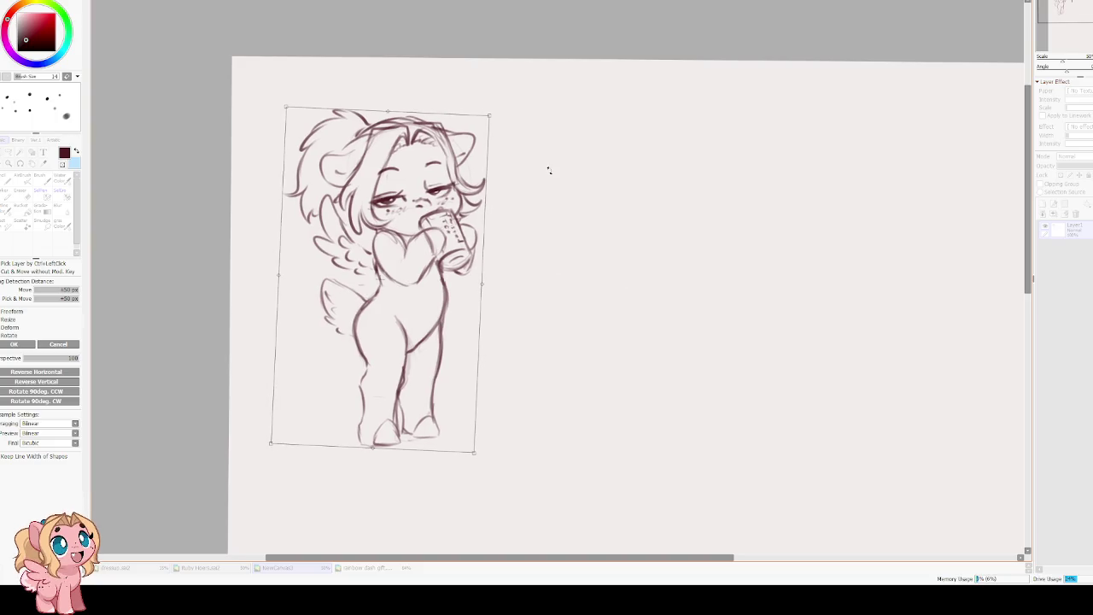
pyautogui.press('Return')
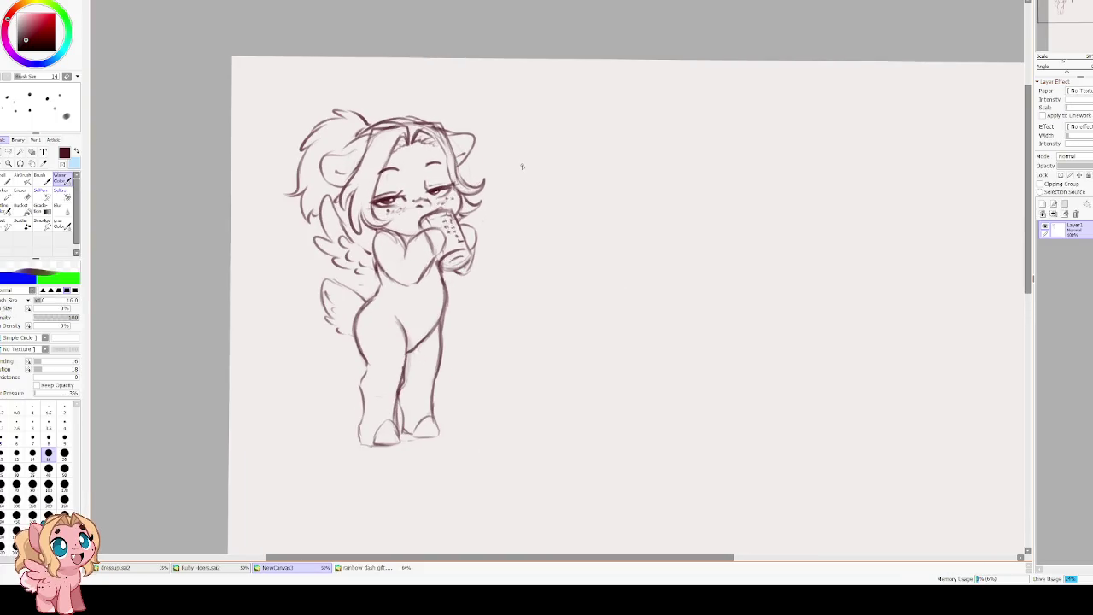
# Draw and darken a short ground line beneath the pony's hooves.
pyautogui.scroll(-3, 522, 165)
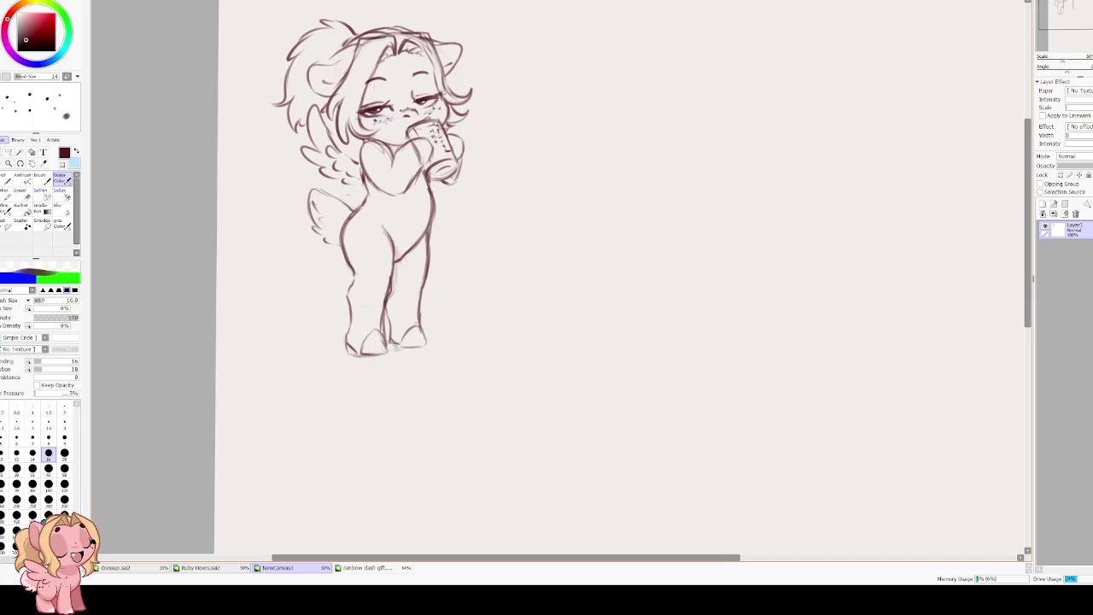
pyautogui.moveTo(395, 346)
pyautogui.mouseDown()
pyautogui.moveTo(314, 355)
pyautogui.moveTo(450, 345)
pyautogui.mouseUp()
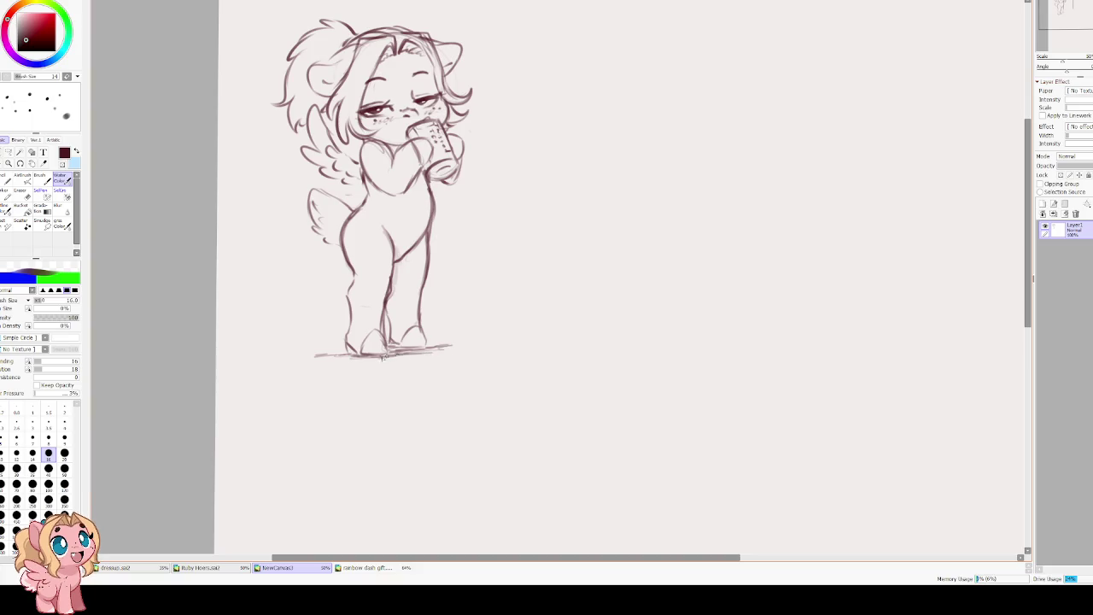
pyautogui.moveTo(358, 352); pyautogui.dragTo(313, 354)
pyautogui.scroll(-2, 310, 300)
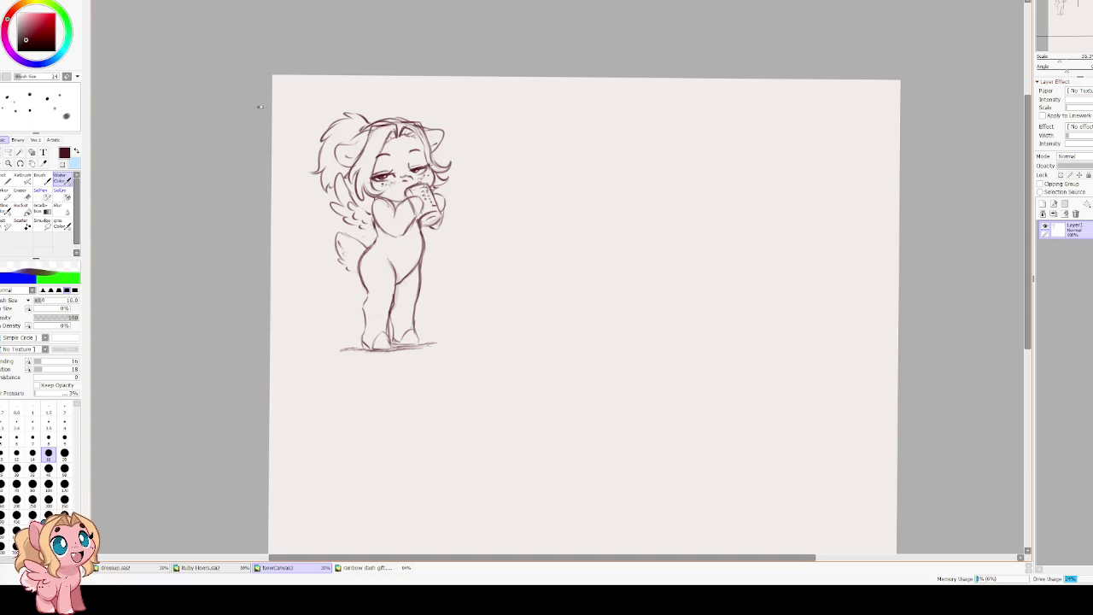
# Zoom in and dot freckles onto the pony's chest near the wing.
pyautogui.scroll(1, 259, 107)
pyautogui.scroll(1, 385, 99)
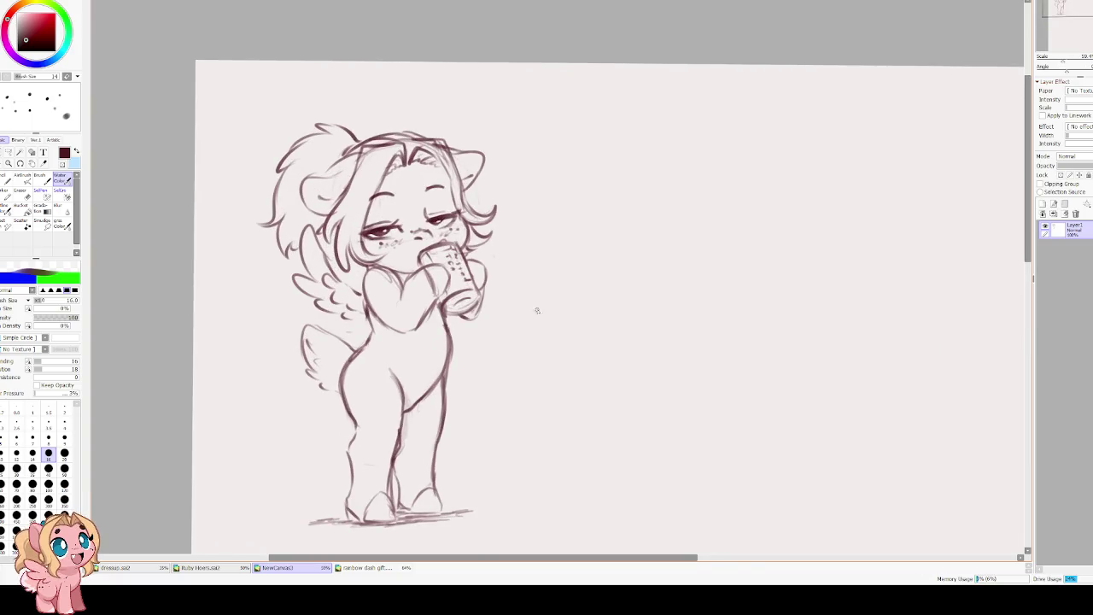
pyautogui.moveTo(578, 371); pyautogui.dragTo(561, 249)
pyautogui.scroll(1, 494, 275)
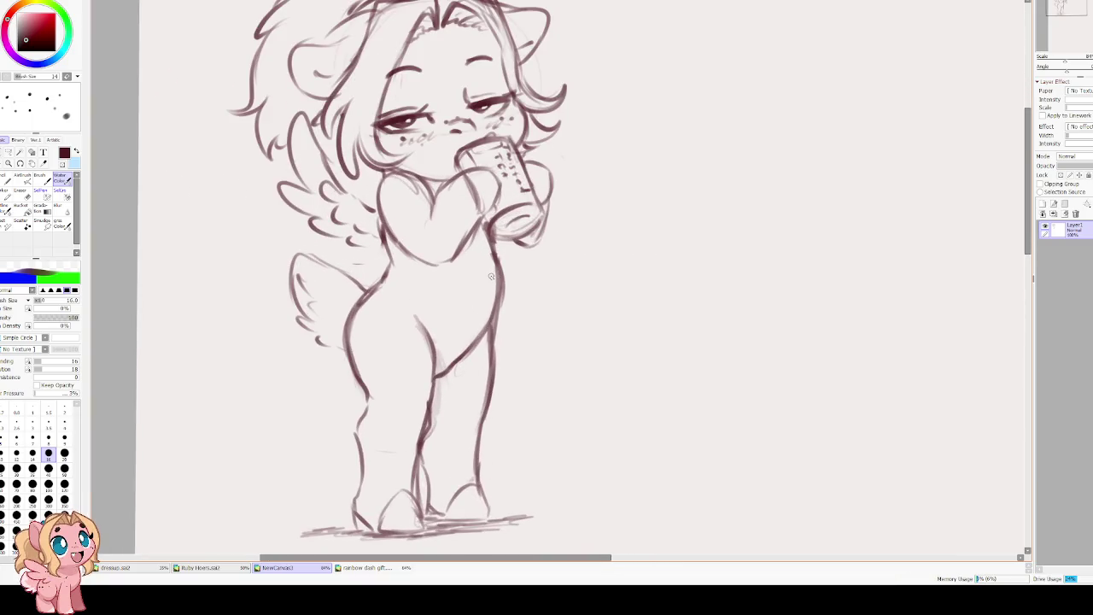
pyautogui.scroll(1, 278, 313)
pyautogui.scroll(1, 389, 205)
pyautogui.click(379, 226)
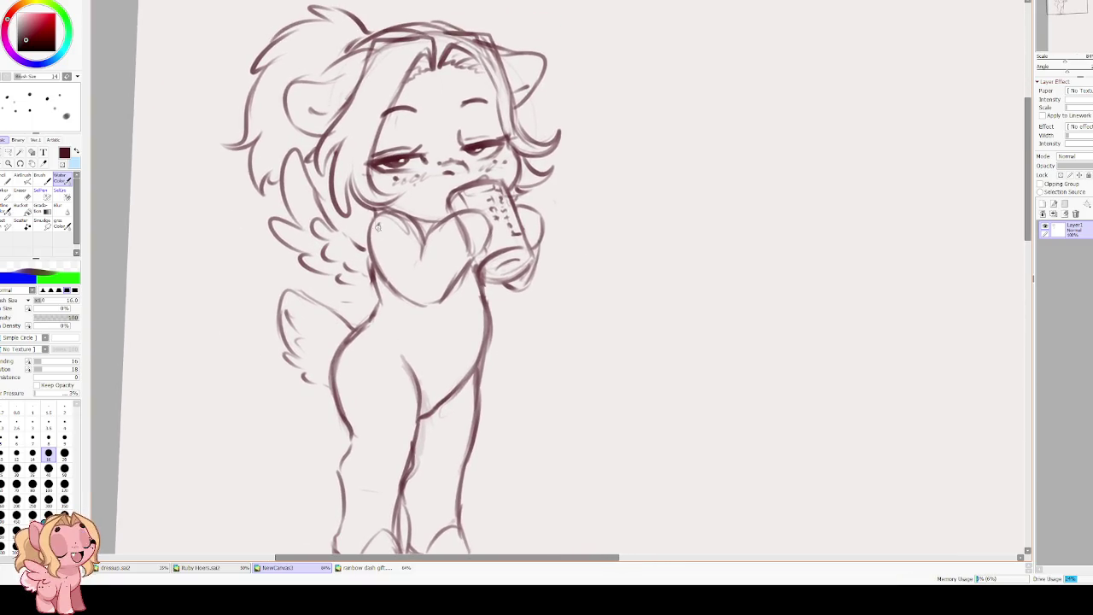
pyautogui.click(382, 238)
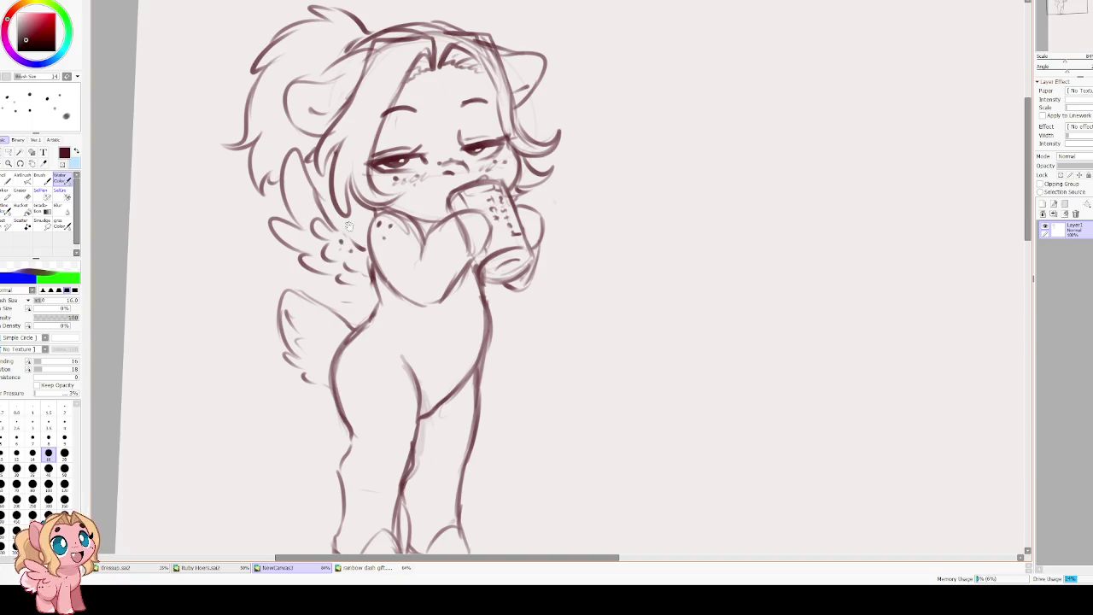
pyautogui.moveTo(380, 255); pyautogui.dragTo(371, 262)
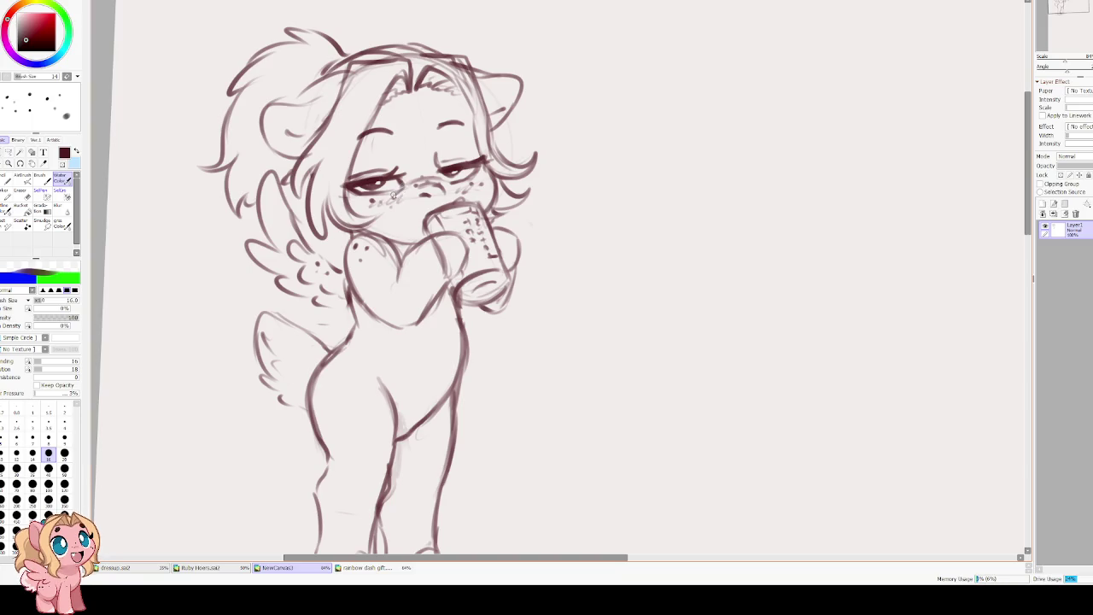
# Add small marks on the muzzle between the eyes, then straighten the canvas view.
pyautogui.moveTo(430, 181)
pyautogui.mouseDown()
pyautogui.moveTo(413, 184)
pyautogui.moveTo(443, 182)
pyautogui.mouseUp()
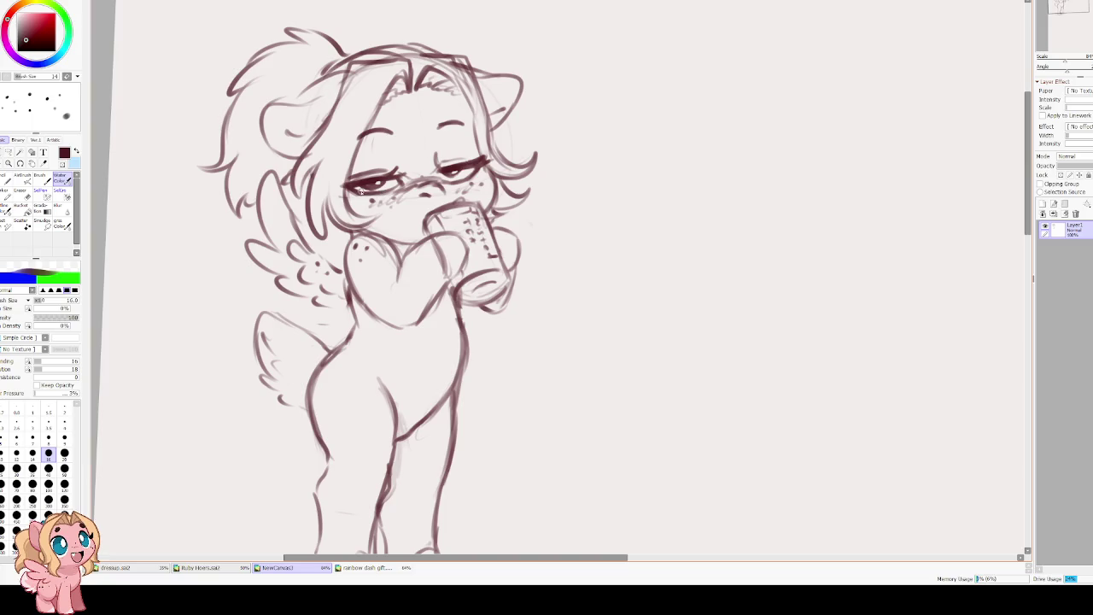
pyautogui.scroll(-2, 291, 76)
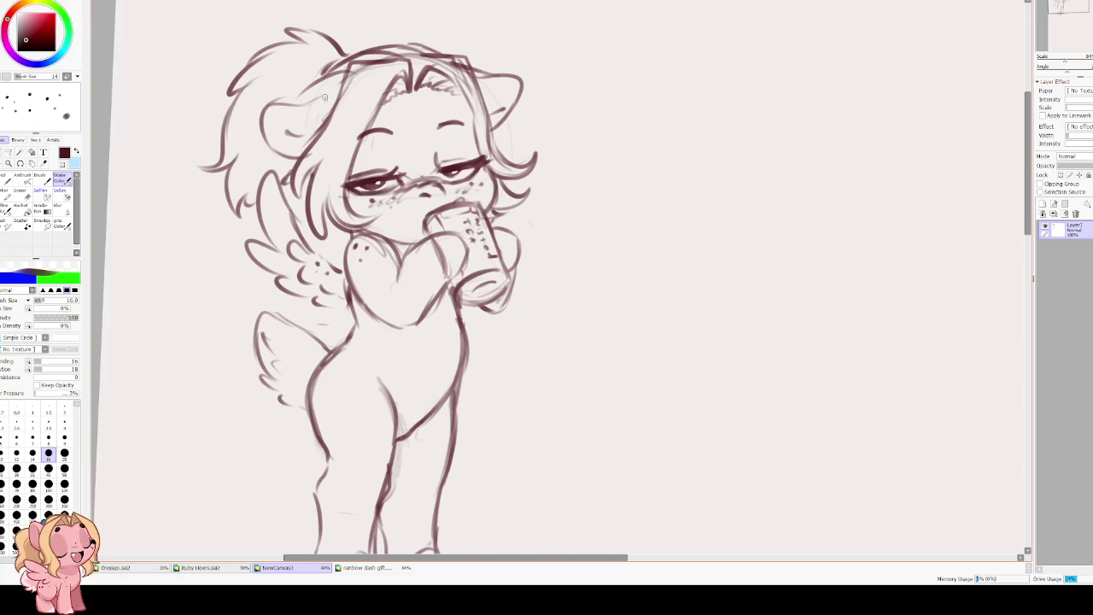
pyautogui.scroll(-2, 291, 76)
pyautogui.press('Home')
pyautogui.scroll(2, 367, 196)
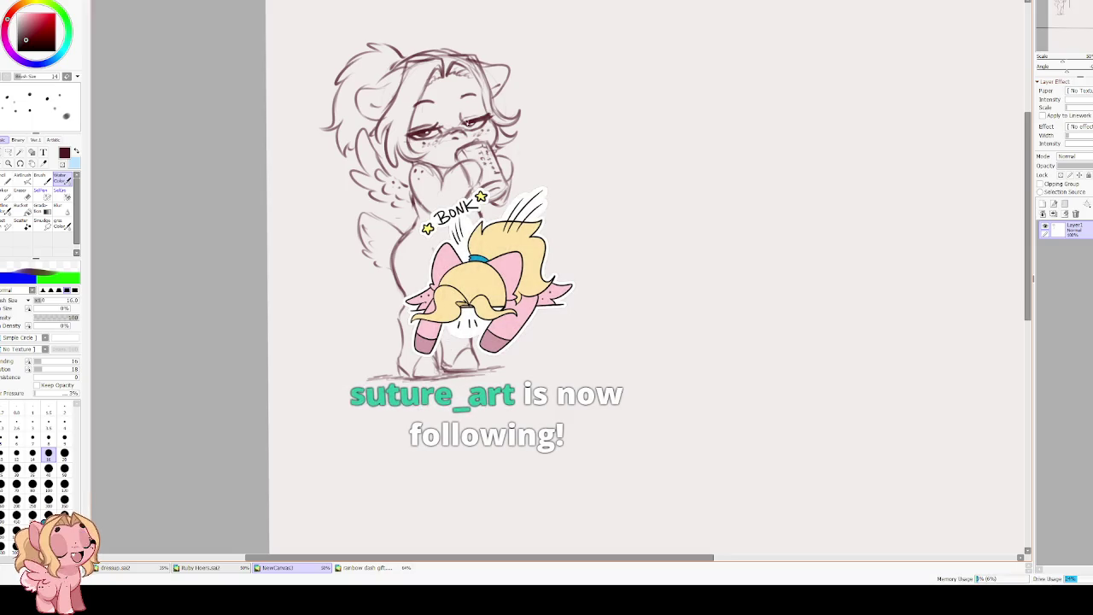
# Refine the left hoof and lower legs with pencil strokes, then create a new layer.
pyautogui.press('e')
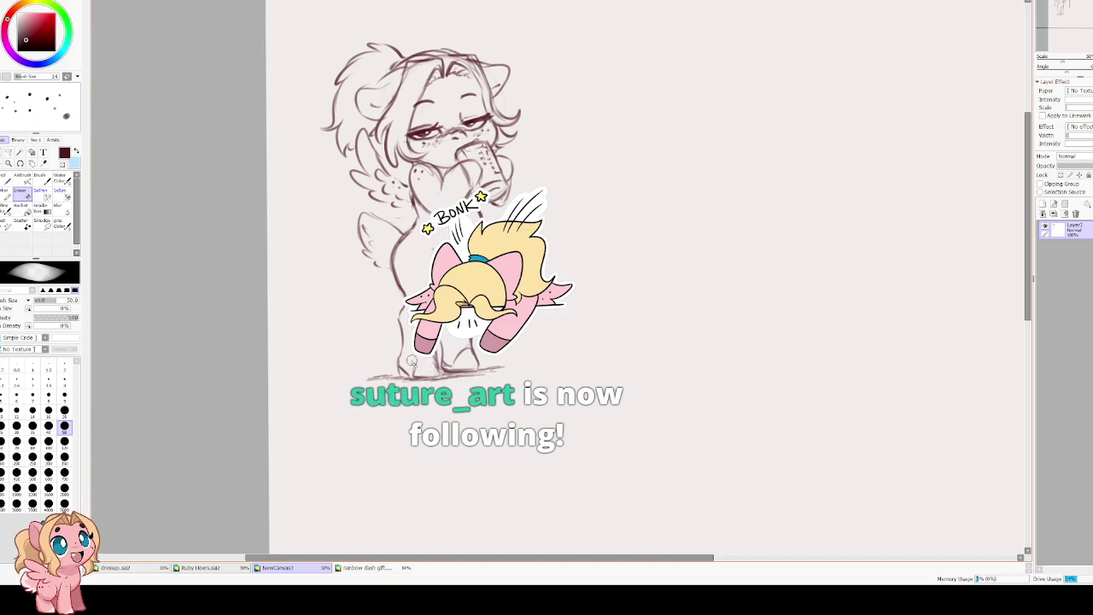
pyautogui.press('b')
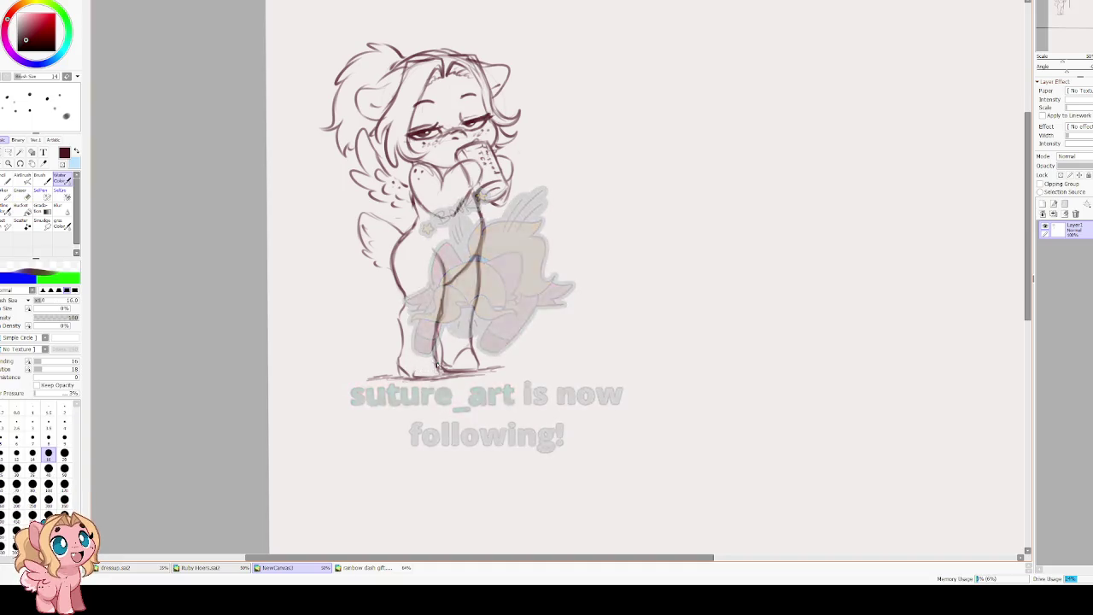
pyautogui.moveTo(430, 359); pyautogui.dragTo(415, 372)
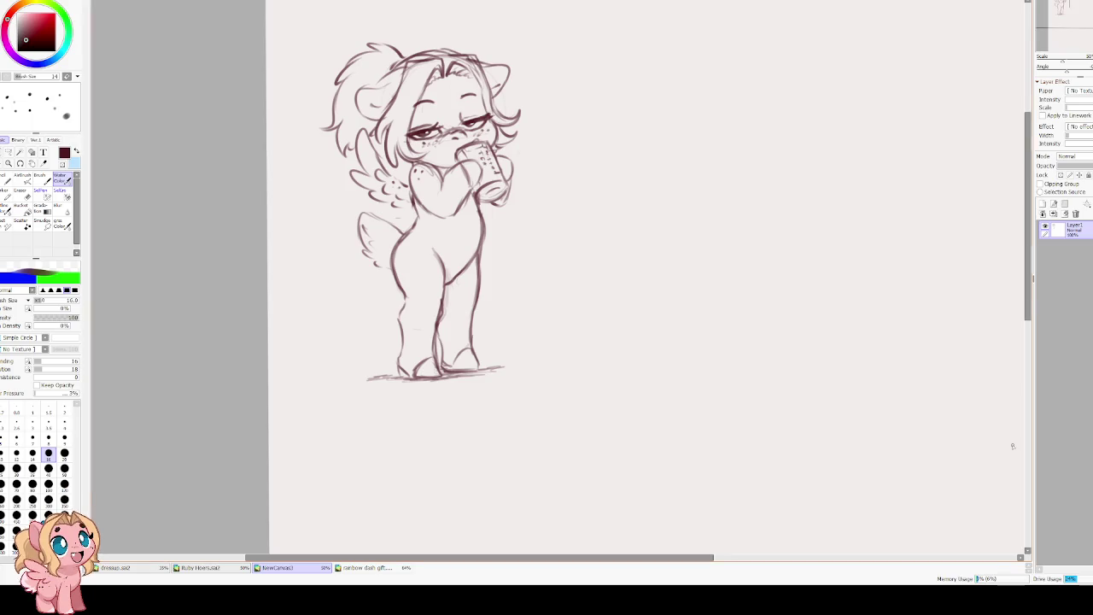
pyautogui.hotkey('ctrl', 'shift', 'n')
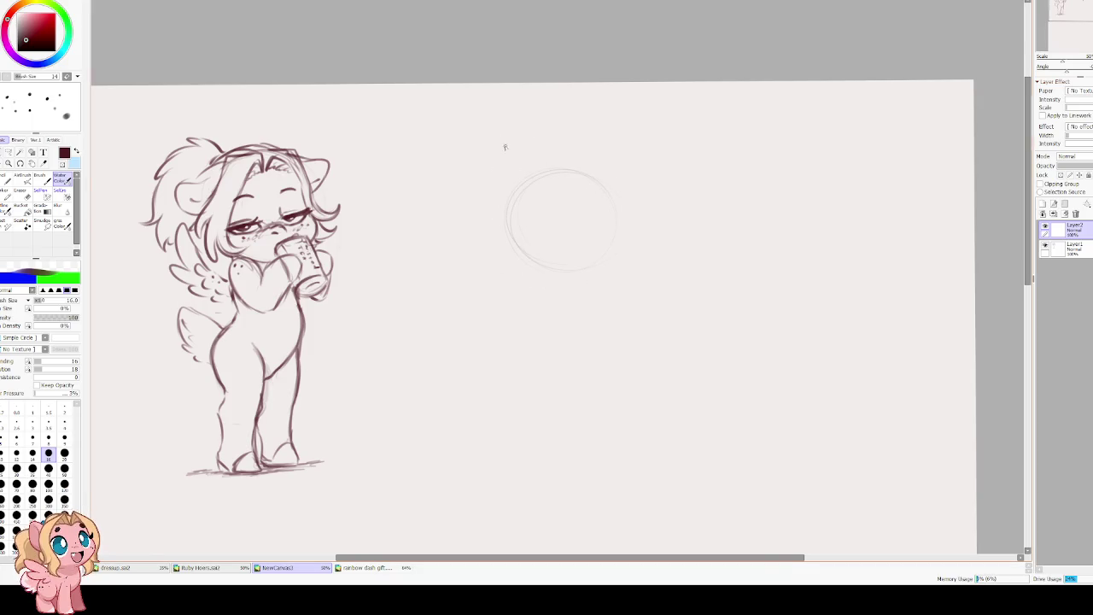
# Resize the faint circle and move it slightly down.
pyautogui.scroll(1, 539, 199)
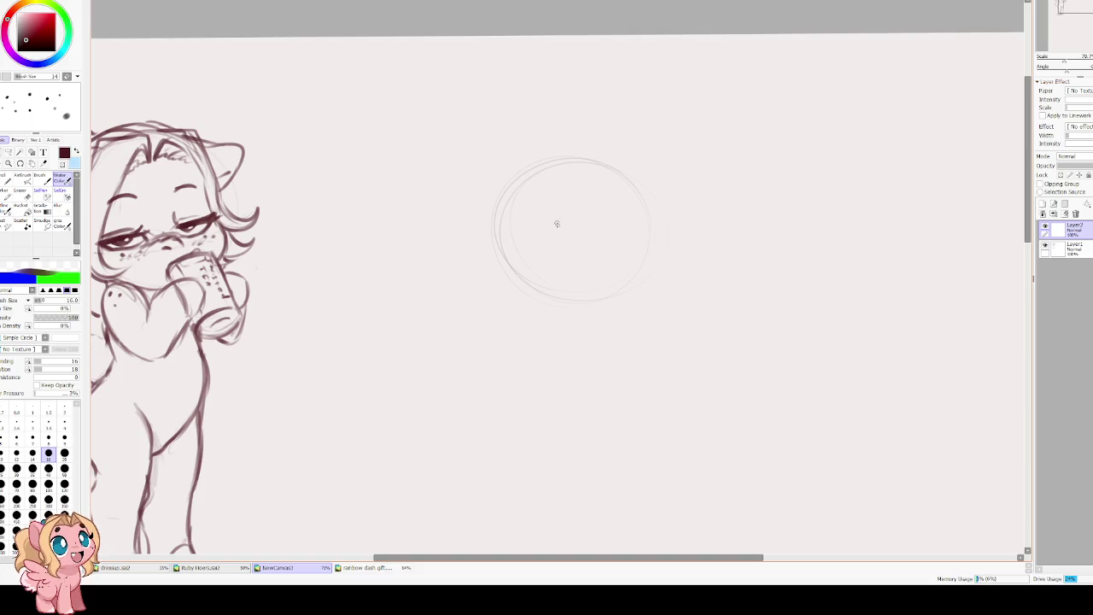
pyautogui.hotkey('ctrl', 't')
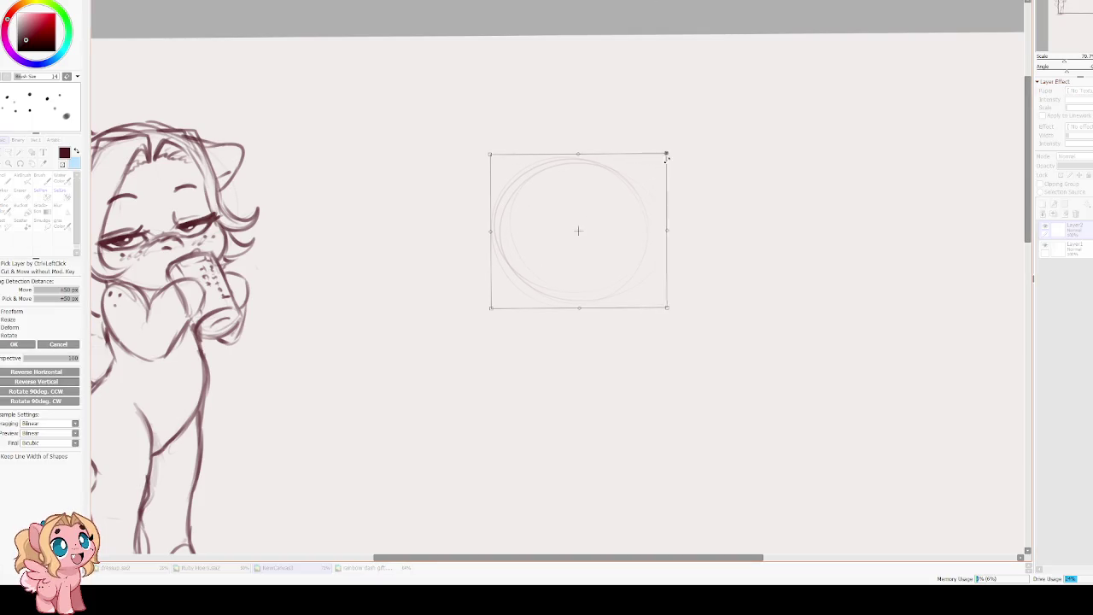
pyautogui.moveTo(654, 166); pyautogui.dragTo(588, 205)
pyautogui.press('Return')
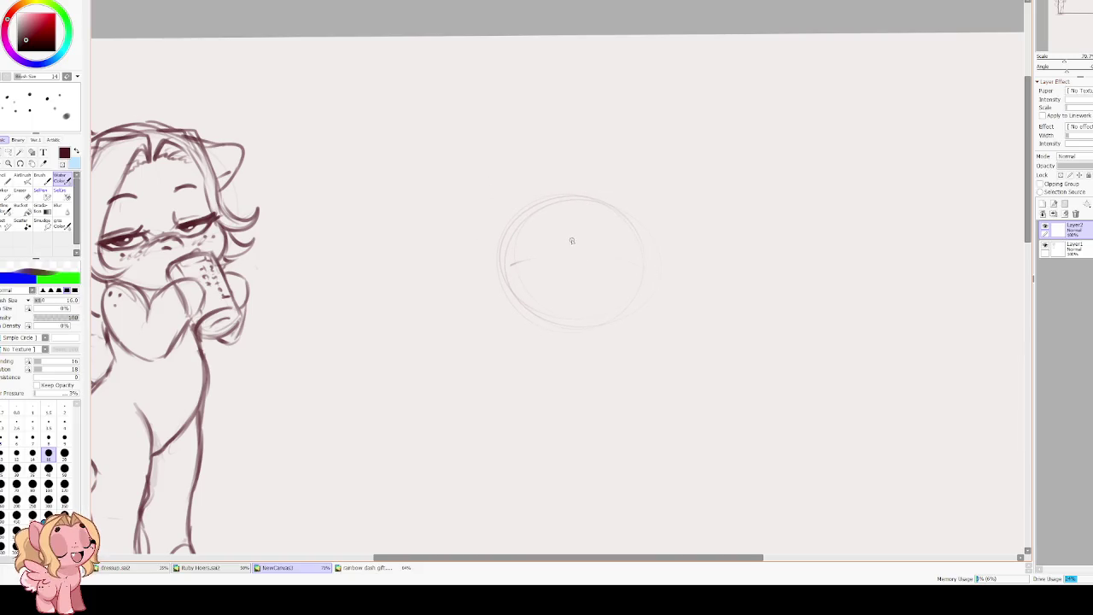
# Draw two squeezed-shut eyes and a small open mouth inside the circle.
pyautogui.moveTo(549, 244); pyautogui.dragTo(559, 237)
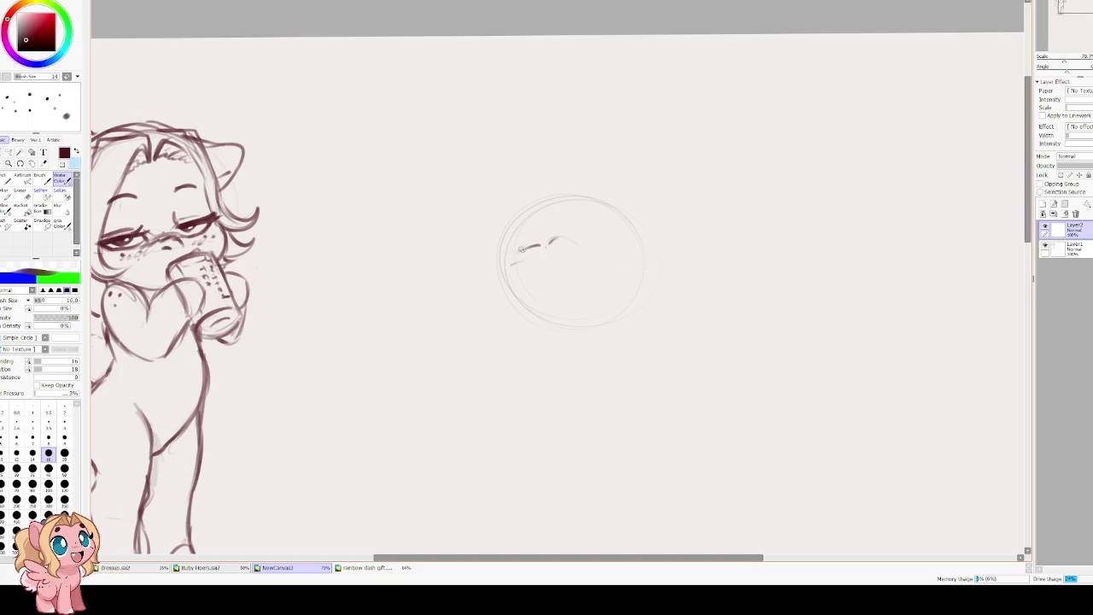
pyautogui.moveTo(540, 246); pyautogui.dragTo(512, 246)
pyautogui.moveTo(594, 241); pyautogui.dragTo(615, 239)
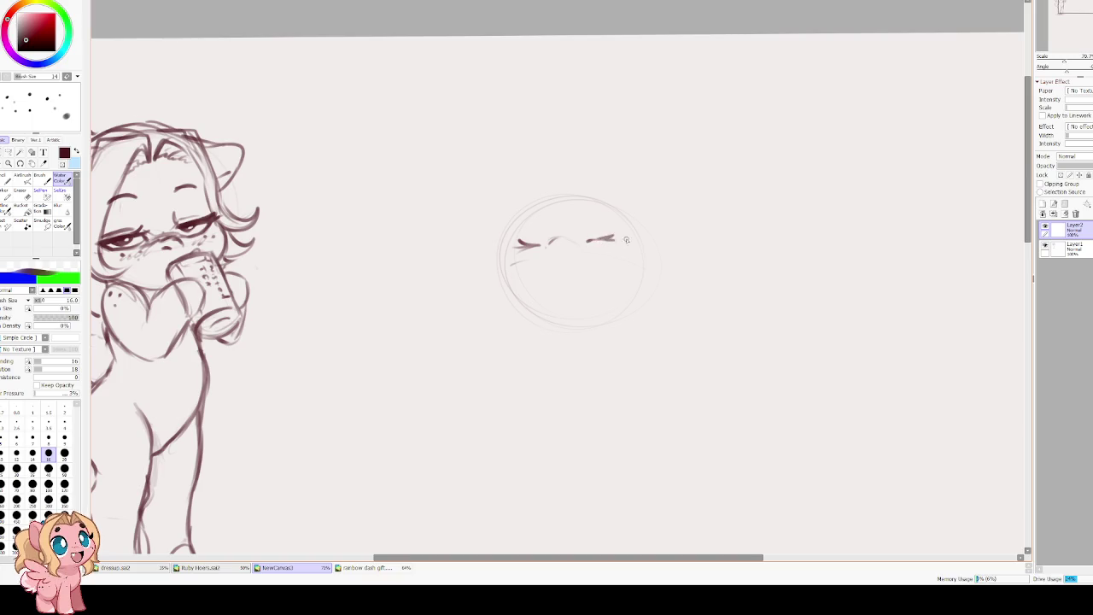
pyautogui.moveTo(551, 260)
pyautogui.mouseDown()
pyautogui.moveTo(572, 266)
pyautogui.moveTo(565, 286)
pyautogui.mouseUp()
pyautogui.moveTo(557, 282); pyautogui.dragTo(576, 279)
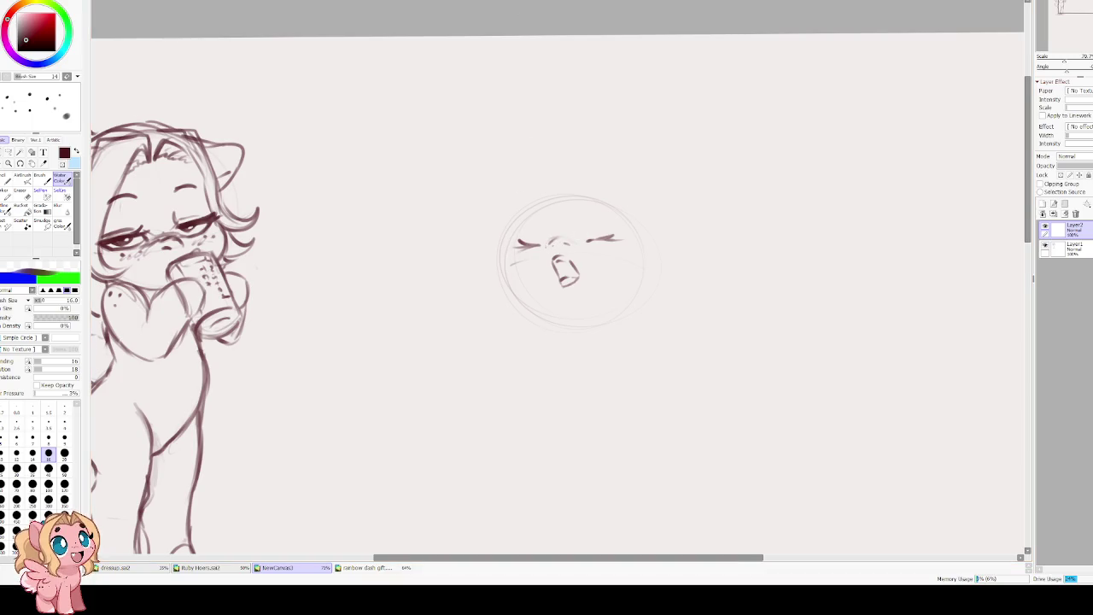
pyautogui.click(8, 153)
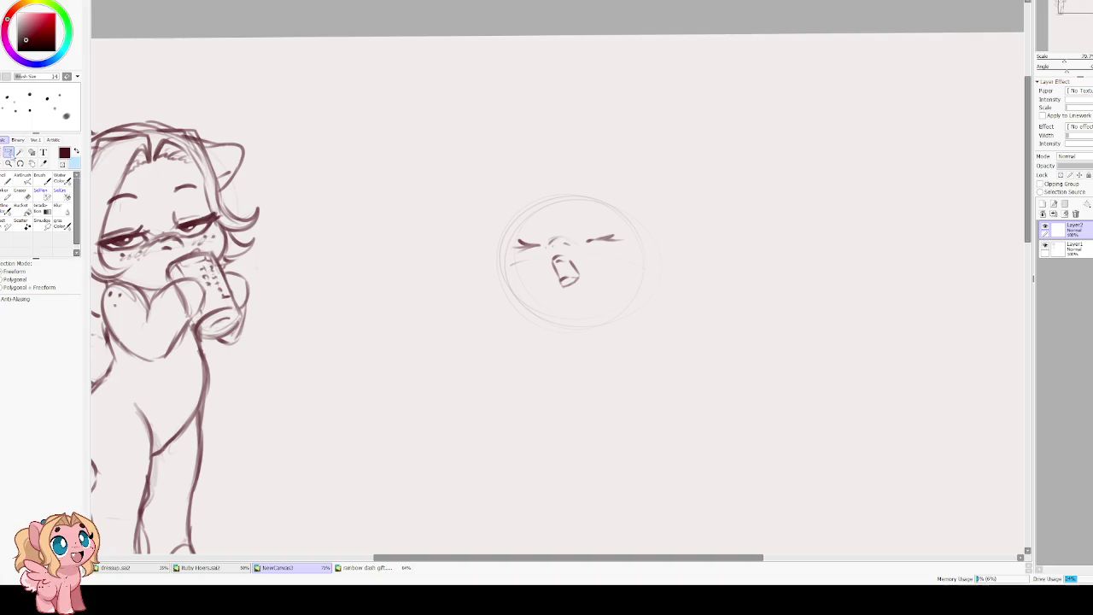
# Lasso the face features and nudge them slightly upward.
pyautogui.moveTo(531, 236)
pyautogui.mouseDown()
pyautogui.moveTo(508, 258)
pyautogui.moveTo(628, 252)
pyautogui.moveTo(589, 213)
pyautogui.moveTo(534, 223)
pyautogui.mouseUp()
pyautogui.hotkey('ctrl', 't')
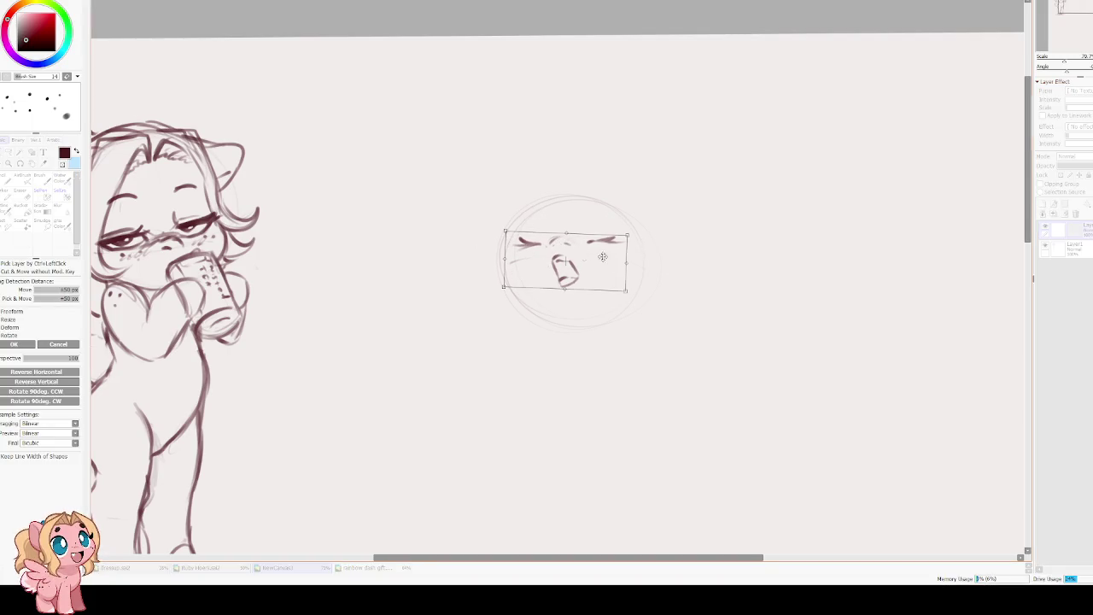
pyautogui.moveTo(567, 256)
pyautogui.mouseDown()
pyautogui.moveTo(574, 248)
pyautogui.moveTo(567, 254)
pyautogui.mouseUp()
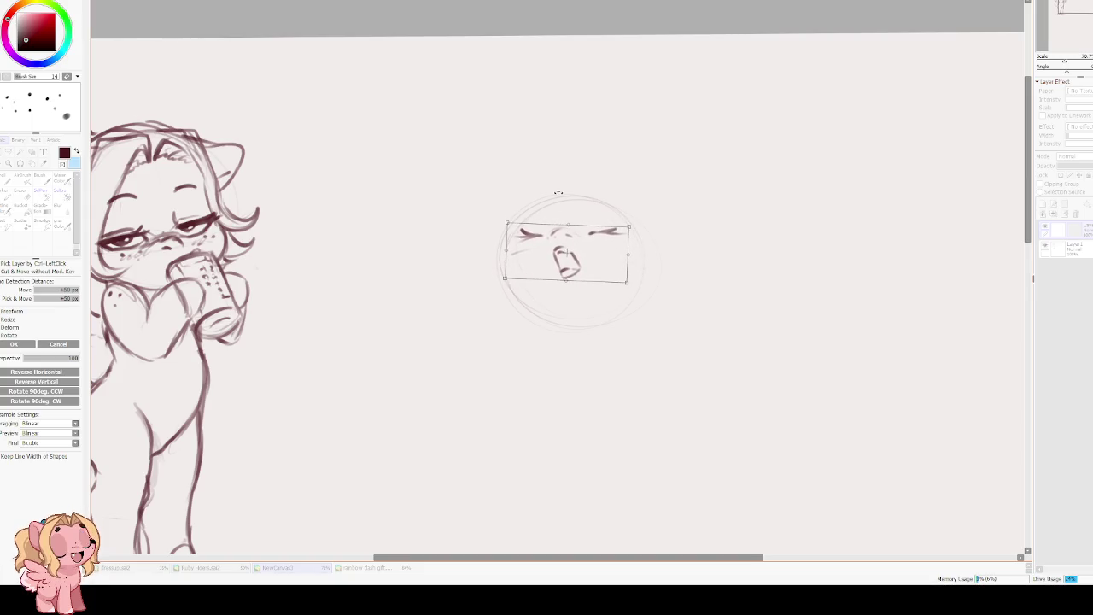
pyautogui.press('Return')
pyautogui.hotkey('ctrl', 'd')
pyautogui.press('b')
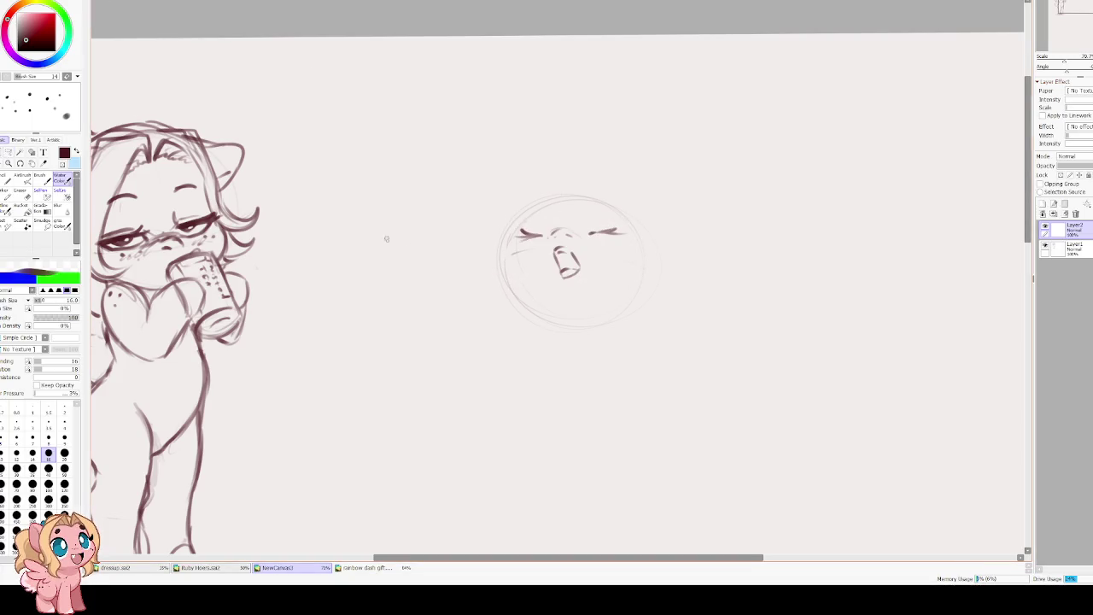
# Ink a firmer outline along the head's top, left and right edges.
pyautogui.moveTo(537, 204); pyautogui.dragTo(513, 248)
pyautogui.moveTo(524, 211)
pyautogui.mouseDown()
pyautogui.moveTo(509, 249)
pyautogui.moveTo(514, 295)
pyautogui.mouseUp()
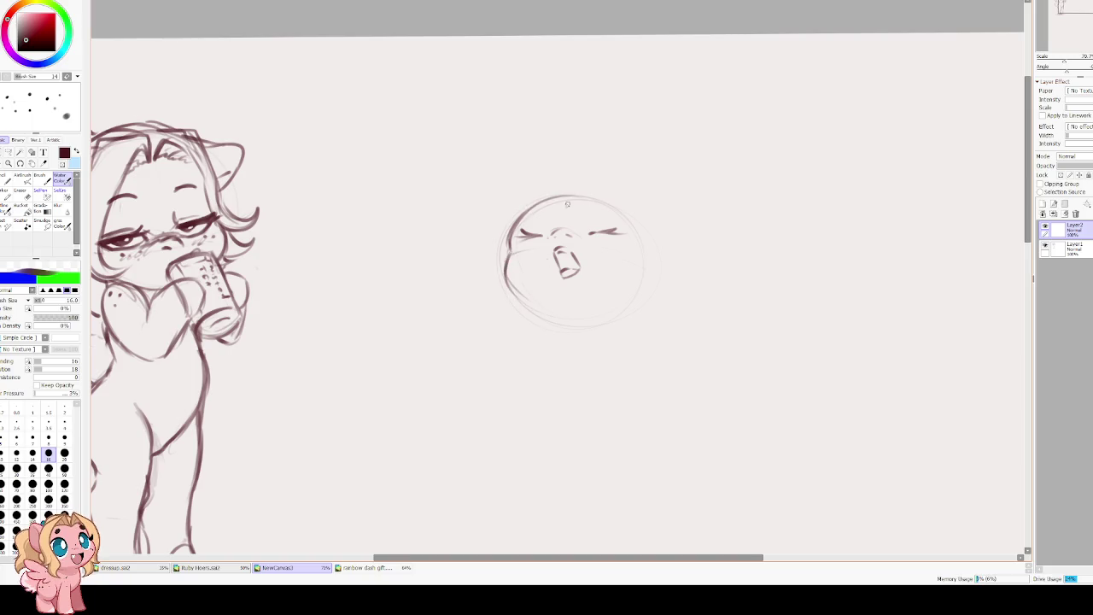
pyautogui.moveTo(550, 195); pyautogui.dragTo(612, 202)
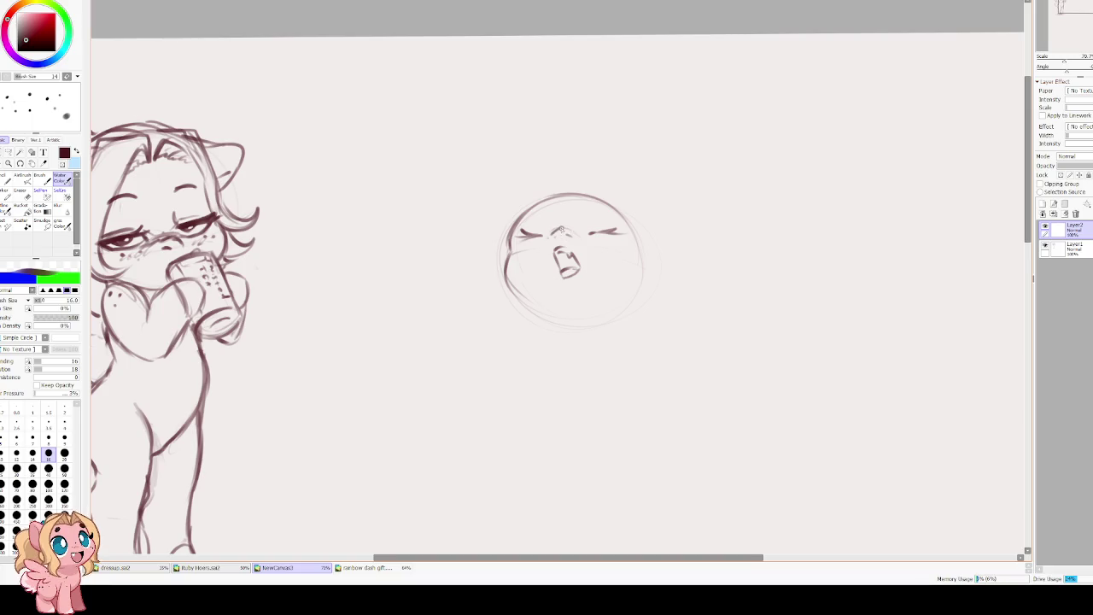
pyautogui.moveTo(551, 232); pyautogui.dragTo(575, 237)
pyautogui.moveTo(623, 221); pyautogui.dragTo(618, 299)
pyautogui.moveTo(637, 255); pyautogui.dragTo(626, 291)
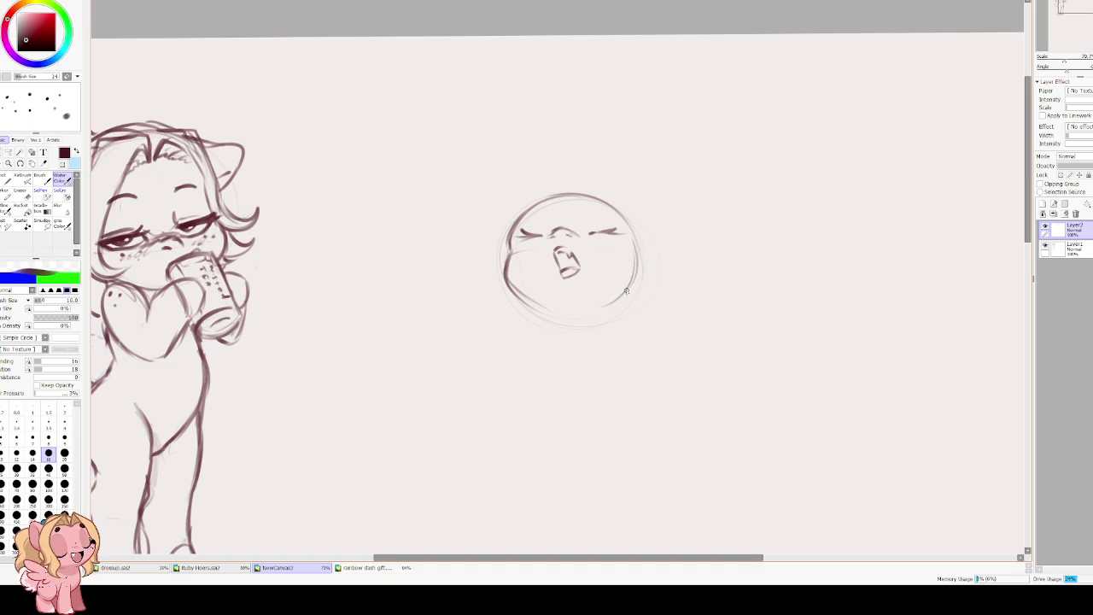
# Firm up the head's lower edges and add a short neck line beneath it.
pyautogui.moveTo(506, 282); pyautogui.dragTo(567, 315)
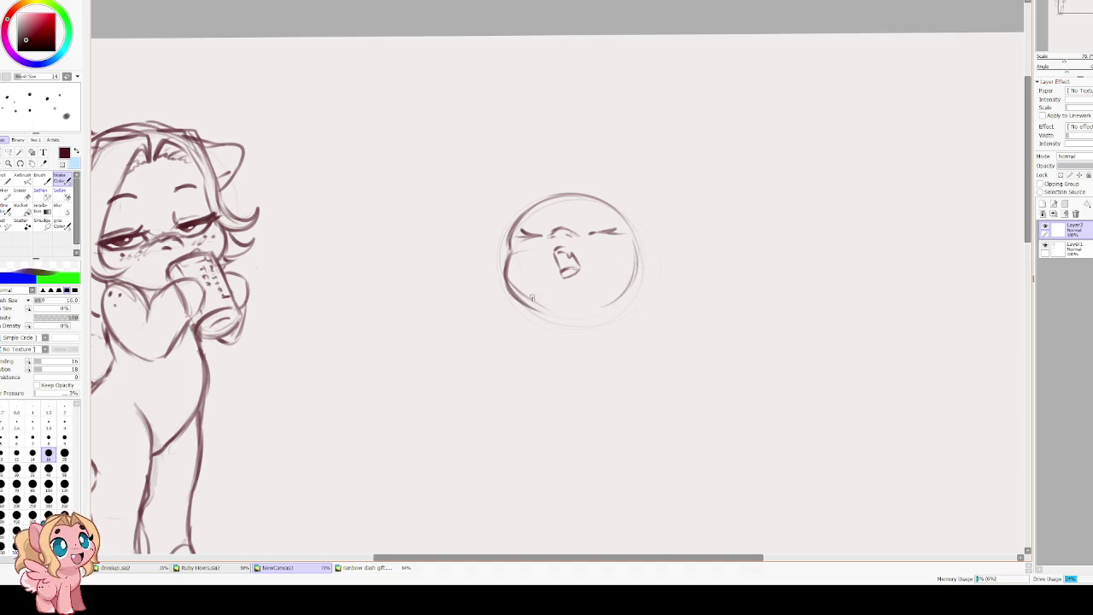
pyautogui.moveTo(509, 256); pyautogui.dragTo(543, 309)
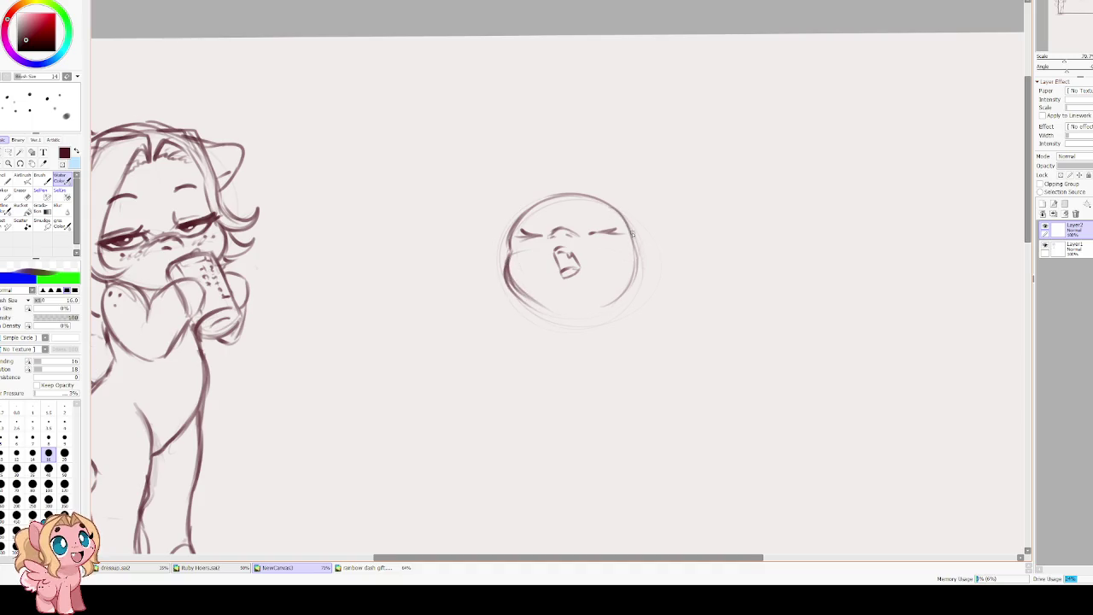
pyautogui.moveTo(636, 249); pyautogui.dragTo(607, 306)
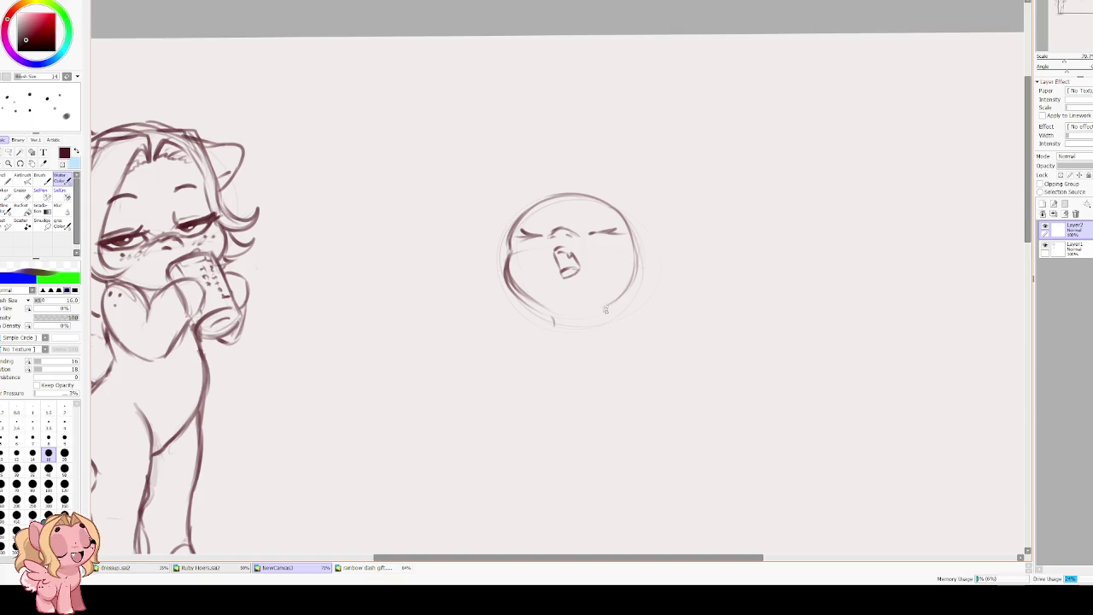
pyautogui.moveTo(608, 303)
pyautogui.mouseDown()
pyautogui.moveTo(601, 329)
pyautogui.moveTo(642, 350)
pyautogui.mouseUp()
pyautogui.hotkey('ctrl', 'z')
pyautogui.hotkey('ctrl', 'z')
pyautogui.hotkey('ctrl', 'z')
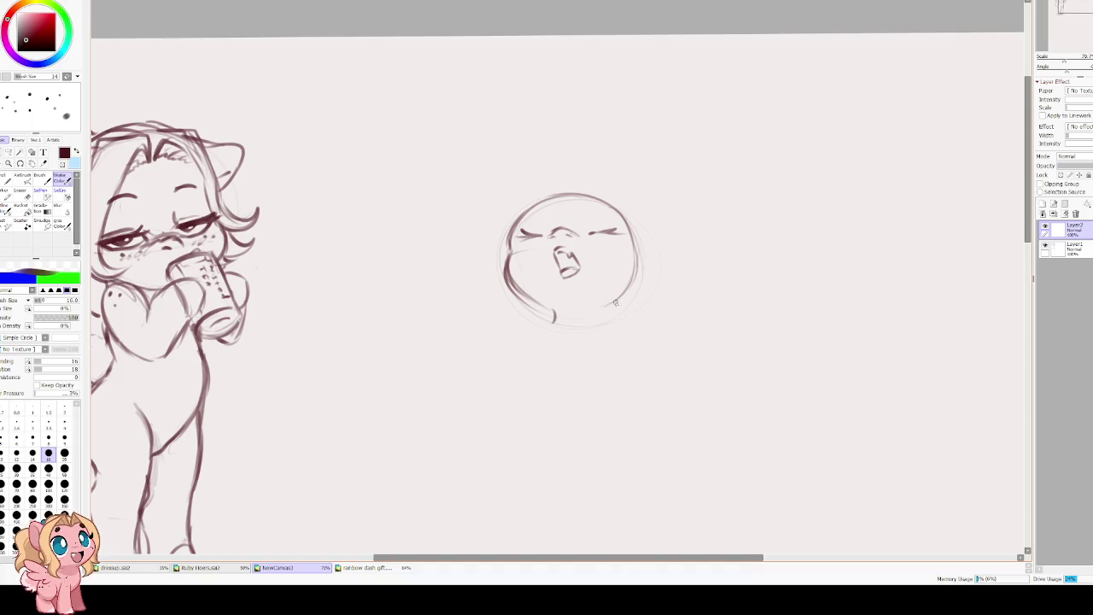
pyautogui.moveTo(605, 309); pyautogui.dragTo(603, 323)
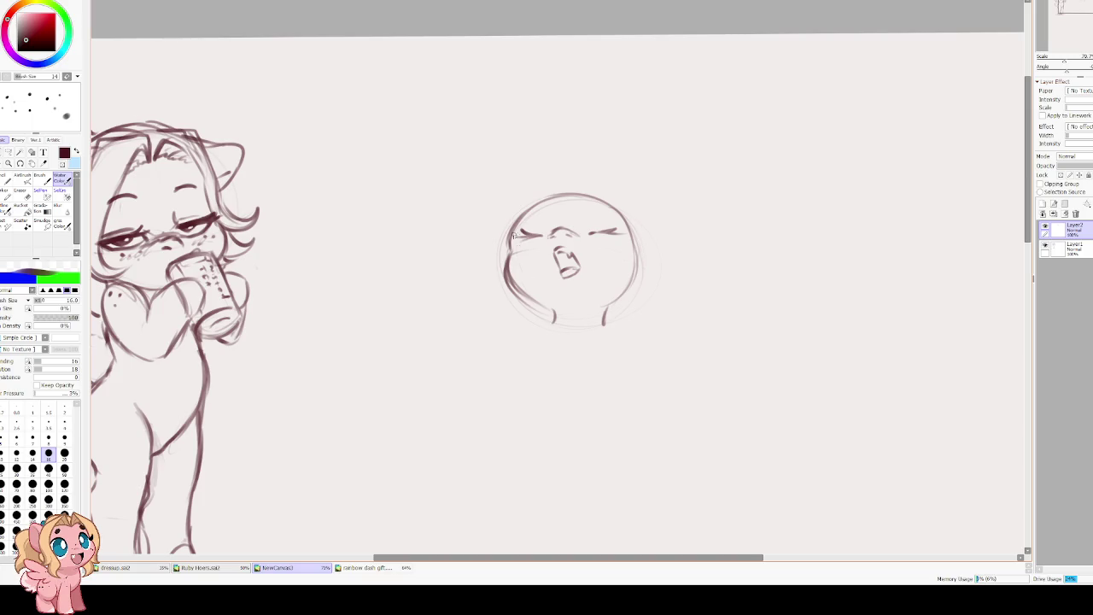
# Draw cheek fluff curves on both sides of the chibi head.
pyautogui.moveTo(512, 229); pyautogui.dragTo(461, 295)
pyautogui.hotkey('ctrl', 'z')
pyautogui.moveTo(511, 231)
pyautogui.mouseDown()
pyautogui.moveTo(493, 270)
pyautogui.moveTo(519, 310)
pyautogui.mouseUp()
pyautogui.hotkey('ctrl', 'z')
pyautogui.moveTo(506, 244); pyautogui.dragTo(523, 298)
pyautogui.moveTo(628, 218); pyautogui.dragTo(668, 269)
pyautogui.hotkey('ctrl', 'z')
pyautogui.moveTo(628, 219)
pyautogui.mouseDown()
pyautogui.moveTo(657, 237)
pyautogui.moveTo(639, 278)
pyautogui.moveTo(608, 245)
pyautogui.moveTo(575, 299)
pyautogui.moveTo(523, 294)
pyautogui.moveTo(556, 309)
pyautogui.moveTo(537, 363)
pyautogui.mouseUp()
# Block in the front leg and the right side of the small seated body.
pyautogui.hotkey('ctrl', 'z')
pyautogui.hotkey('ctrl', 'z')
pyautogui.moveTo(560, 298); pyautogui.dragTo(534, 381)
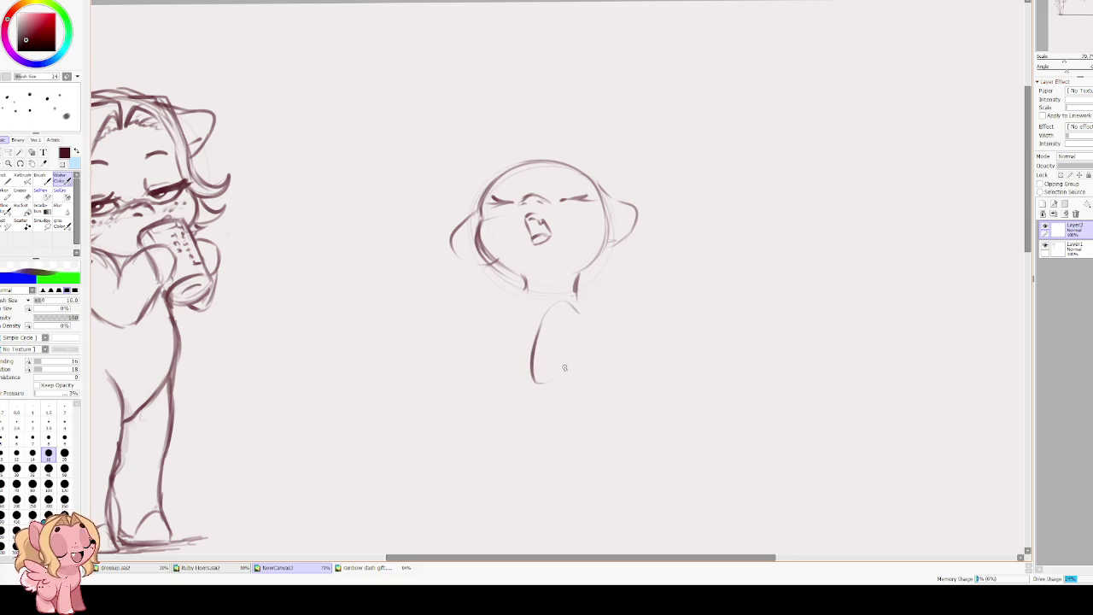
pyautogui.hotkey('ctrl', 'z')
pyautogui.moveTo(570, 305)
pyautogui.mouseDown()
pyautogui.moveTo(541, 350)
pyautogui.moveTo(566, 362)
pyautogui.moveTo(571, 341)
pyautogui.mouseUp()
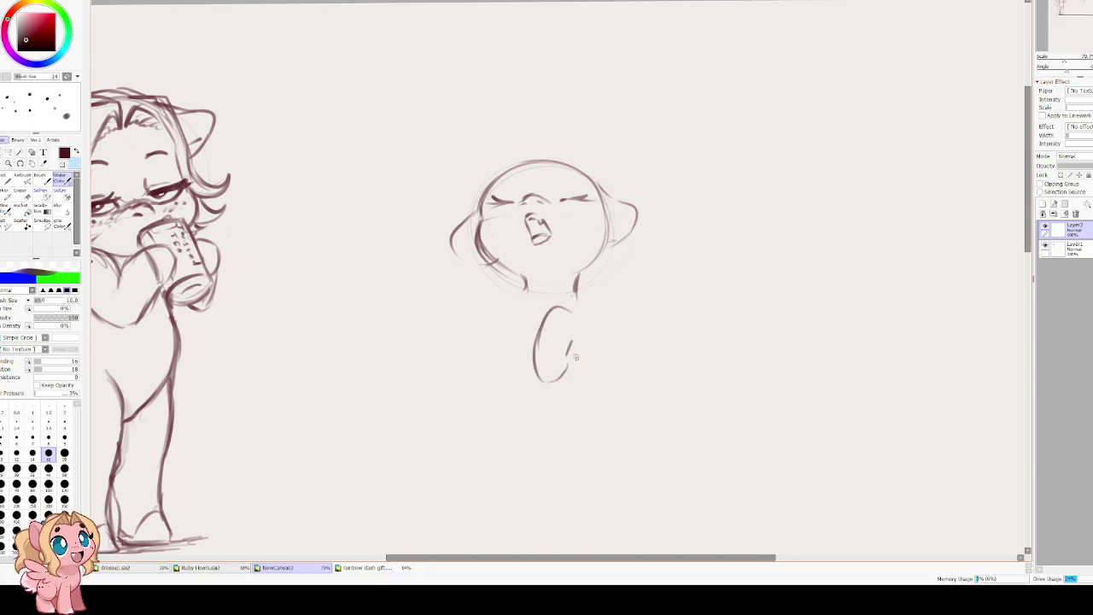
pyautogui.moveTo(586, 293)
pyautogui.mouseDown()
pyautogui.moveTo(598, 331)
pyautogui.moveTo(575, 361)
pyautogui.mouseUp()
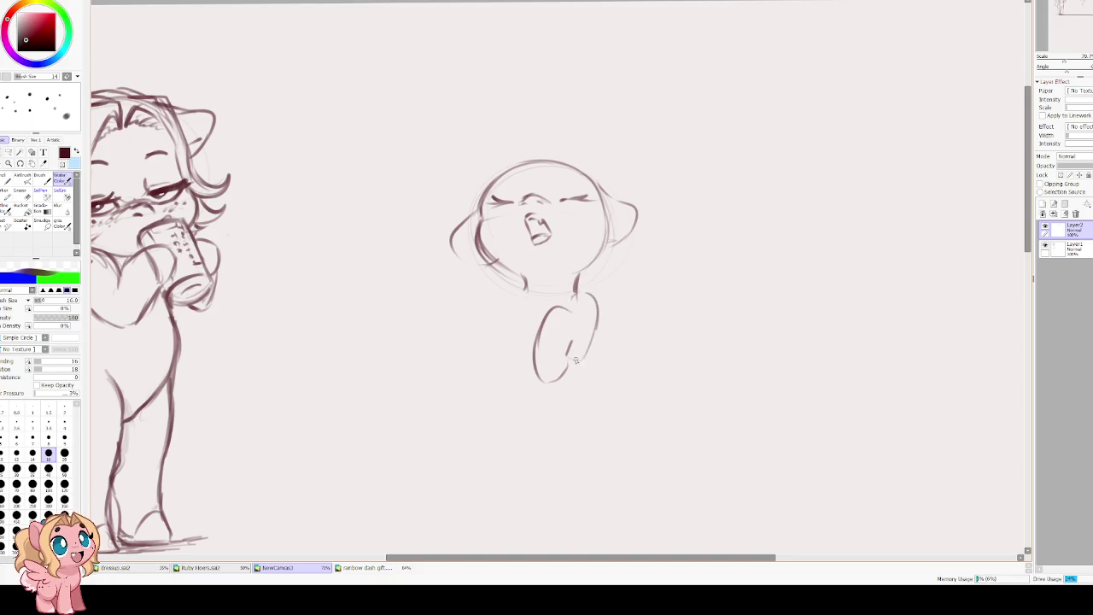
pyautogui.hotkey('ctrl', 'z')
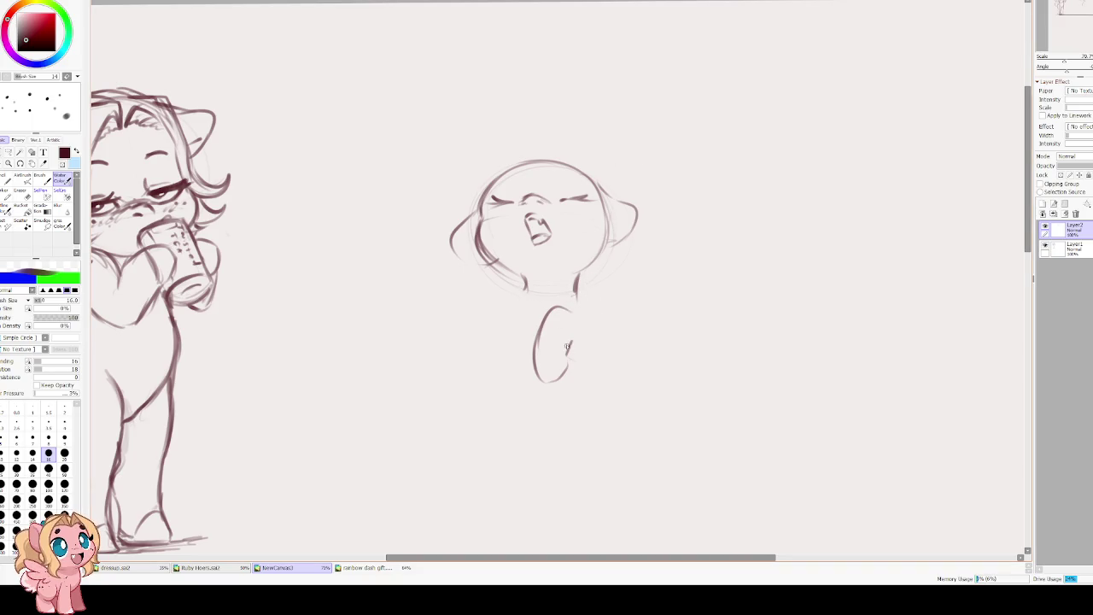
pyautogui.moveTo(570, 310)
pyautogui.mouseDown()
pyautogui.moveTo(584, 341)
pyautogui.moveTo(570, 359)
pyautogui.mouseUp()
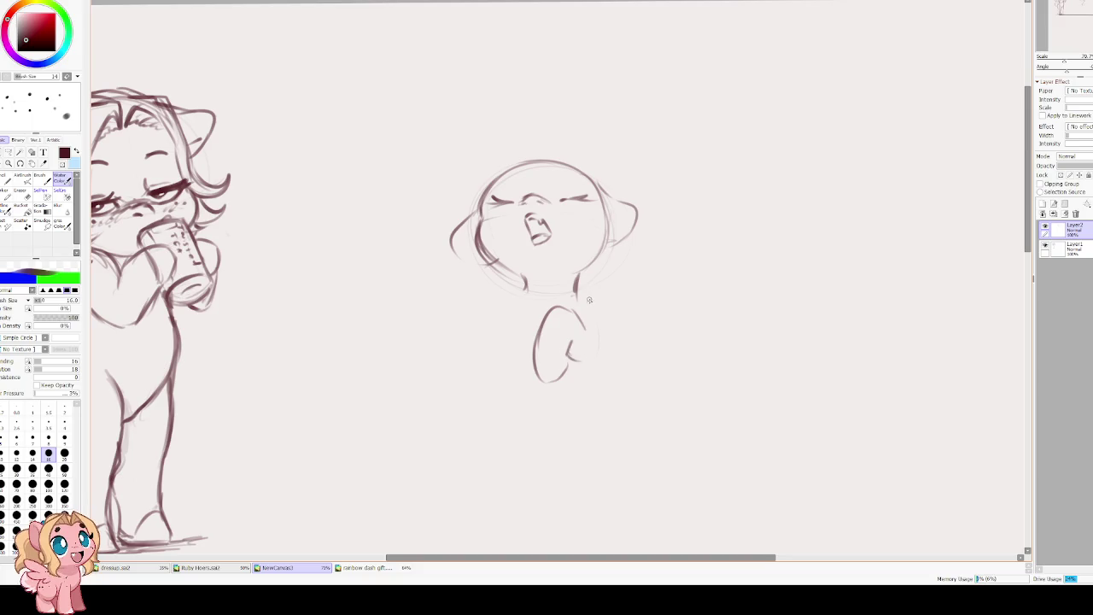
pyautogui.moveTo(585, 285); pyautogui.dragTo(599, 341)
pyautogui.hotkey('ctrl', 'z')
pyautogui.moveTo(588, 282); pyautogui.dragTo(593, 353)
pyautogui.hotkey('ctrl', 'z')
pyautogui.moveTo(577, 282)
pyautogui.mouseDown()
pyautogui.moveTo(596, 288)
pyautogui.moveTo(591, 365)
pyautogui.mouseUp()
pyautogui.hotkey('ctrl', 'z')
pyautogui.hotkey('ctrl', 'z')
pyautogui.moveTo(593, 293); pyautogui.dragTo(587, 362)
# Sketch the chest and left side of the body below the neck.
pyautogui.moveTo(519, 292); pyautogui.dragTo(501, 331)
pyautogui.moveTo(495, 388); pyautogui.dragTo(528, 365)
pyautogui.hotkey('ctrl', 'z')
pyautogui.hotkey('ctrl', 'y')
pyautogui.hotkey('ctrl', 'y')
pyautogui.hotkey('ctrl', 'z')
pyautogui.hotkey('ctrl', 'z')
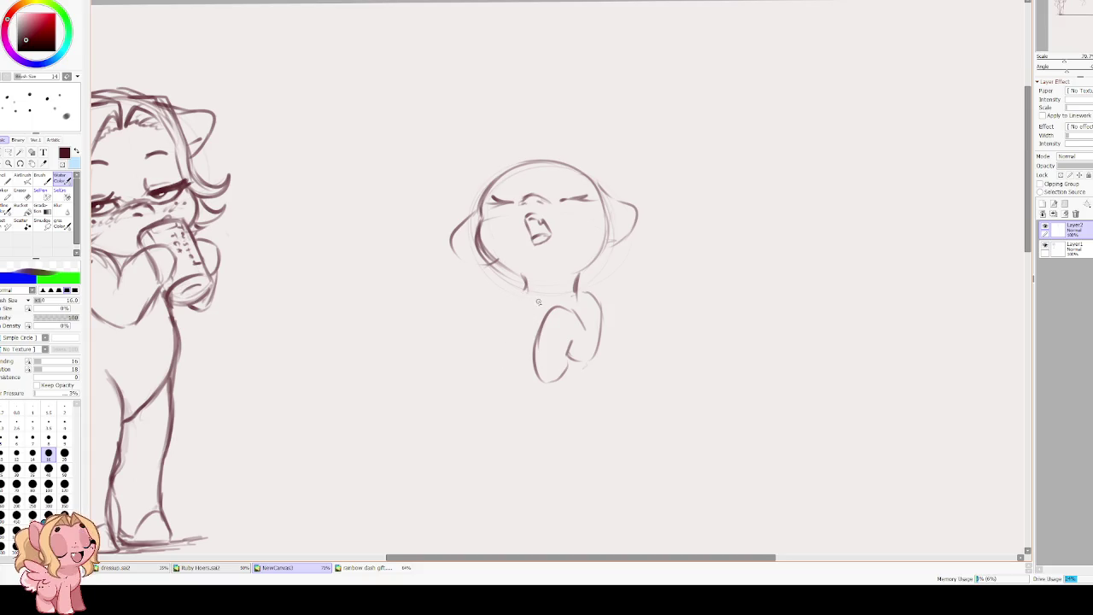
pyautogui.moveTo(530, 292)
pyautogui.mouseDown()
pyautogui.moveTo(543, 313)
pyautogui.moveTo(524, 330)
pyautogui.moveTo(548, 312)
pyautogui.moveTo(502, 322)
pyautogui.moveTo(528, 339)
pyautogui.moveTo(521, 381)
pyautogui.moveTo(497, 368)
pyautogui.mouseUp()
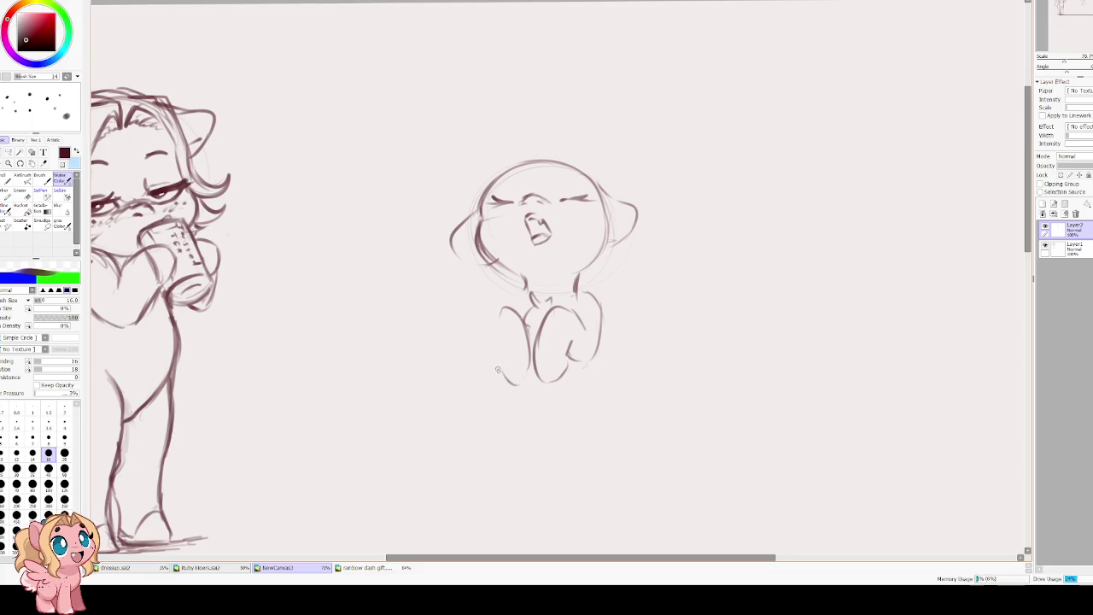
pyautogui.moveTo(499, 312)
pyautogui.mouseDown()
pyautogui.moveTo(500, 338)
pyautogui.moveTo(527, 359)
pyautogui.mouseUp()
pyautogui.hotkey('ctrl', 'z')
pyautogui.hotkey('ctrl', 'z')
pyautogui.hotkey('ctrl', 'z')
# Outline the left and right legs and the hooves along the body's bottom.
pyautogui.moveTo(508, 317); pyautogui.dragTo(492, 338)
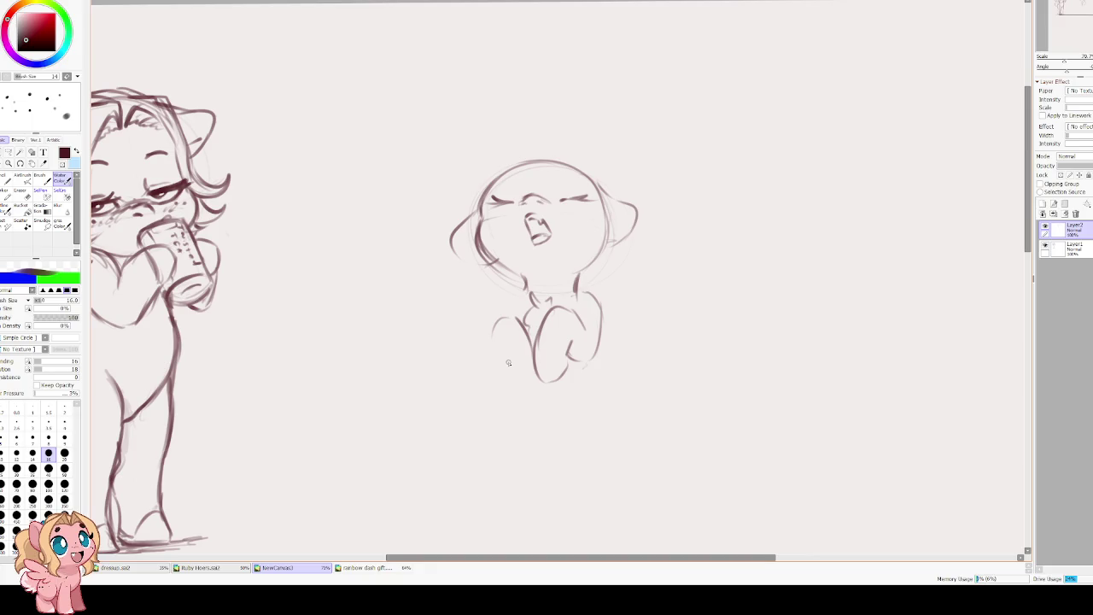
pyautogui.moveTo(532, 379); pyautogui.dragTo(503, 367)
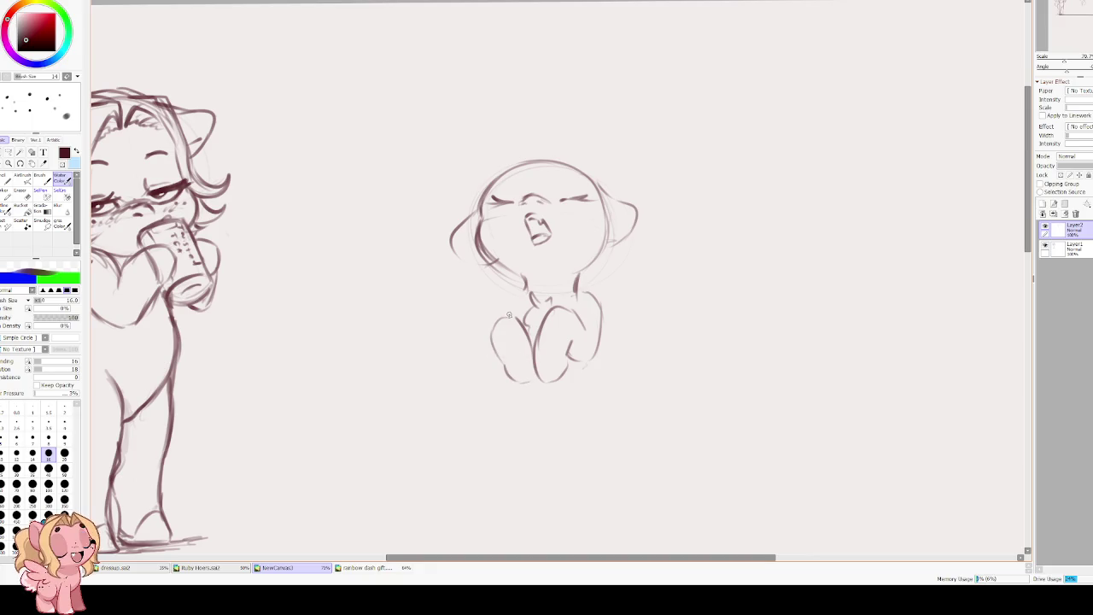
pyautogui.moveTo(523, 293); pyautogui.dragTo(484, 340)
pyautogui.moveTo(555, 370); pyautogui.dragTo(548, 334)
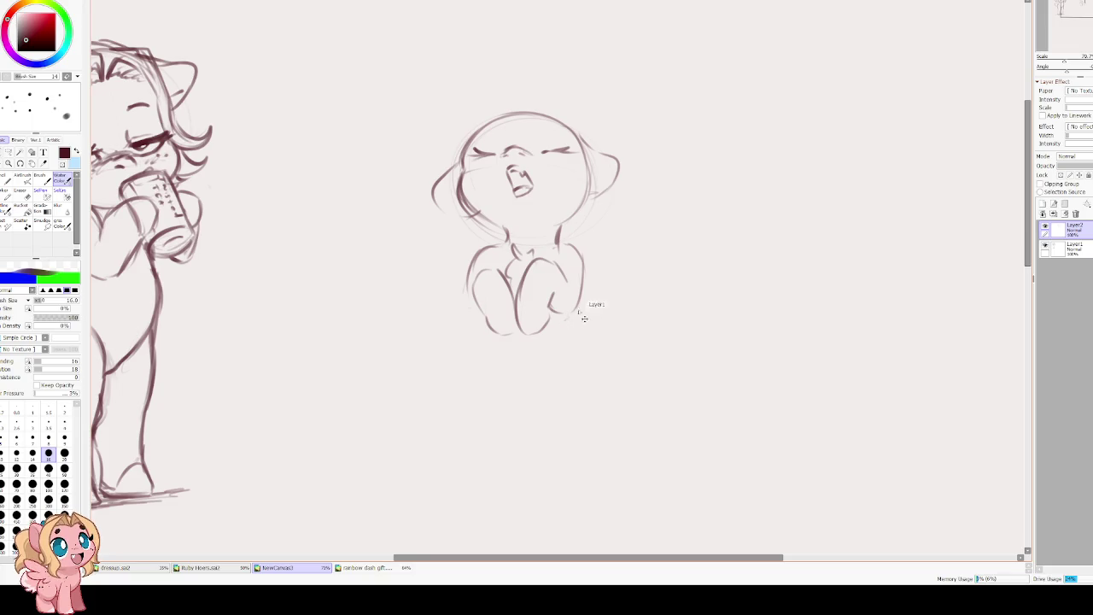
pyautogui.moveTo(581, 306)
pyautogui.mouseDown()
pyautogui.moveTo(573, 334)
pyautogui.moveTo(589, 346)
pyautogui.mouseUp()
pyautogui.moveTo(534, 367)
pyautogui.mouseDown()
pyautogui.moveTo(540, 341)
pyautogui.moveTo(521, 359)
pyautogui.moveTo(534, 376)
pyautogui.moveTo(567, 384)
pyautogui.mouseUp()
pyautogui.moveTo(476, 337)
pyautogui.mouseDown()
pyautogui.moveTo(511, 331)
pyautogui.moveTo(498, 375)
pyautogui.mouseUp()
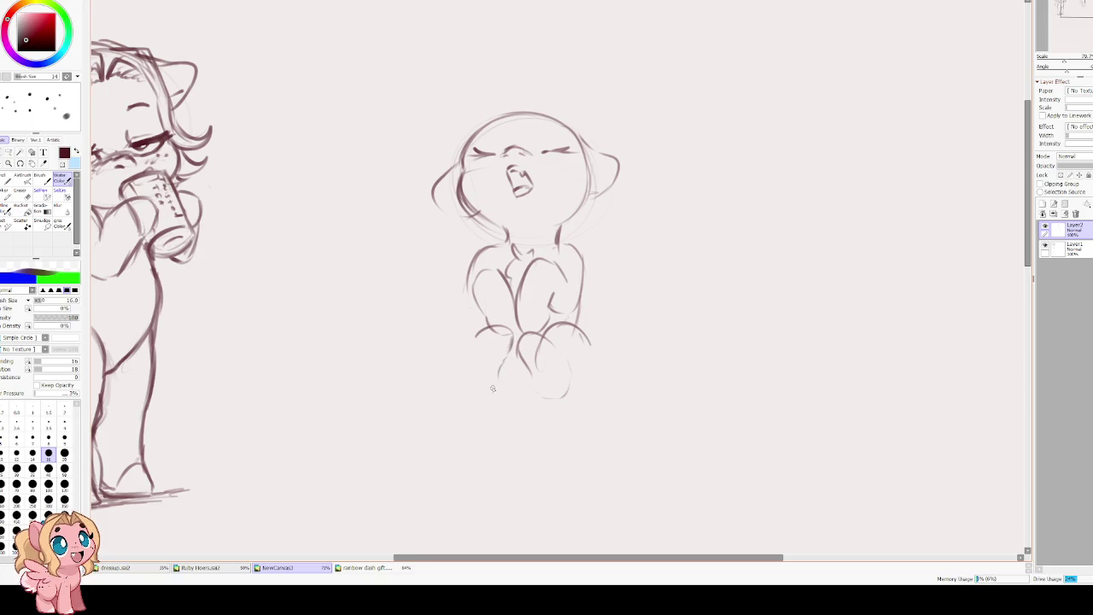
pyautogui.moveTo(475, 301); pyautogui.dragTo(444, 359)
pyautogui.press('h')
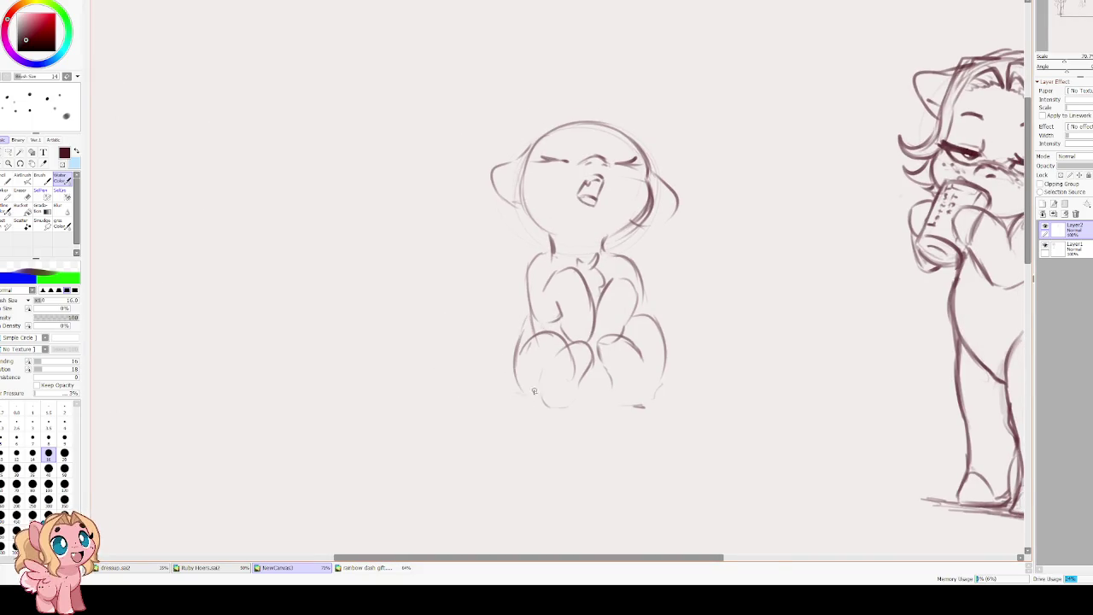
# Add strokes to the seated body's right side and across the chest.
pyautogui.press('h')
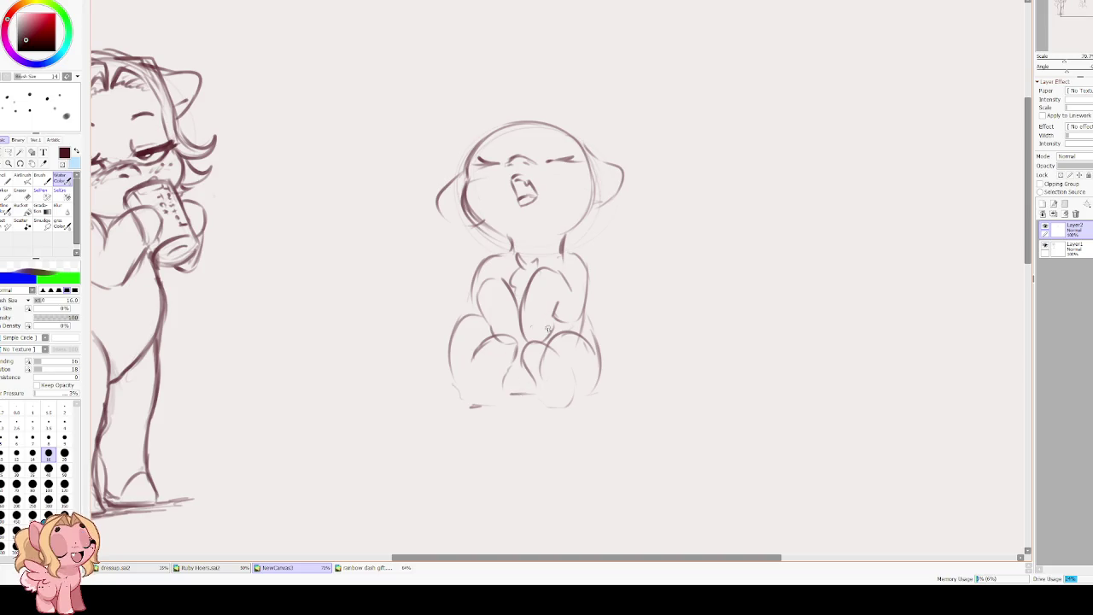
pyautogui.moveTo(591, 323); pyautogui.dragTo(608, 357)
pyautogui.scroll(1, 559, 256)
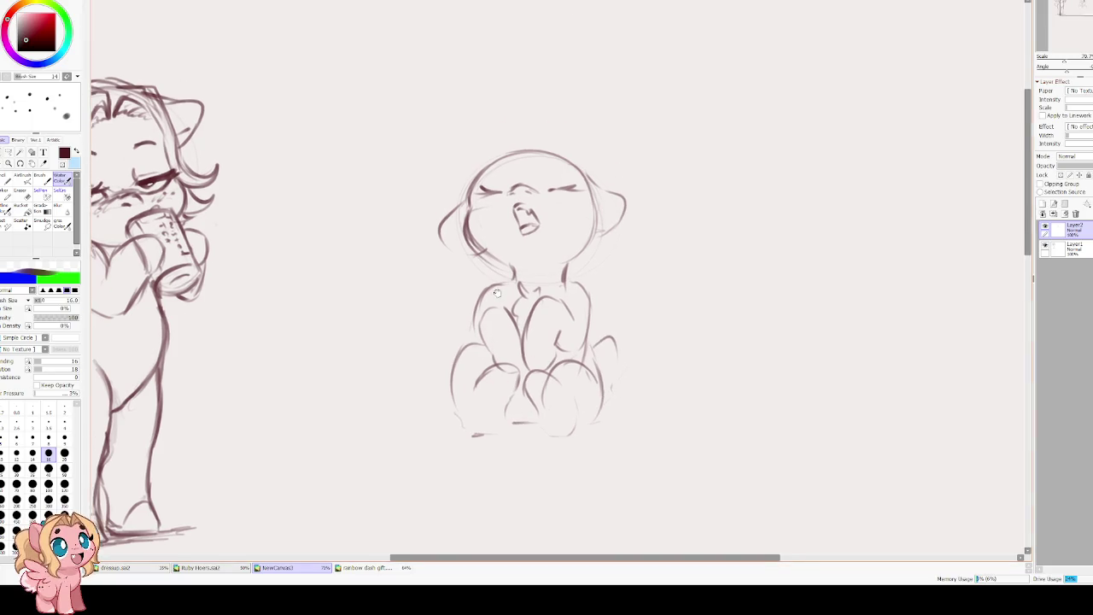
pyautogui.scroll(1, 550, 324)
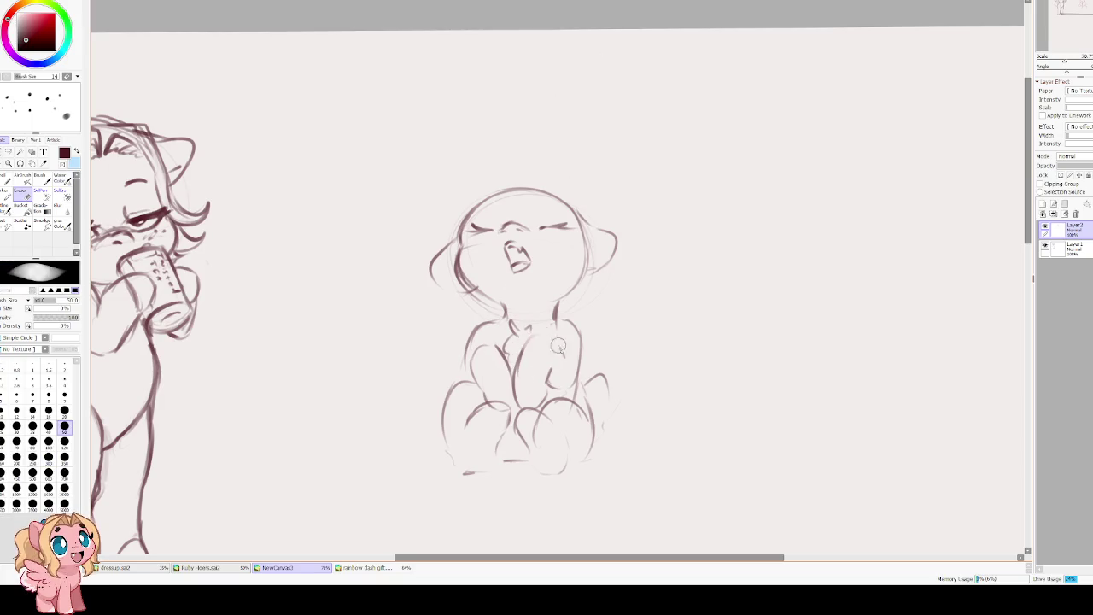
pyautogui.moveTo(519, 350); pyautogui.dragTo(560, 363)
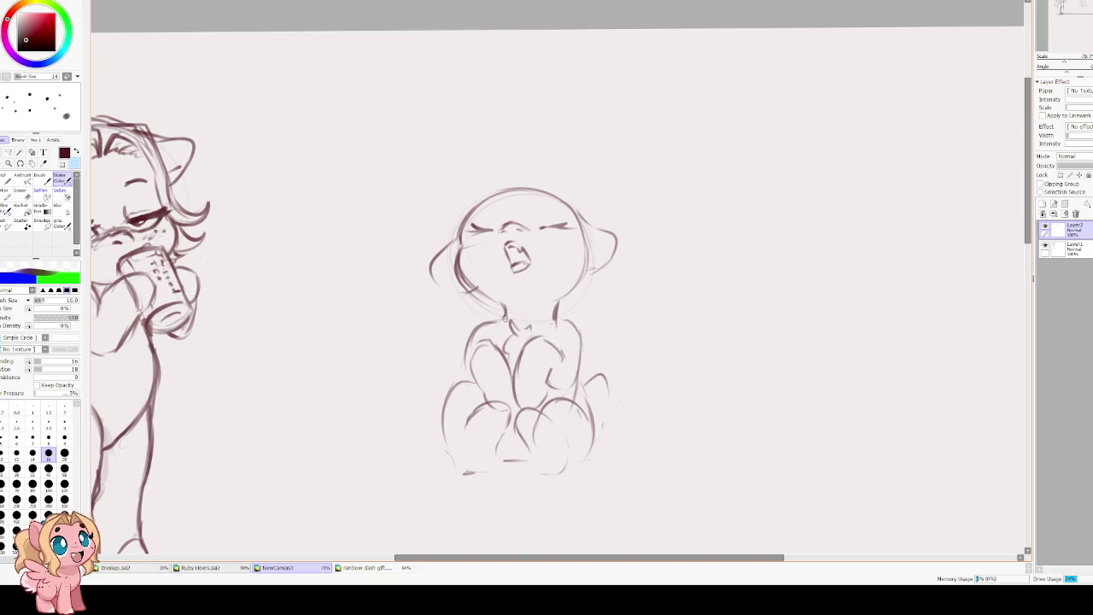
pyautogui.moveTo(498, 287); pyautogui.dragTo(505, 335)
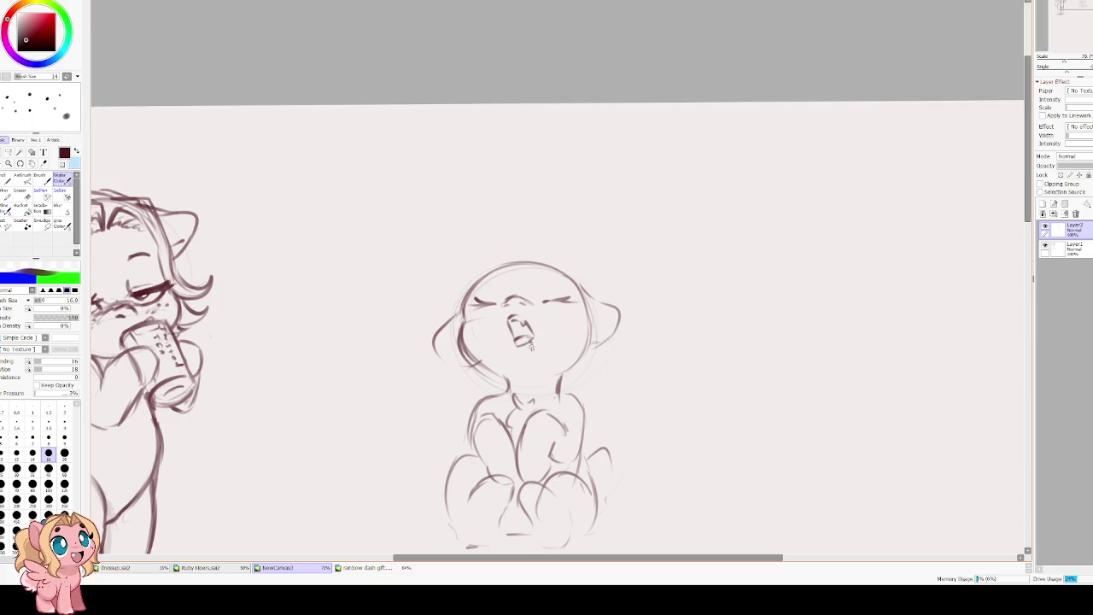
# Darken the head's left outline and discard the trial ear stroke.
pyautogui.moveTo(535, 365)
pyautogui.mouseDown()
pyautogui.moveTo(535, 339)
pyautogui.moveTo(532, 366)
pyautogui.mouseUp()
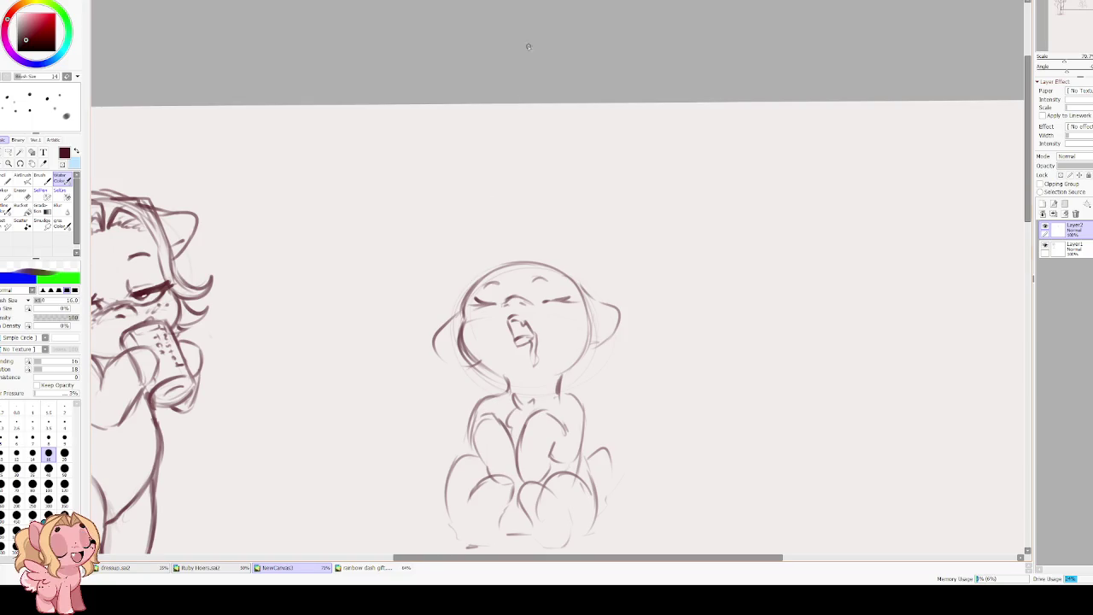
pyautogui.moveTo(464, 302); pyautogui.dragTo(459, 369)
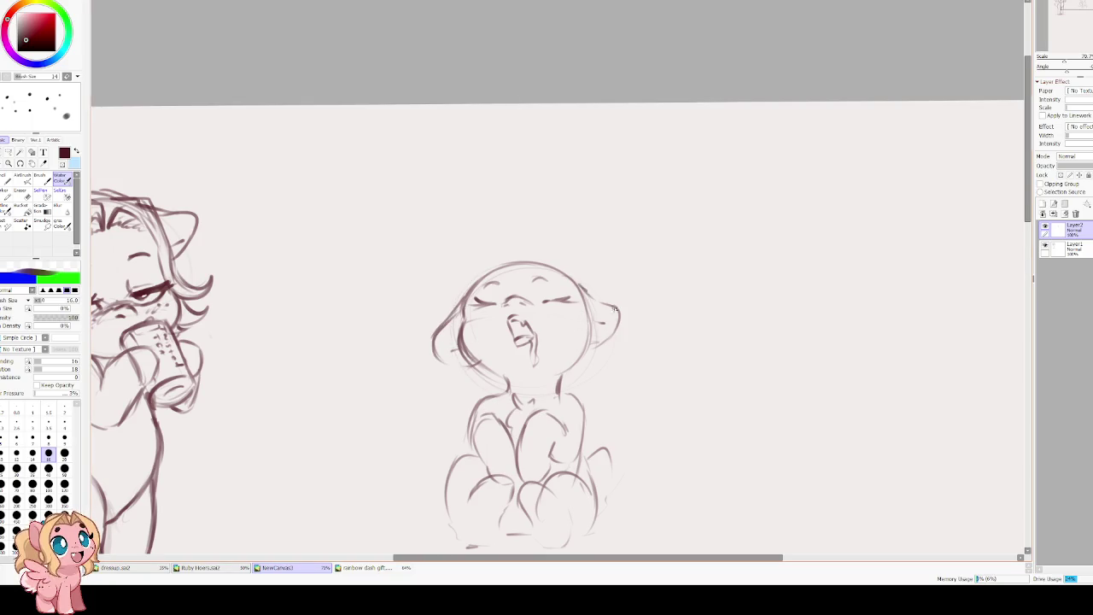
pyautogui.moveTo(507, 268)
pyautogui.mouseDown()
pyautogui.moveTo(474, 282)
pyautogui.moveTo(509, 232)
pyautogui.moveTo(429, 317)
pyautogui.moveTo(432, 333)
pyautogui.moveTo(494, 342)
pyautogui.moveTo(446, 349)
pyautogui.mouseUp()
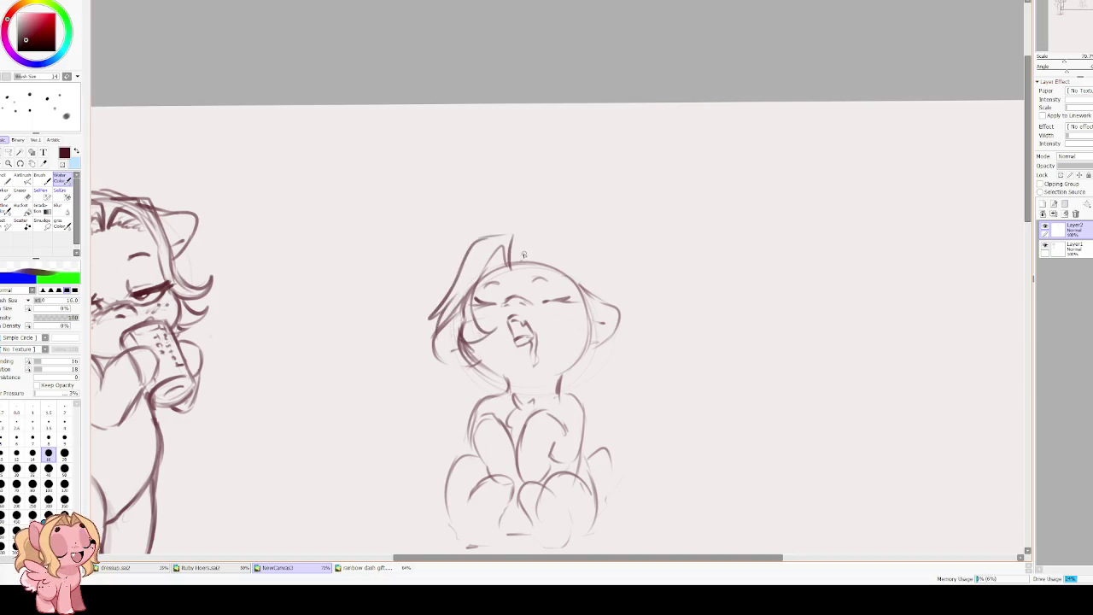
pyautogui.hotkey('ctrl', 'z')
pyautogui.hotkey('ctrl', 'z')
pyautogui.hotkey('ctrl', 'z')
pyautogui.hotkey('ctrl', 'z')
pyautogui.hotkey('ctrl', 'z')
pyautogui.hotkey('ctrl', 'z')
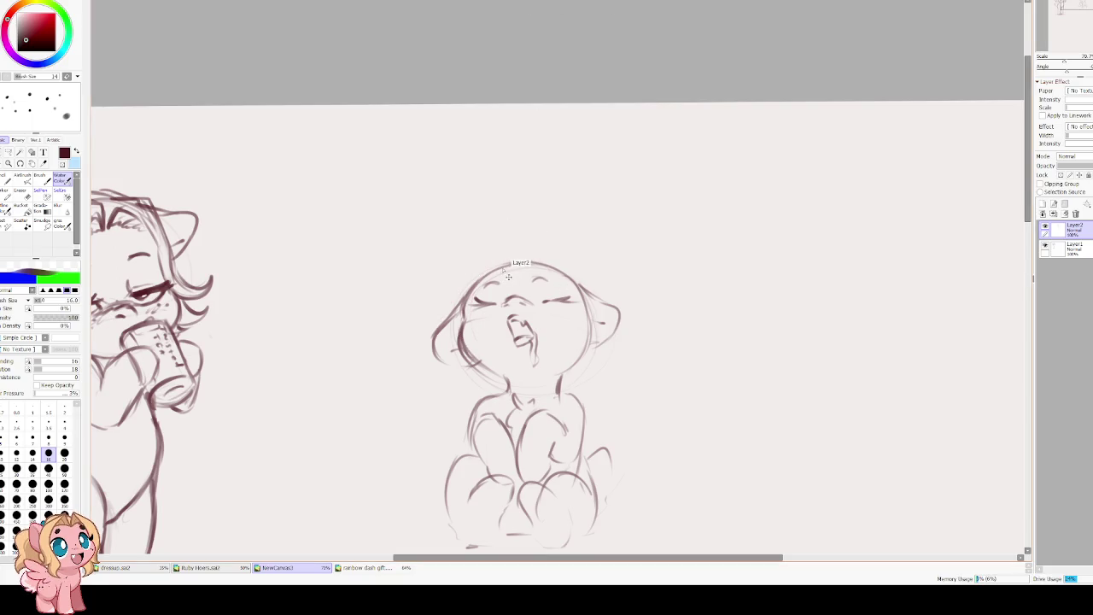
# On a new layer, sketch a hair tuft and strands over the head.
pyautogui.click(1043, 206)
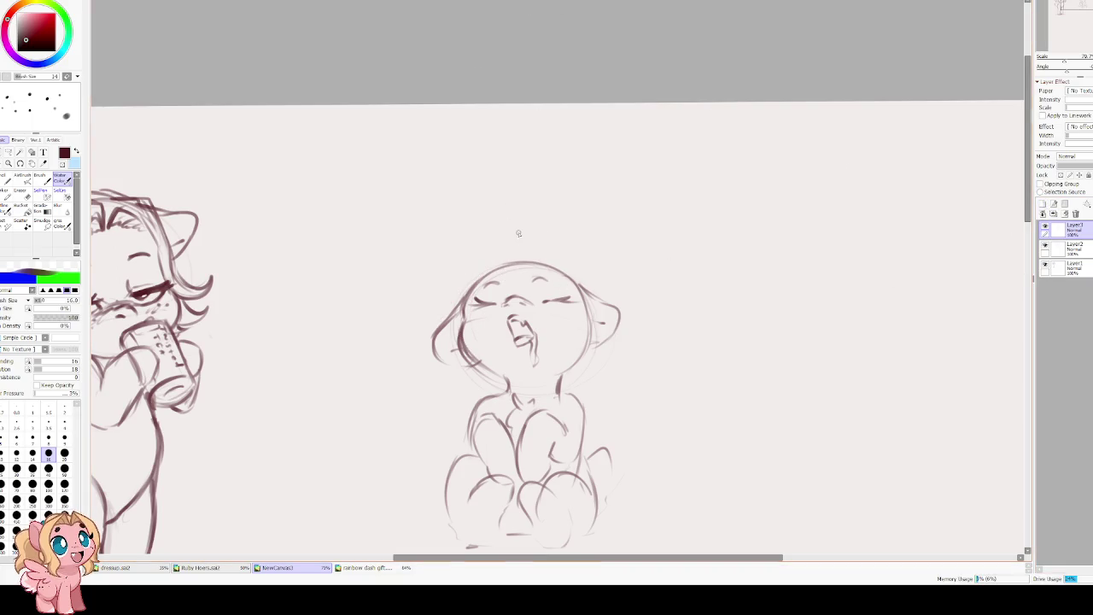
pyautogui.moveTo(520, 258); pyautogui.dragTo(547, 317)
pyautogui.moveTo(527, 240)
pyautogui.mouseDown()
pyautogui.moveTo(541, 237)
pyautogui.moveTo(581, 285)
pyautogui.mouseUp()
pyautogui.hotkey('ctrl', 'z')
pyautogui.hotkey('ctrl', 'z')
pyautogui.moveTo(522, 238)
pyautogui.mouseDown()
pyautogui.moveTo(563, 238)
pyautogui.moveTo(577, 285)
pyautogui.moveTo(543, 338)
pyautogui.moveTo(566, 343)
pyautogui.mouseUp()
pyautogui.moveTo(598, 292); pyautogui.dragTo(572, 342)
pyautogui.moveTo(583, 280); pyautogui.dragTo(600, 297)
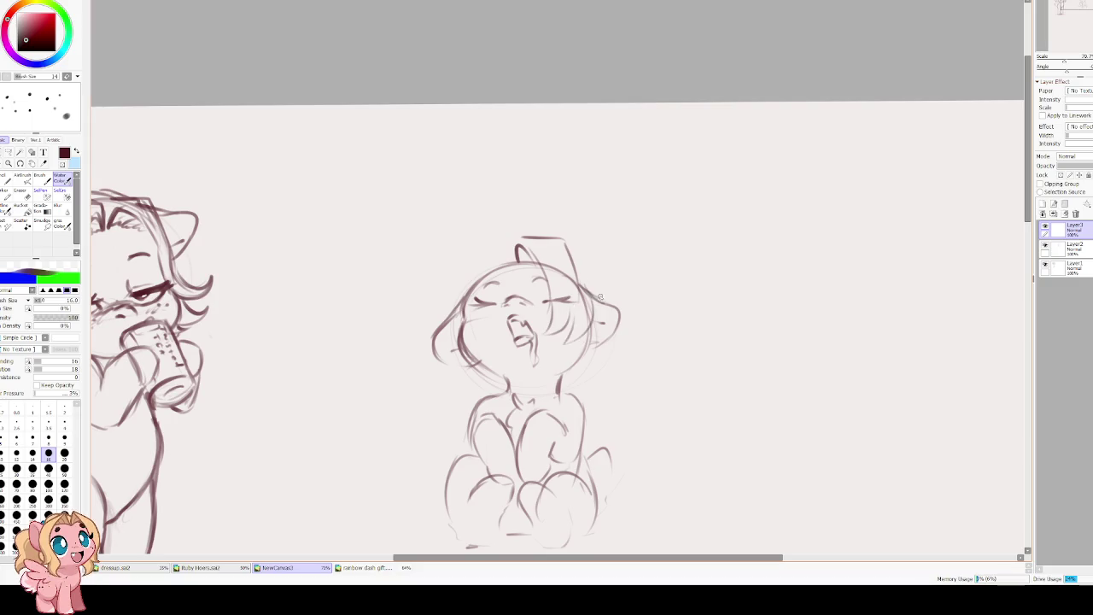
pyautogui.moveTo(517, 263)
pyautogui.mouseDown()
pyautogui.moveTo(507, 242)
pyautogui.moveTo(461, 320)
pyautogui.moveTo(466, 334)
pyautogui.mouseUp()
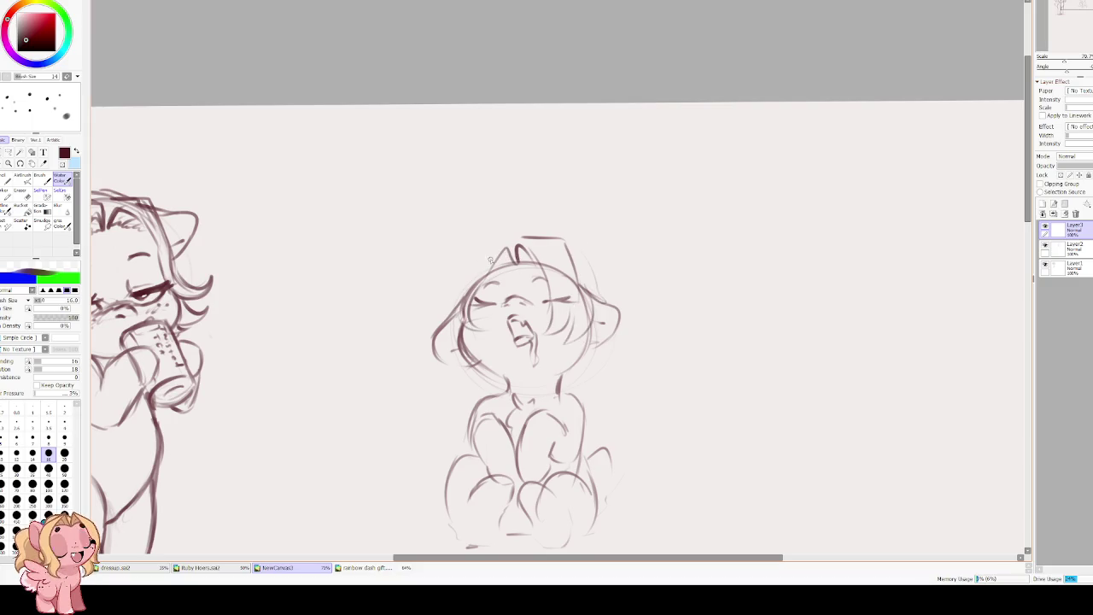
# Redraw hair along the head's left side and enlarge the hair slightly.
pyautogui.moveTo(479, 249); pyautogui.dragTo(445, 297)
pyautogui.hotkey('ctrl', 'z')
pyautogui.hotkey('ctrl', 'z')
pyautogui.moveTo(516, 262)
pyautogui.mouseDown()
pyautogui.moveTo(533, 240)
pyautogui.moveTo(486, 245)
pyautogui.moveTo(444, 313)
pyautogui.moveTo(445, 333)
pyautogui.mouseUp()
pyautogui.hotkey('ctrl', 'z')
pyautogui.hotkey('ctrl', 'z')
pyautogui.hotkey('ctrl', 'z')
pyautogui.moveTo(468, 256)
pyautogui.mouseDown()
pyautogui.moveTo(442, 295)
pyautogui.moveTo(444, 343)
pyautogui.moveTo(455, 330)
pyautogui.mouseUp()
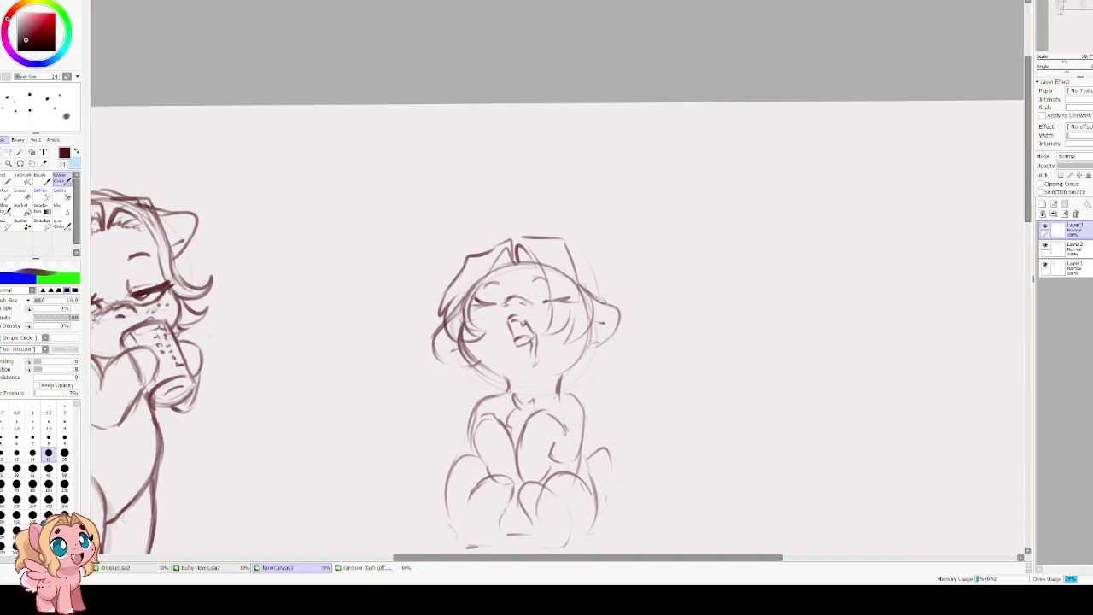
pyautogui.hotkey('ctrl', 't')
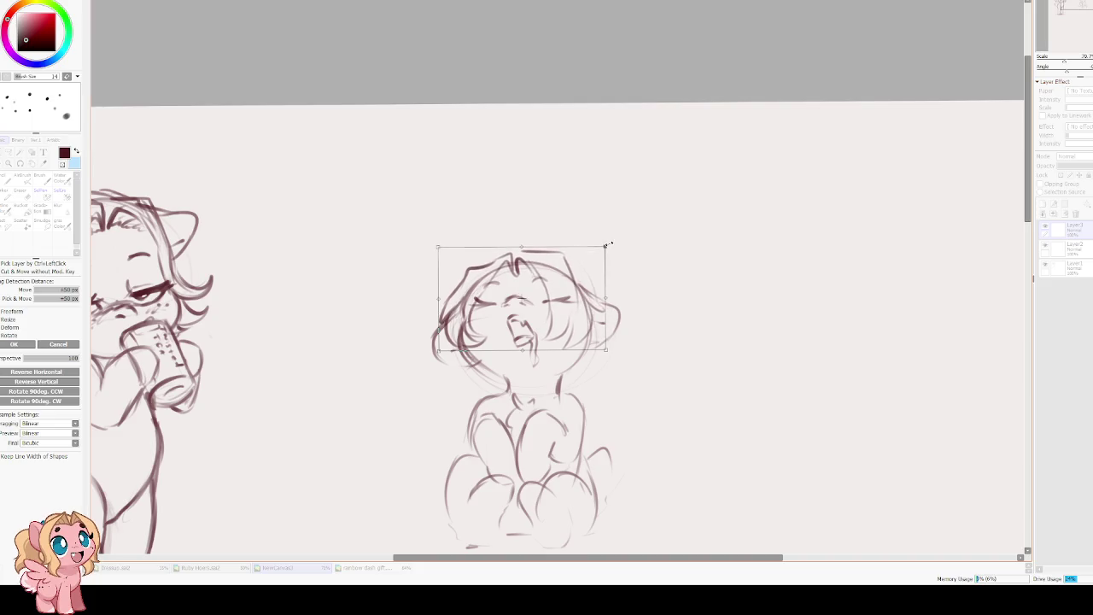
pyautogui.moveTo(608, 236); pyautogui.dragTo(609, 233)
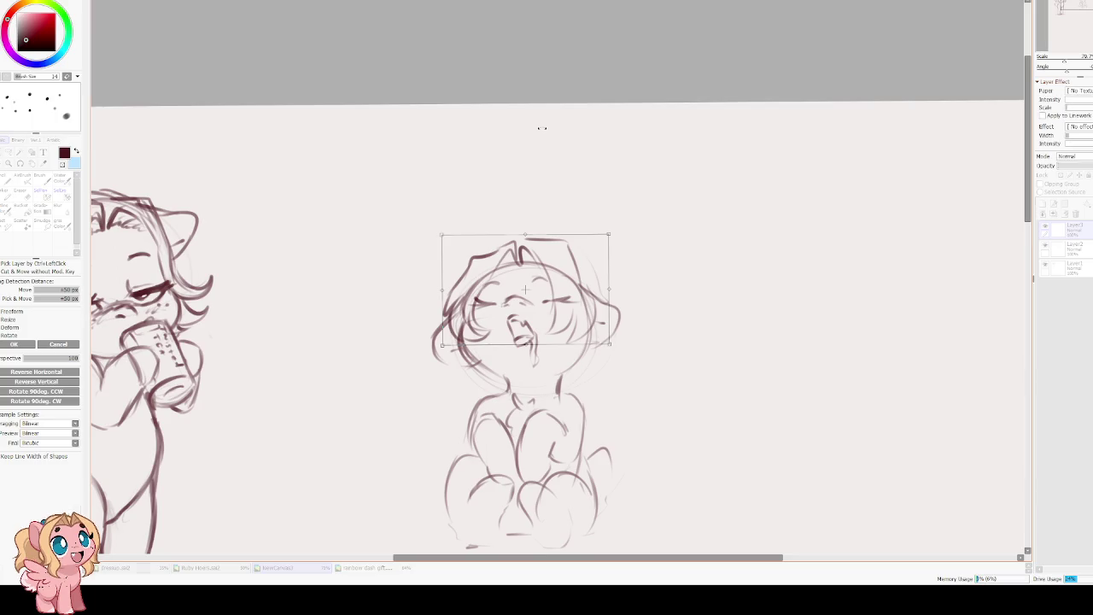
pyautogui.press('Return')
# Add strokes along the hair's right side, jaw and neck, and darken the left eye.
pyautogui.moveTo(579, 261); pyautogui.dragTo(589, 297)
pyautogui.moveTo(569, 373); pyautogui.dragTo(589, 356)
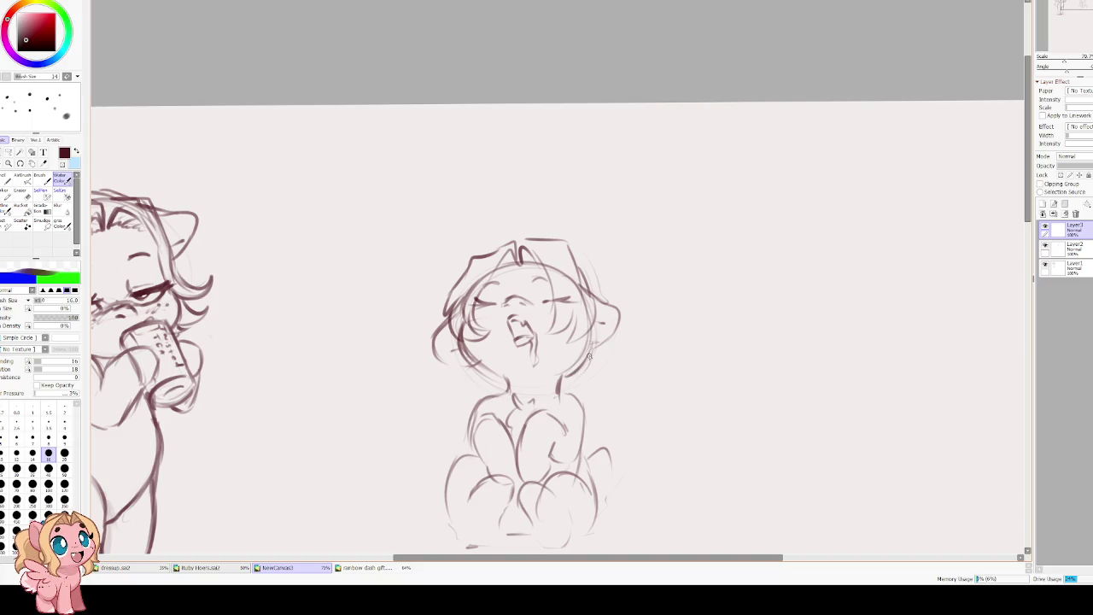
pyautogui.moveTo(480, 377)
pyautogui.mouseDown()
pyautogui.moveTo(497, 382)
pyautogui.moveTo(464, 386)
pyautogui.moveTo(431, 427)
pyautogui.moveTo(453, 438)
pyautogui.mouseUp()
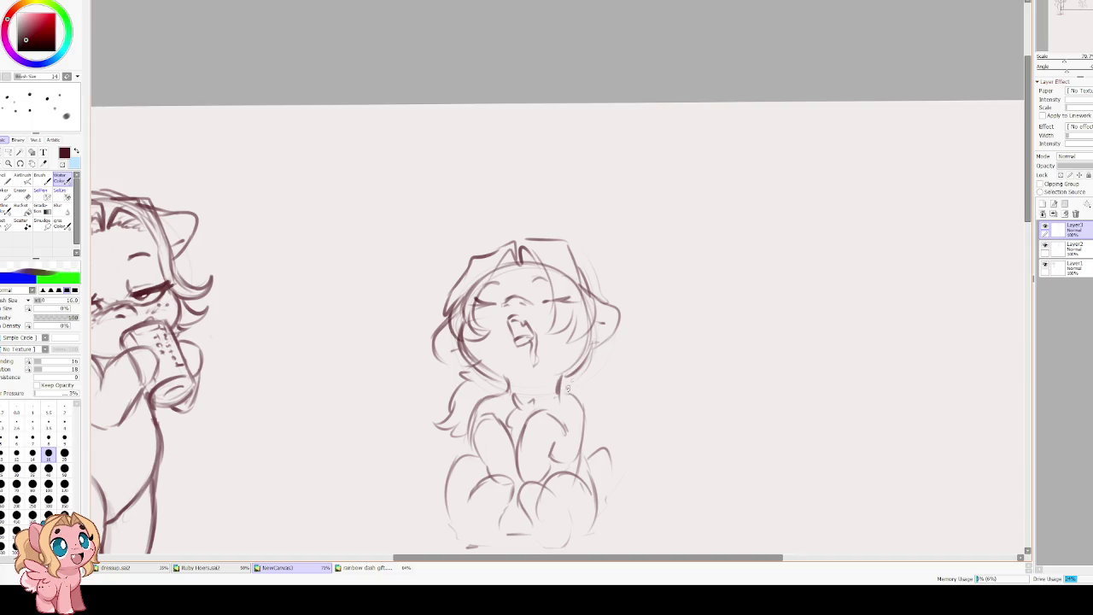
pyautogui.scroll(1, 493, 274)
pyautogui.moveTo(493, 273); pyautogui.dragTo(516, 267)
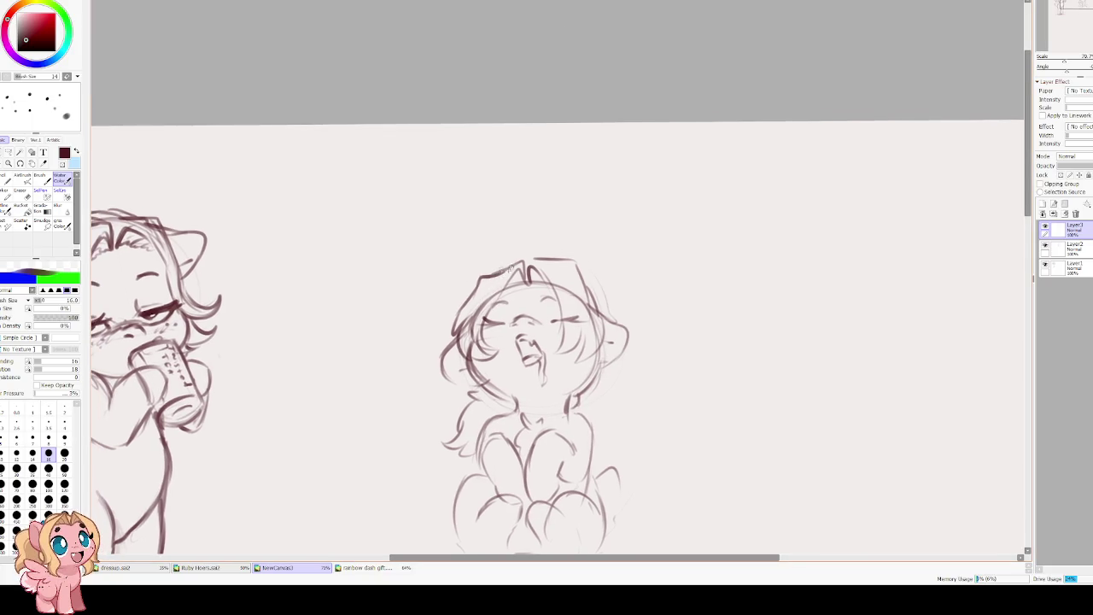
pyautogui.moveTo(498, 325)
pyautogui.mouseDown()
pyautogui.moveTo(511, 326)
pyautogui.moveTo(479, 333)
pyautogui.mouseUp()
# Darken both eyes and redraw the body's right side and left leg outline.
pyautogui.moveTo(546, 322); pyautogui.dragTo(564, 326)
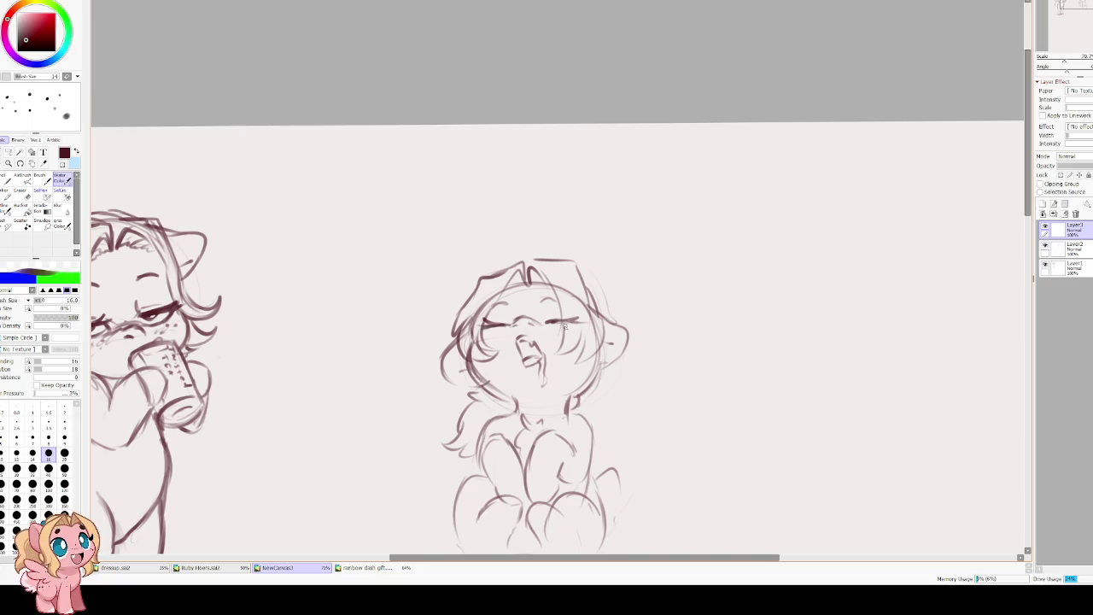
pyautogui.moveTo(488, 330)
pyautogui.mouseDown()
pyautogui.moveTo(483, 338)
pyautogui.moveTo(527, 324)
pyautogui.mouseUp()
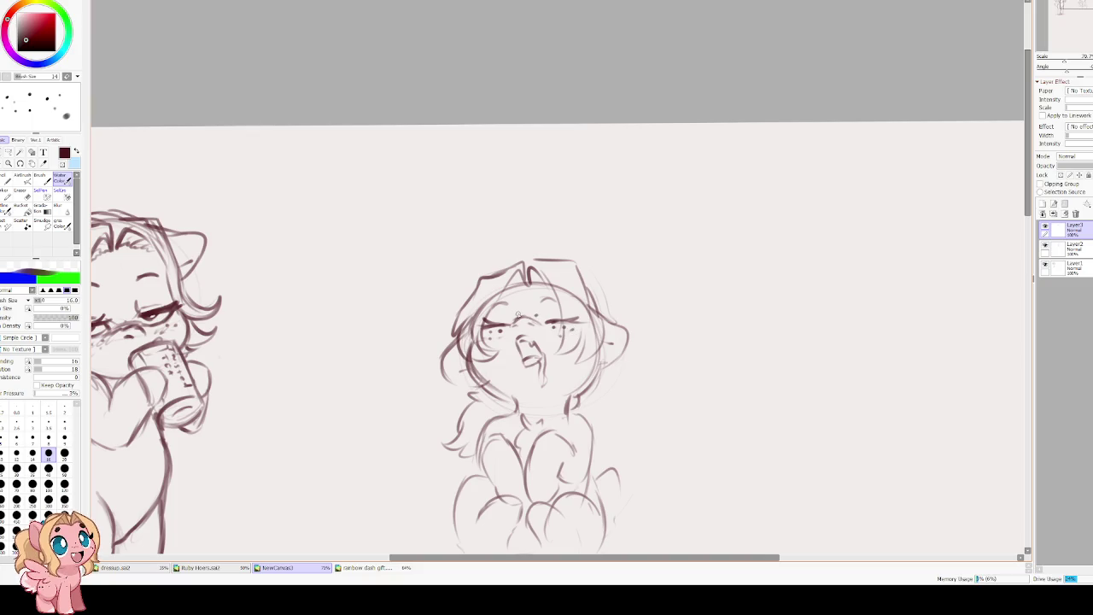
pyautogui.scroll(-4, 564, 318)
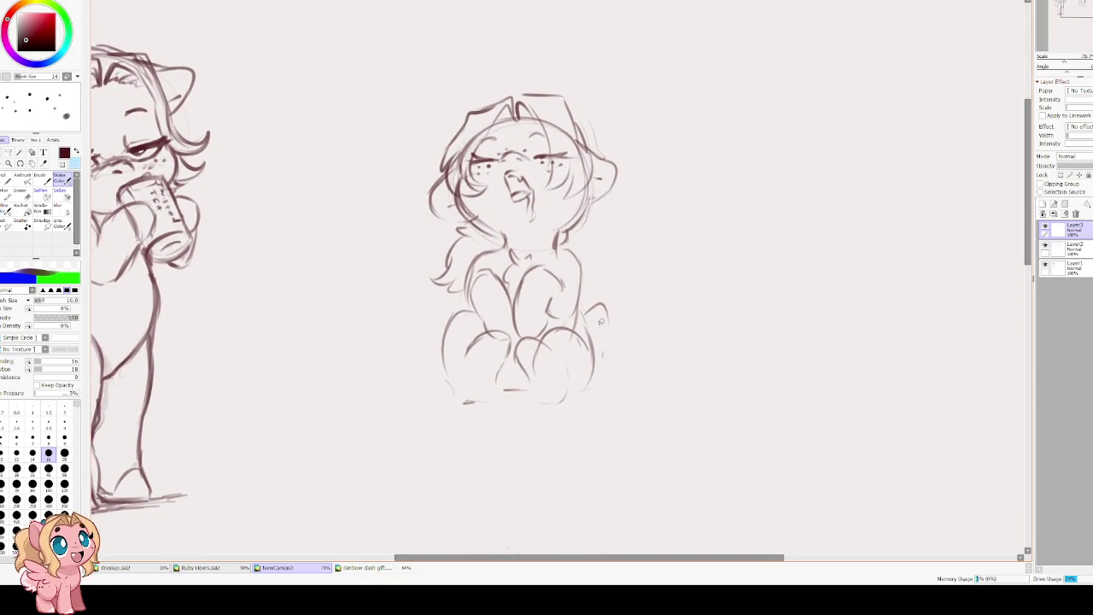
pyautogui.moveTo(602, 317); pyautogui.dragTo(590, 376)
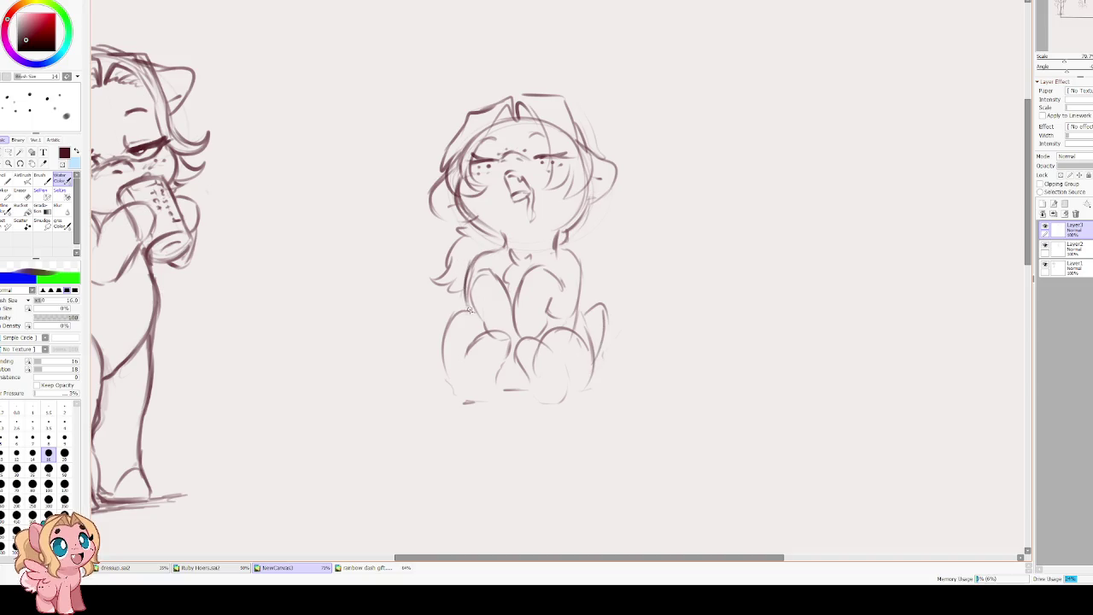
pyautogui.moveTo(450, 315)
pyautogui.mouseDown()
pyautogui.moveTo(449, 394)
pyautogui.moveTo(489, 333)
pyautogui.moveTo(510, 347)
pyautogui.moveTo(502, 372)
pyautogui.moveTo(461, 398)
pyautogui.mouseUp()
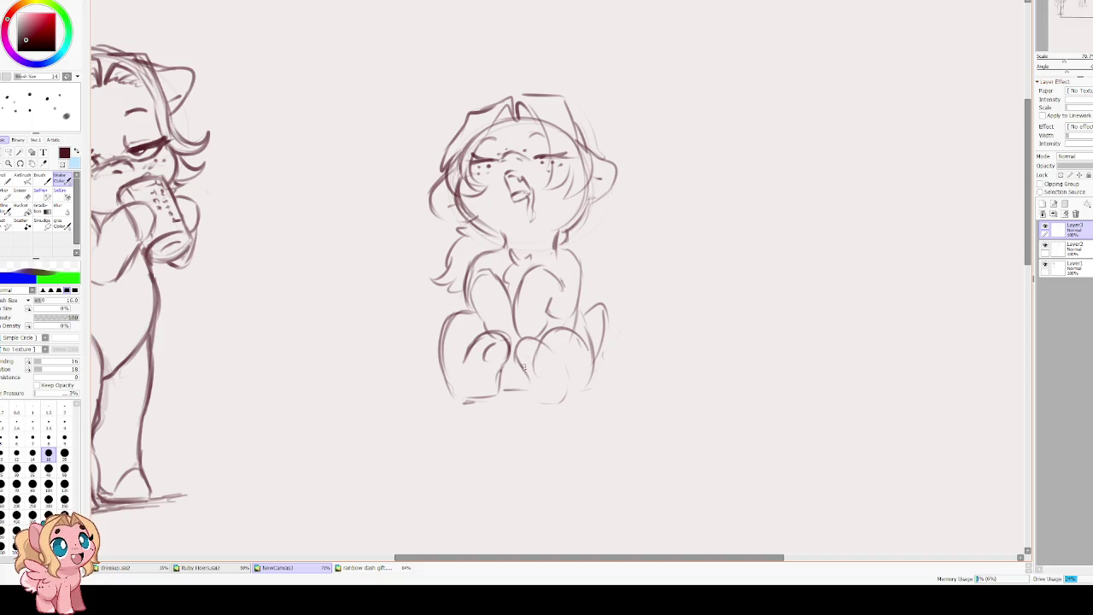
# Erase the faint old head lines on the sketch layer beneath the new hair.
pyautogui.press('e')
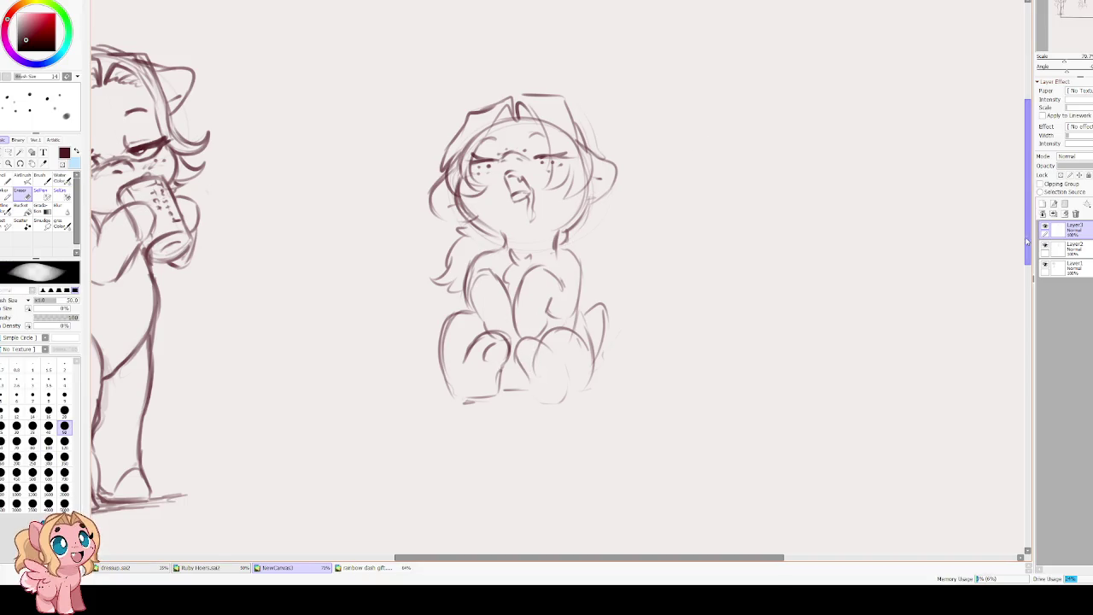
pyautogui.scroll(3, 574, 200)
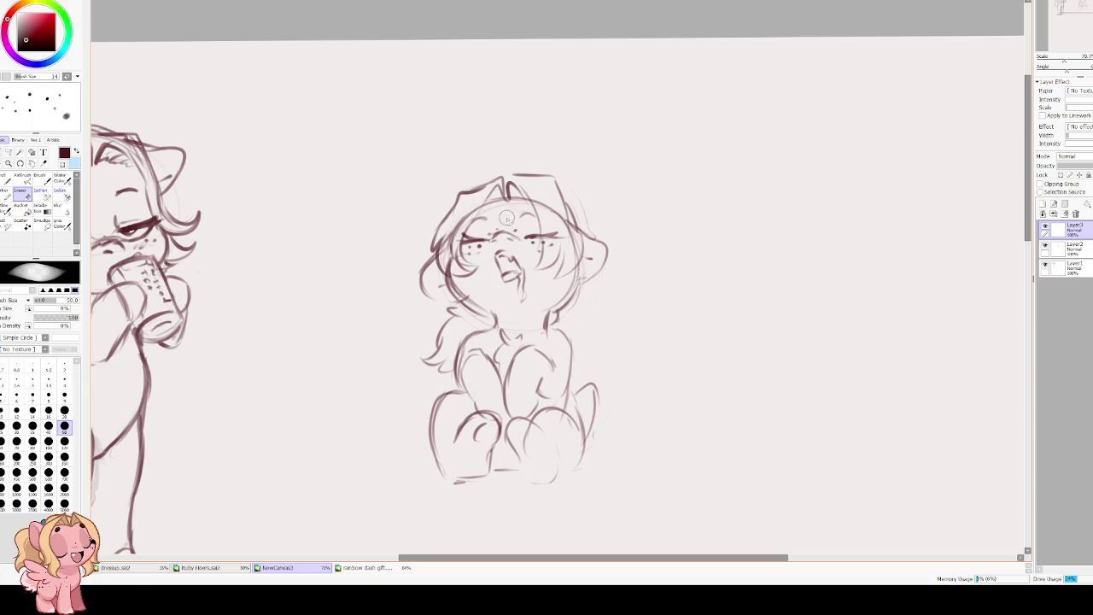
pyautogui.click(1067, 247)
pyautogui.moveTo(444, 242)
pyautogui.mouseDown()
pyautogui.moveTo(445, 267)
pyautogui.moveTo(474, 209)
pyautogui.moveTo(504, 198)
pyautogui.moveTo(555, 224)
pyautogui.moveTo(530, 186)
pyautogui.moveTo(572, 262)
pyautogui.mouseUp()
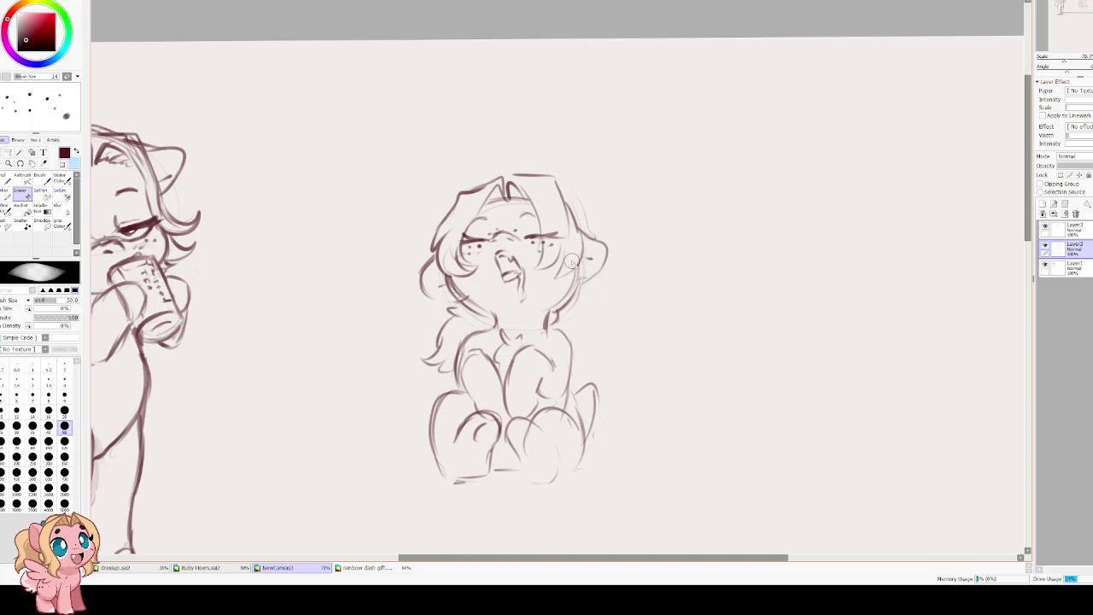
pyautogui.press('c')
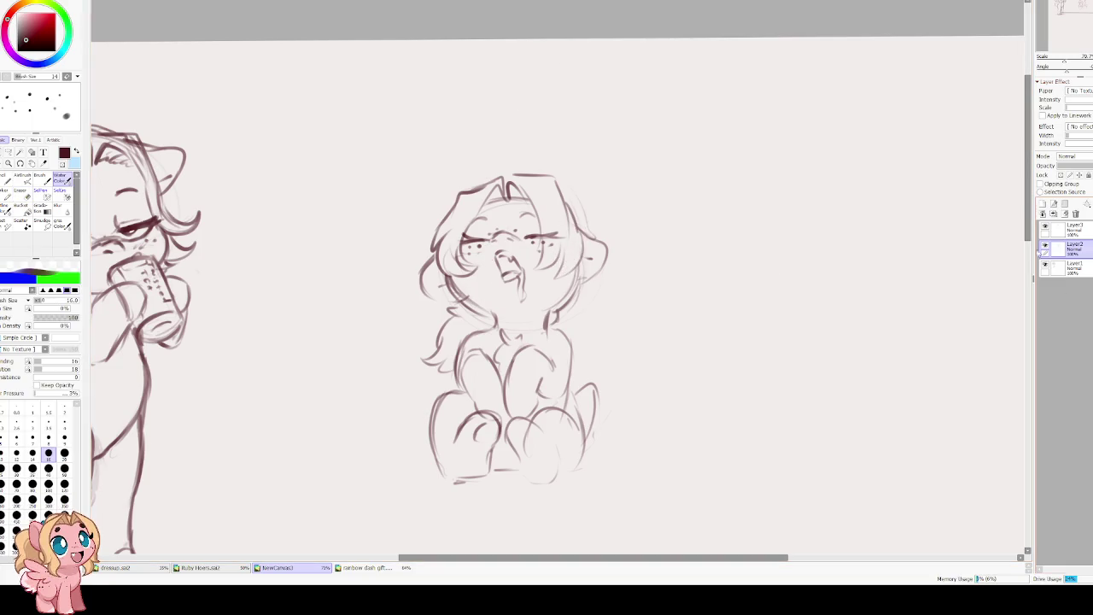
# Darken the lower hair, chin and cheek lines on the hair layer, discarding stray neck strokes.
pyautogui.click(1063, 229)
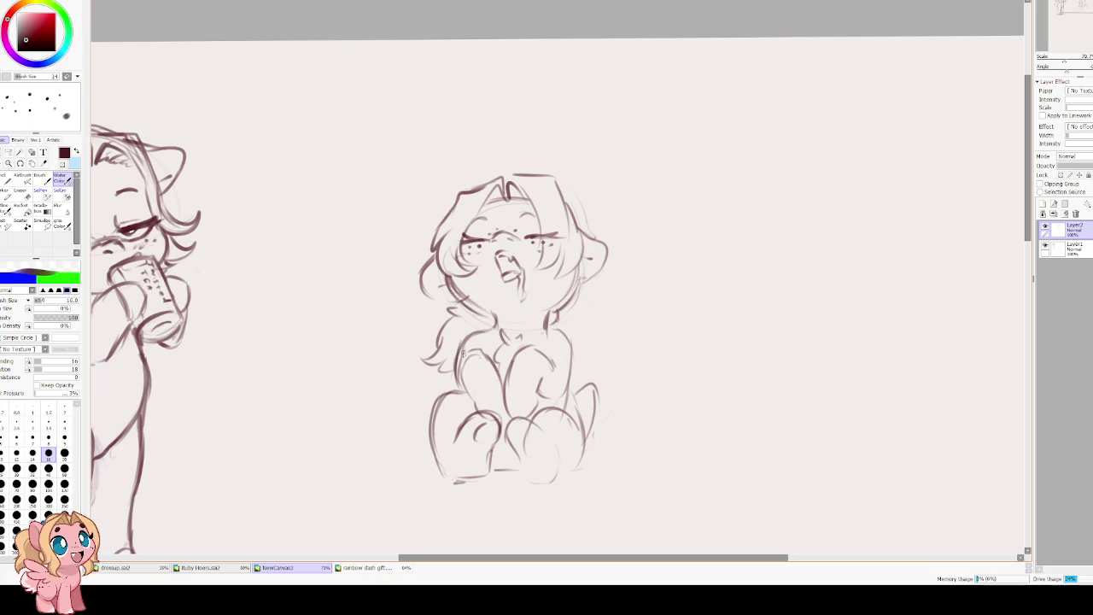
pyautogui.moveTo(459, 295); pyautogui.dragTo(498, 318)
pyautogui.moveTo(574, 288); pyautogui.dragTo(545, 312)
pyautogui.moveTo(456, 285)
pyautogui.mouseDown()
pyautogui.moveTo(488, 318)
pyautogui.moveTo(502, 316)
pyautogui.moveTo(507, 338)
pyautogui.moveTo(504, 321)
pyautogui.mouseUp()
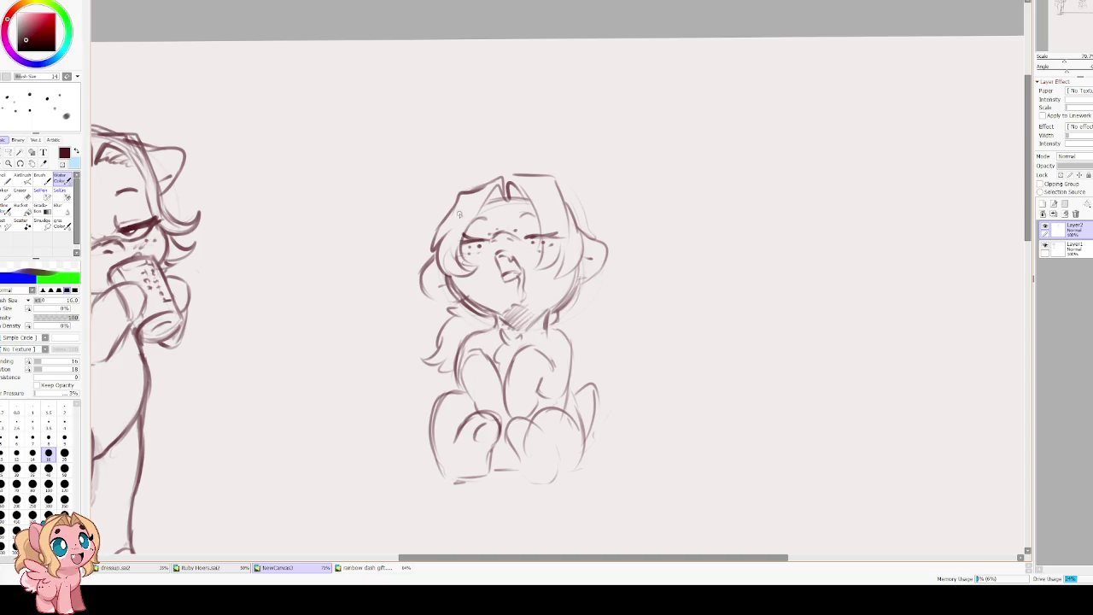
pyautogui.hotkey('ctrl', 'z')
pyautogui.hotkey('ctrl', 'z')
pyautogui.hotkey('ctrl', 'z')
pyautogui.moveTo(502, 319)
pyautogui.mouseDown()
pyautogui.moveTo(522, 305)
pyautogui.moveTo(526, 315)
pyautogui.moveTo(509, 314)
pyautogui.moveTo(528, 323)
pyautogui.moveTo(502, 340)
pyautogui.mouseUp()
pyautogui.hotkey('ctrl', 'z')
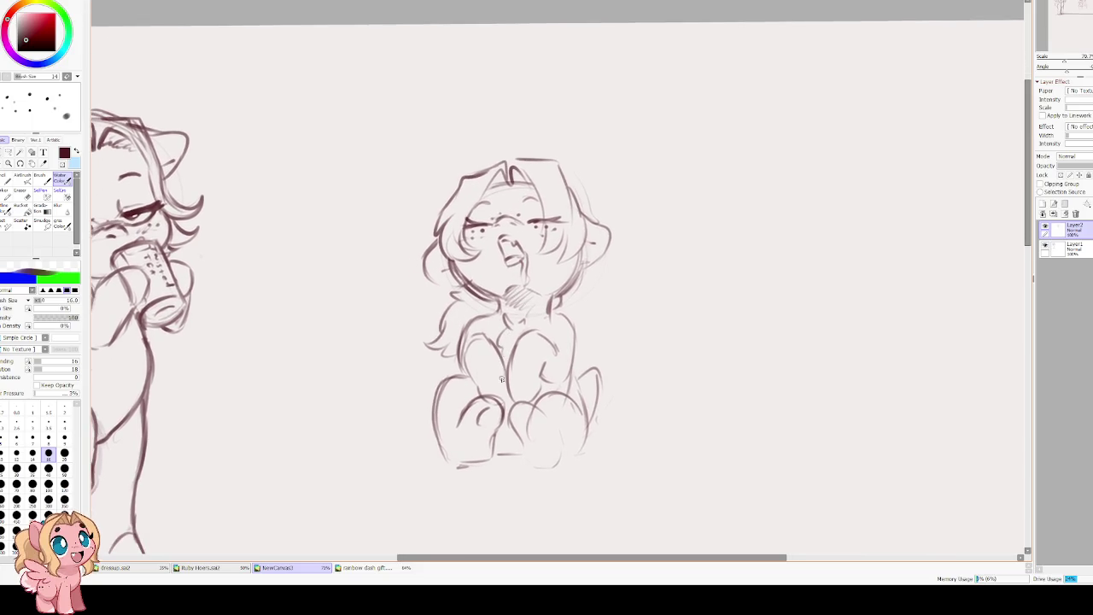
# Add lines on the left leg, the lower-body curve and the bottom edge, dropping a tail attempt.
pyautogui.press('e')
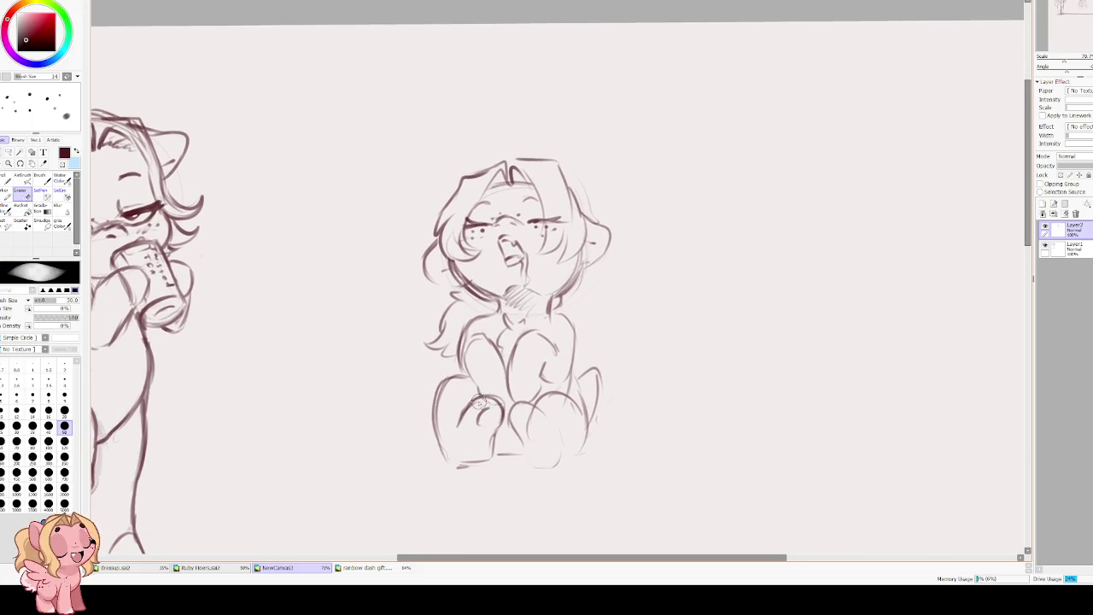
pyautogui.press('e')
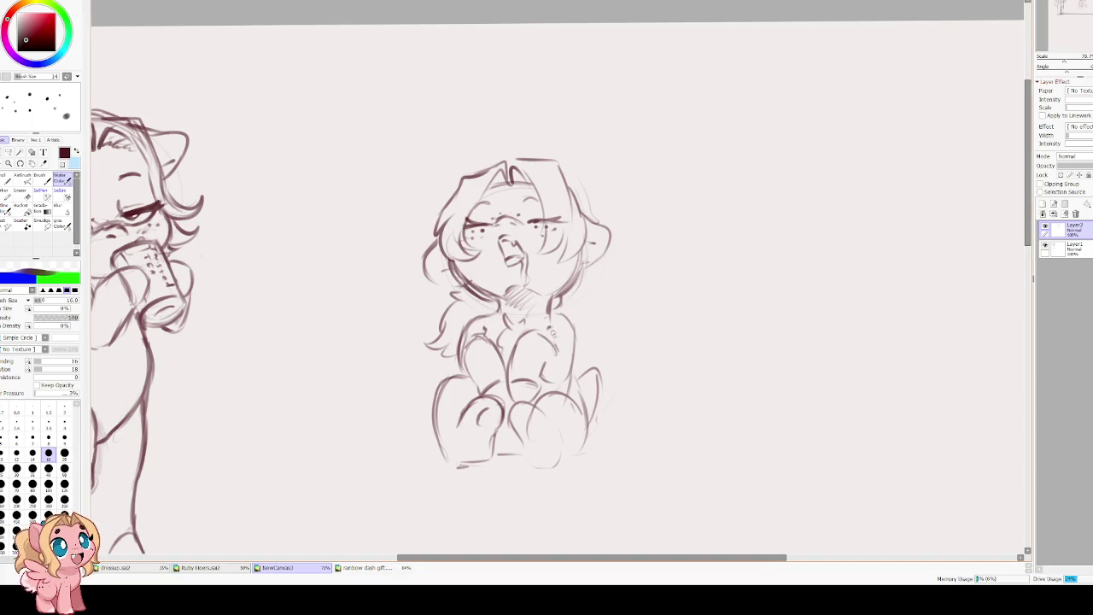
pyautogui.moveTo(461, 411); pyautogui.dragTo(451, 442)
pyautogui.press('e')
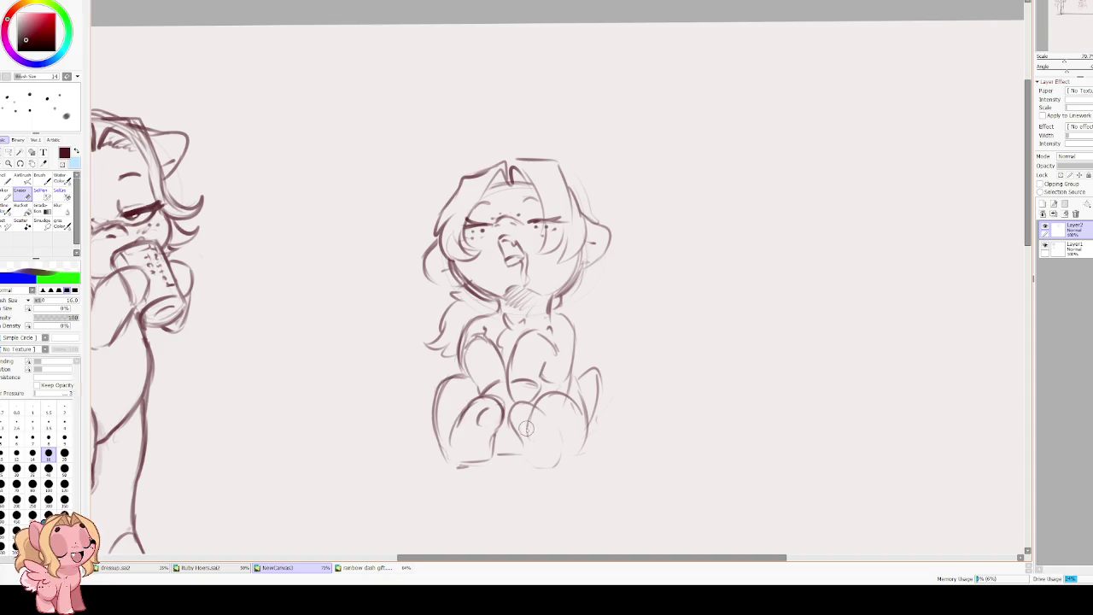
pyautogui.press('v')
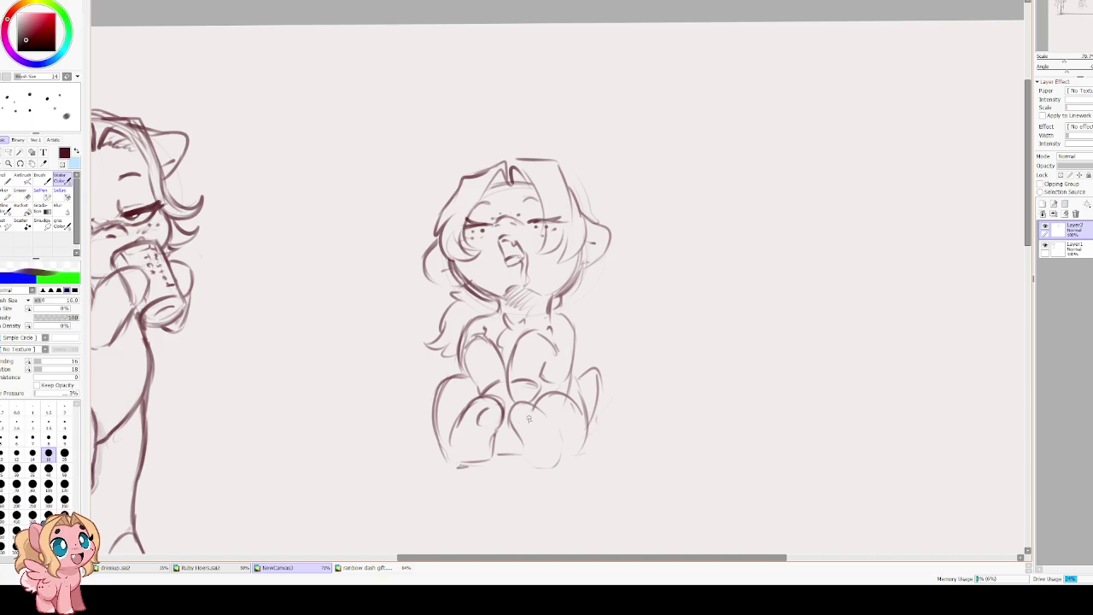
pyautogui.moveTo(517, 422)
pyautogui.mouseDown()
pyautogui.moveTo(535, 427)
pyautogui.moveTo(537, 466)
pyautogui.moveTo(577, 445)
pyautogui.mouseUp()
pyautogui.moveTo(497, 448); pyautogui.dragTo(512, 453)
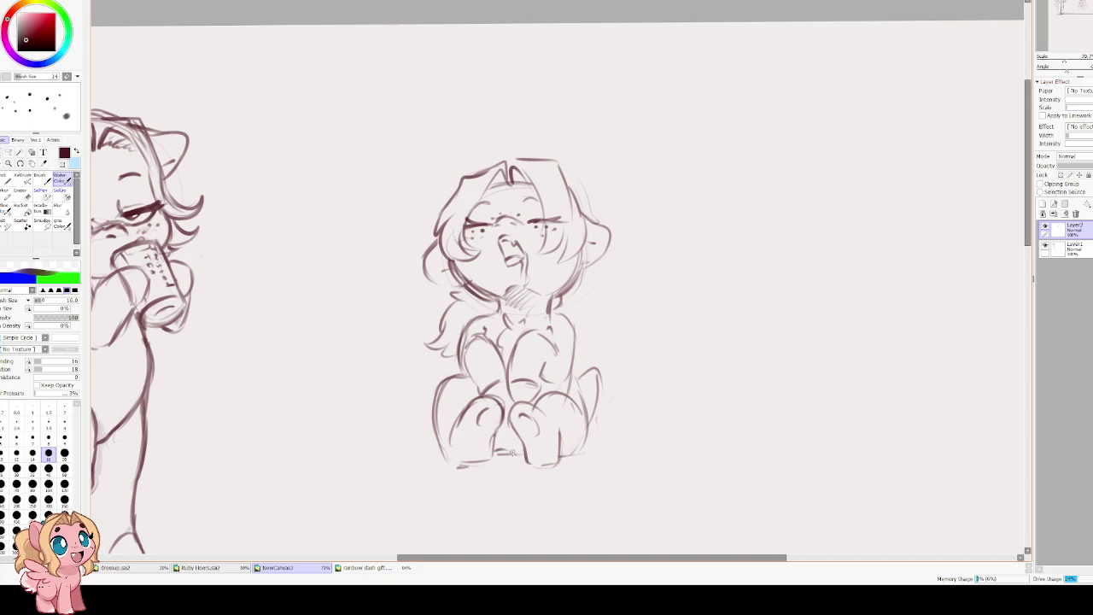
pyautogui.moveTo(483, 389); pyautogui.dragTo(500, 404)
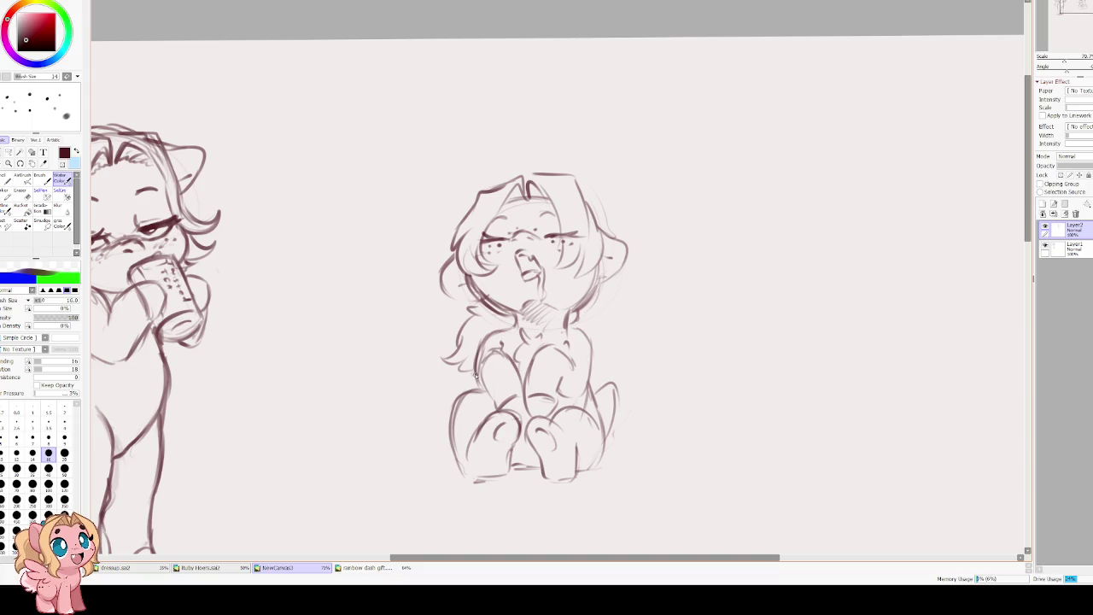
pyautogui.moveTo(391, 414); pyautogui.dragTo(428, 424)
pyautogui.hotkey('ctrl', 'z')
# Outline the left chest and both sides of the body, then zoom out.
pyautogui.moveTo(586, 336)
pyautogui.mouseDown()
pyautogui.moveTo(602, 324)
pyautogui.moveTo(609, 384)
pyautogui.moveTo(589, 386)
pyautogui.mouseUp()
pyautogui.moveTo(483, 327)
pyautogui.mouseDown()
pyautogui.moveTo(466, 357)
pyautogui.moveTo(470, 389)
pyautogui.mouseUp()
pyautogui.moveTo(466, 343); pyautogui.dragTo(478, 367)
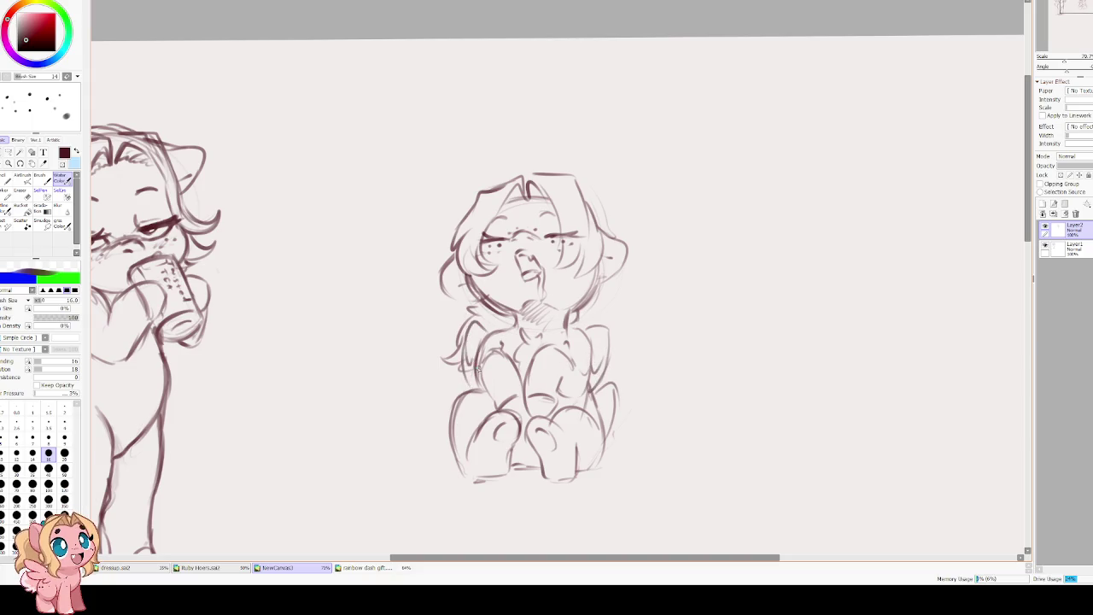
pyautogui.moveTo(476, 320); pyautogui.dragTo(496, 340)
pyautogui.moveTo(601, 318); pyautogui.dragTo(595, 360)
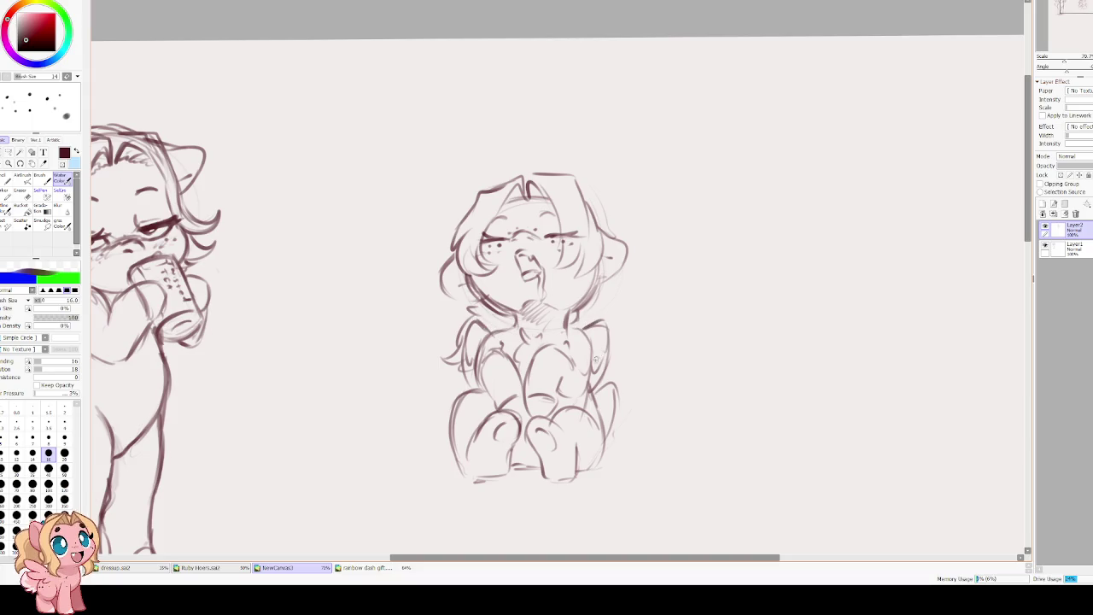
pyautogui.scroll(-1, 492, 359)
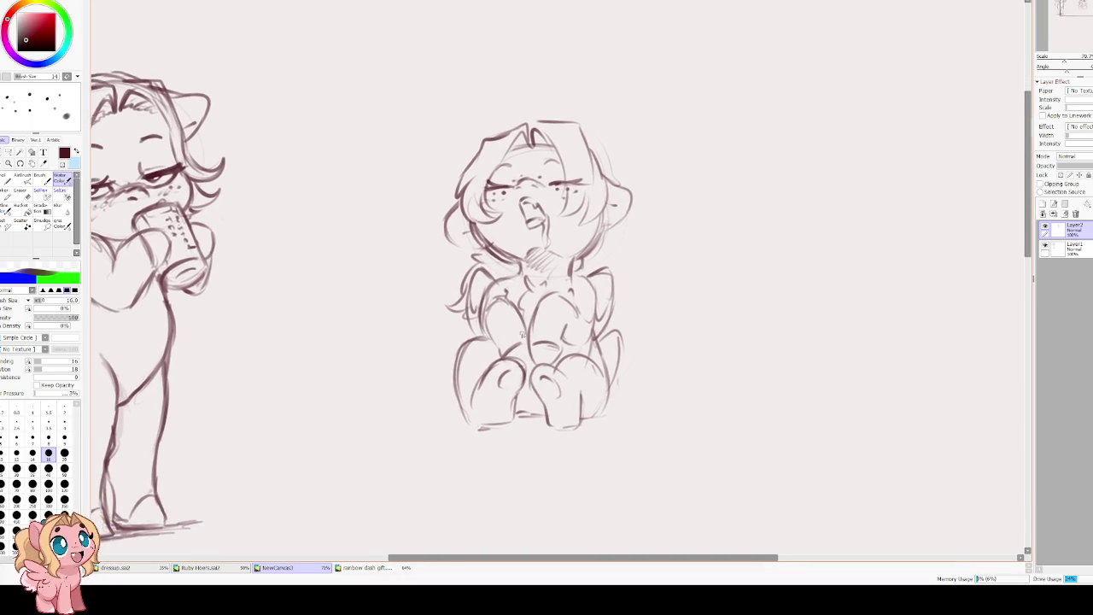
pyautogui.hscroll(-2, 522, 334)
pyautogui.scroll(-3, 376, 271)
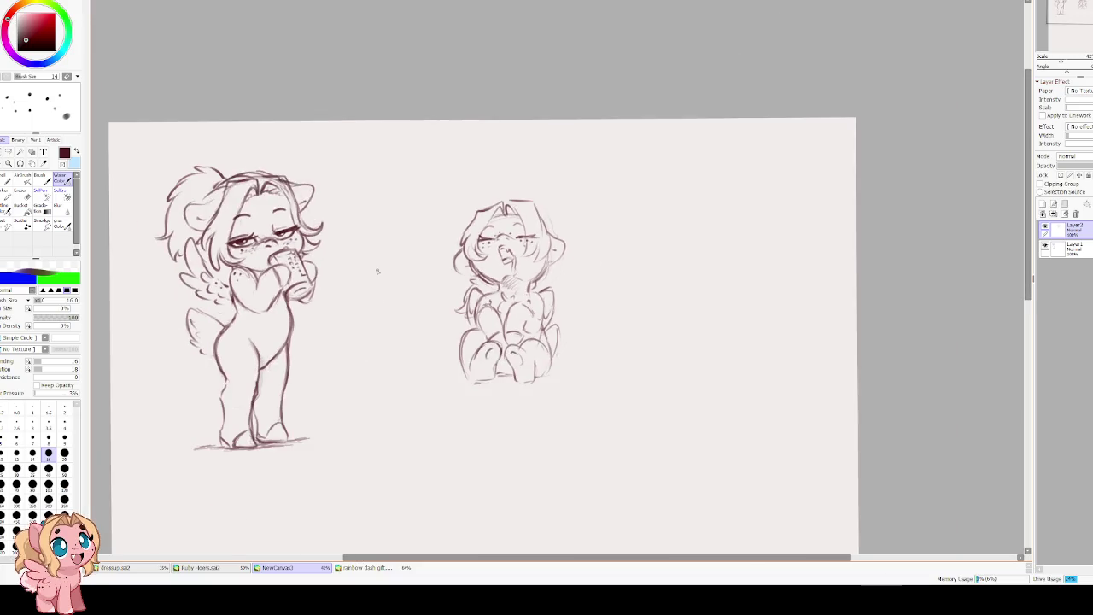
# Enlarge the seated pony sketch and move it down and left toward the standing pony.
pyautogui.hotkey('ctrl', 't')
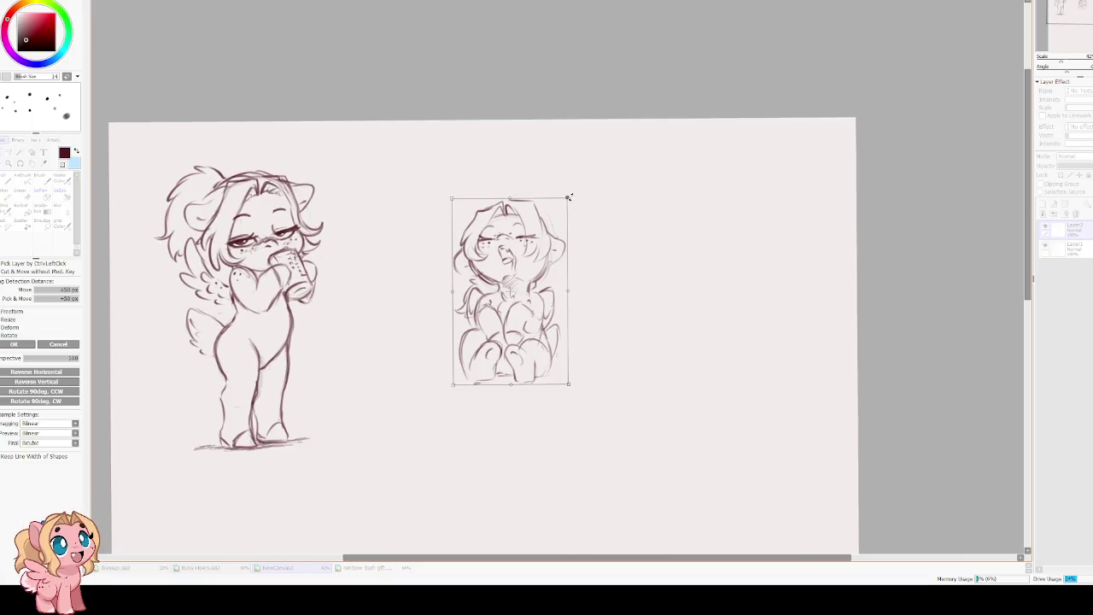
pyautogui.moveTo(569, 197); pyautogui.dragTo(588, 163)
pyautogui.moveTo(506, 245)
pyautogui.mouseDown()
pyautogui.moveTo(413, 327)
pyautogui.moveTo(403, 304)
pyautogui.mouseUp()
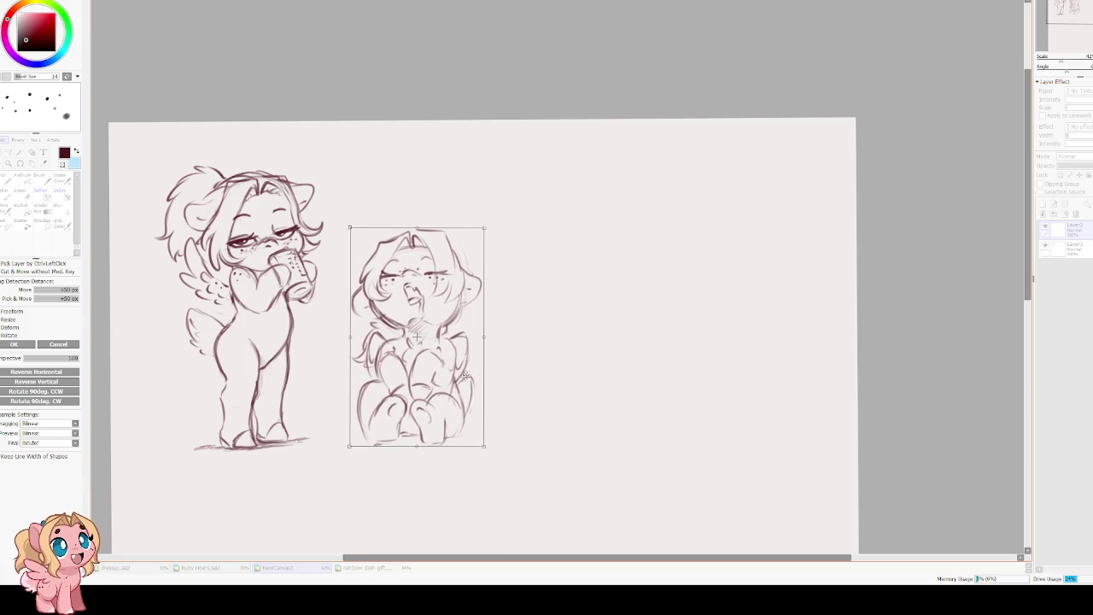
pyautogui.moveTo(465, 374); pyautogui.dragTo(462, 373)
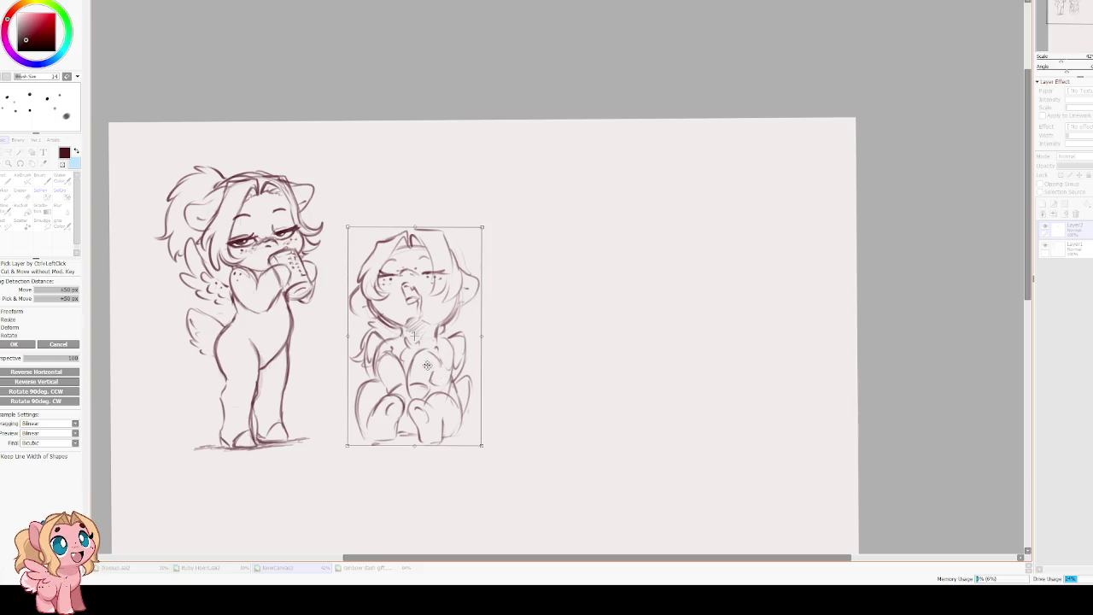
pyautogui.press('Return')
pyautogui.scroll(1, 166, 271)
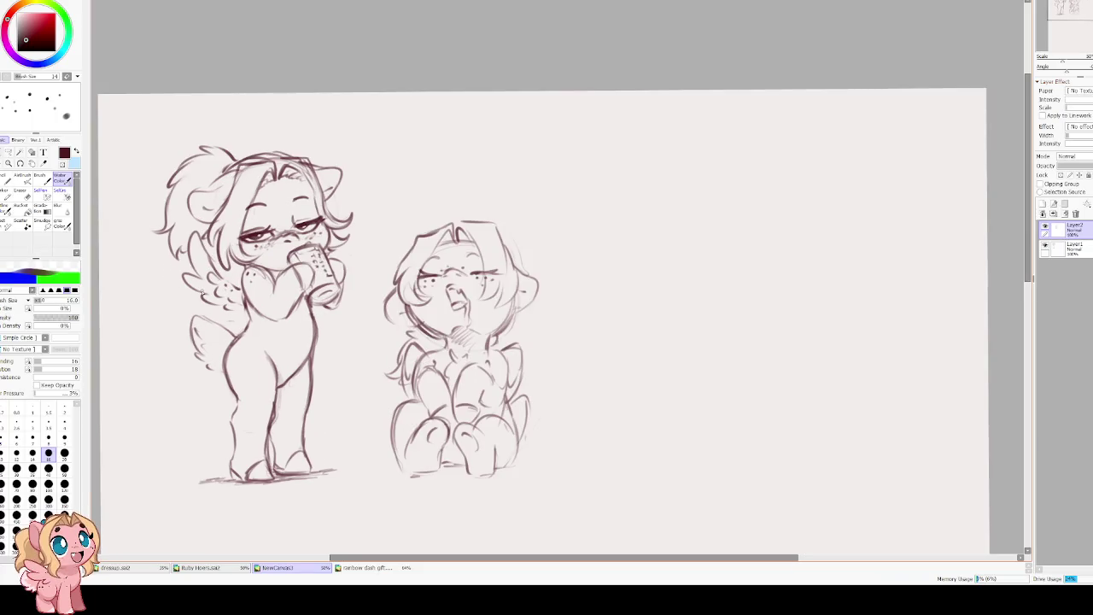
# Sketch a can lying beside the seated pony, redrawing its top edge and right end.
pyautogui.moveTo(546, 342); pyautogui.dragTo(508, 232)
pyautogui.moveTo(566, 328)
pyautogui.mouseDown()
pyautogui.moveTo(504, 328)
pyautogui.moveTo(562, 338)
pyautogui.mouseUp()
pyautogui.hotkey('ctrl', 'z')
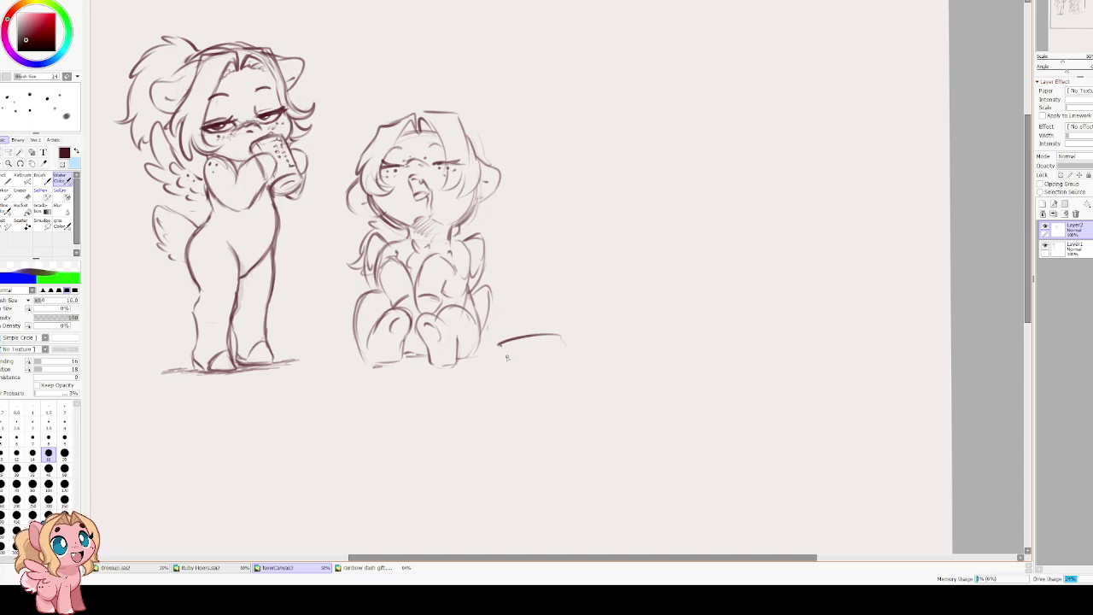
pyautogui.hotkey('ctrl', 'z')
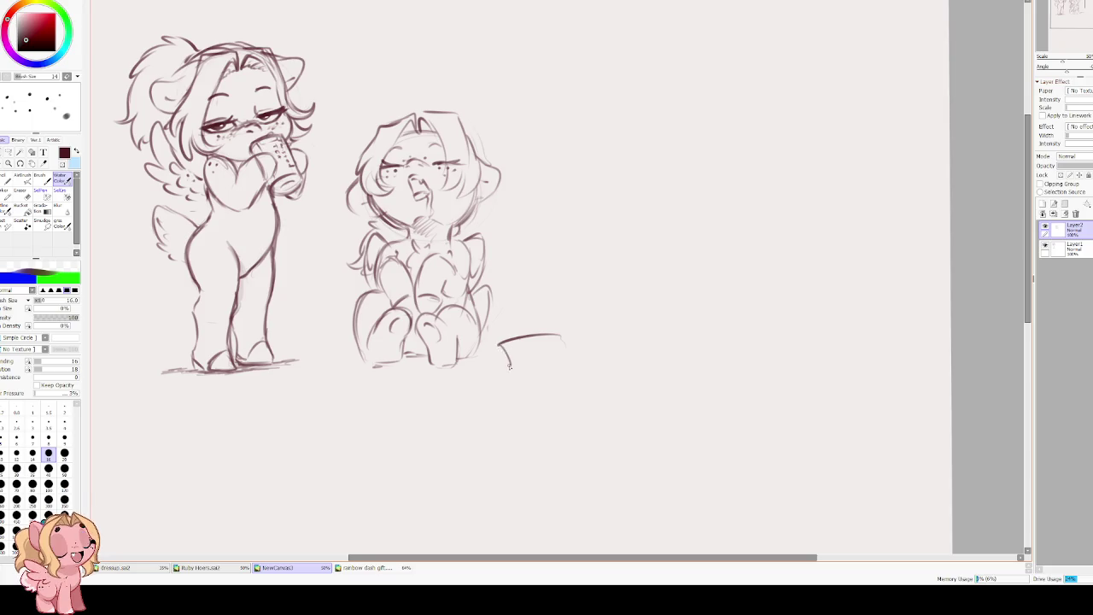
pyautogui.hotkey('ctrl', 'z')
pyautogui.hotkey('ctrl', 'z')
pyautogui.moveTo(530, 341)
pyautogui.mouseDown()
pyautogui.moveTo(495, 356)
pyautogui.moveTo(501, 376)
pyautogui.moveTo(549, 368)
pyautogui.moveTo(547, 359)
pyautogui.moveTo(548, 371)
pyautogui.moveTo(491, 347)
pyautogui.mouseUp()
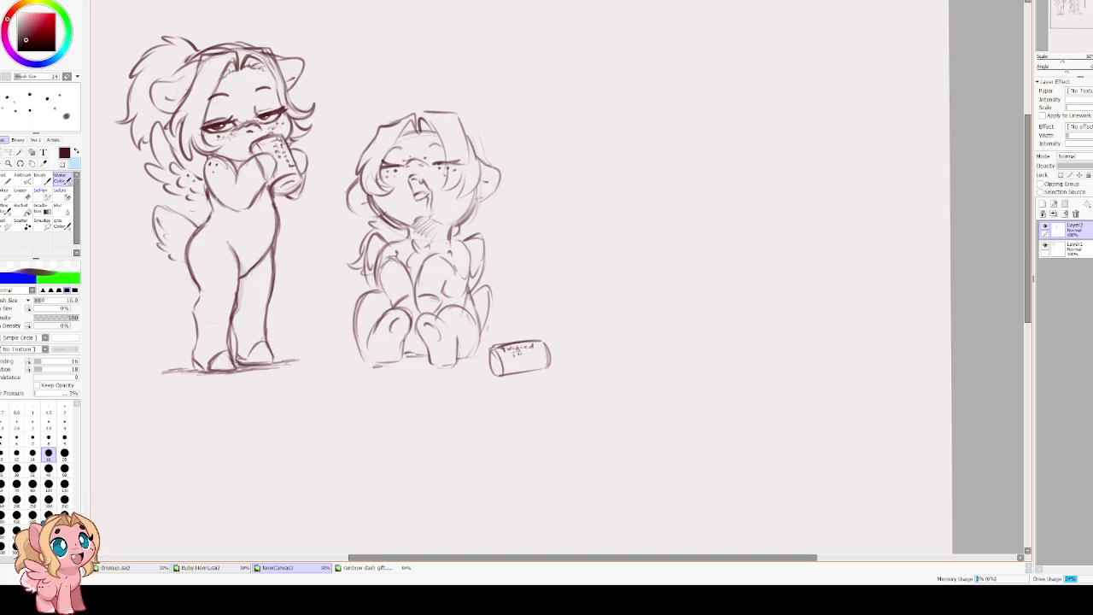
pyautogui.moveTo(546, 347); pyautogui.dragTo(537, 361)
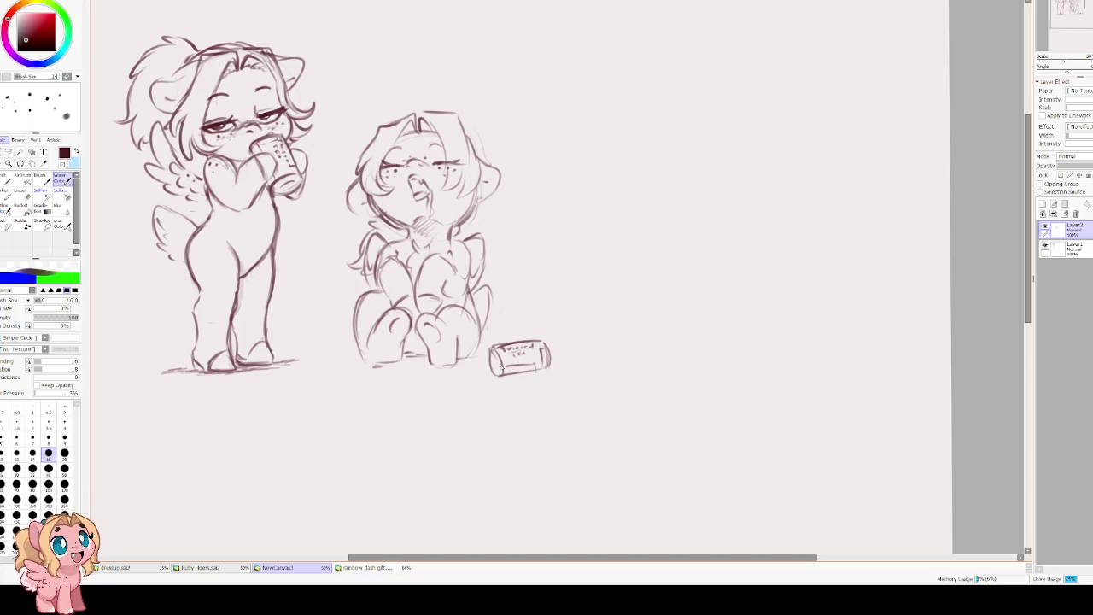
pyautogui.moveTo(443, 309); pyautogui.dragTo(452, 341)
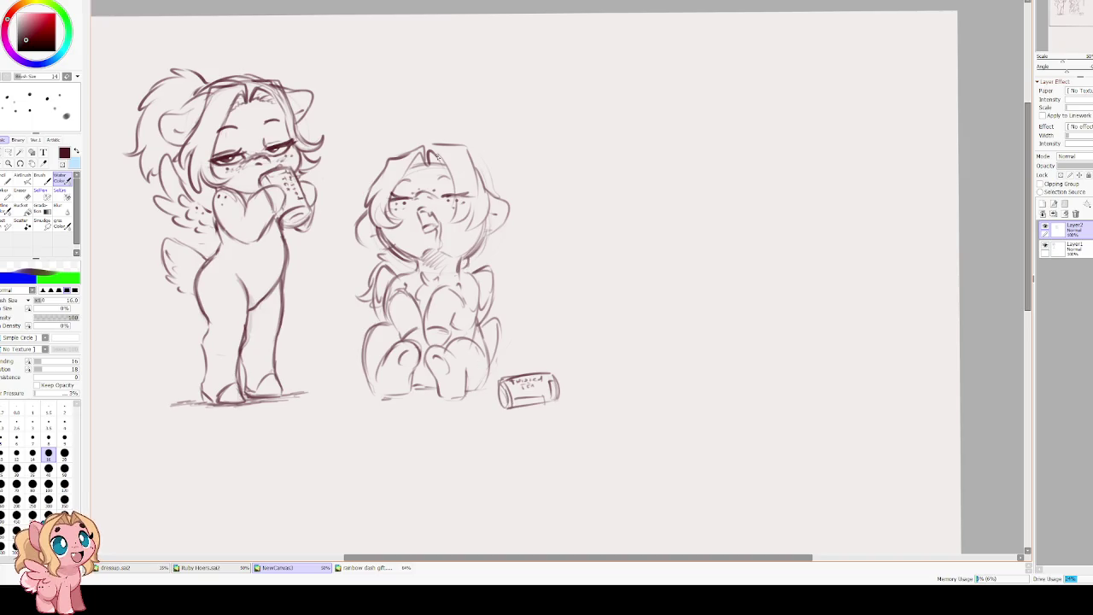
pyautogui.scroll(-2, 547, 295)
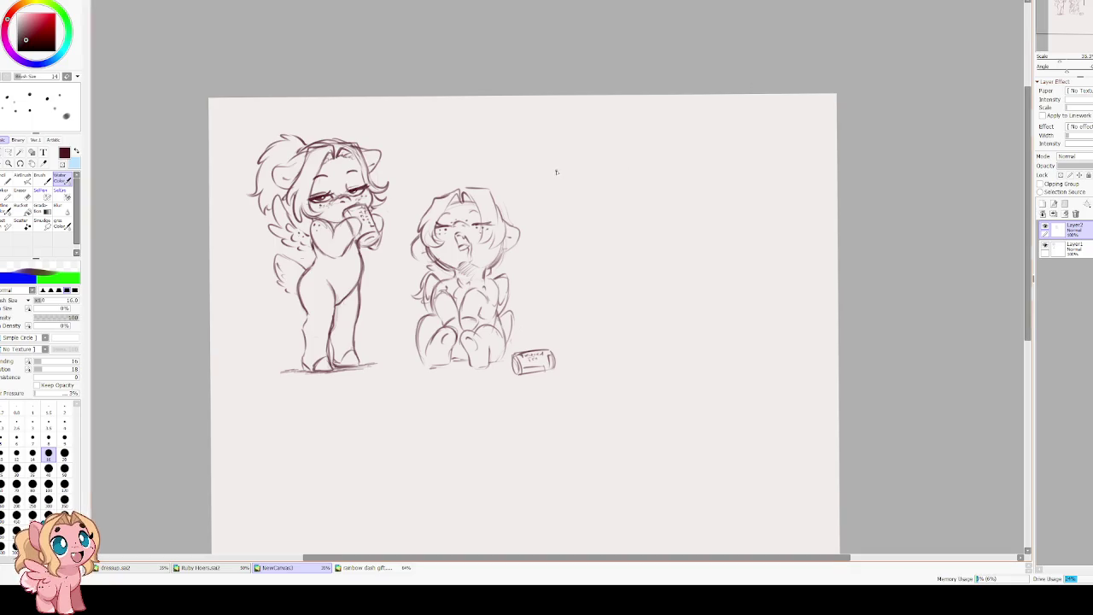
pyautogui.scroll(1, 552, 175)
# Darken both of the chibi's big eyes and add a small nose between them.
pyautogui.moveTo(500, 271); pyautogui.dragTo(422, 279)
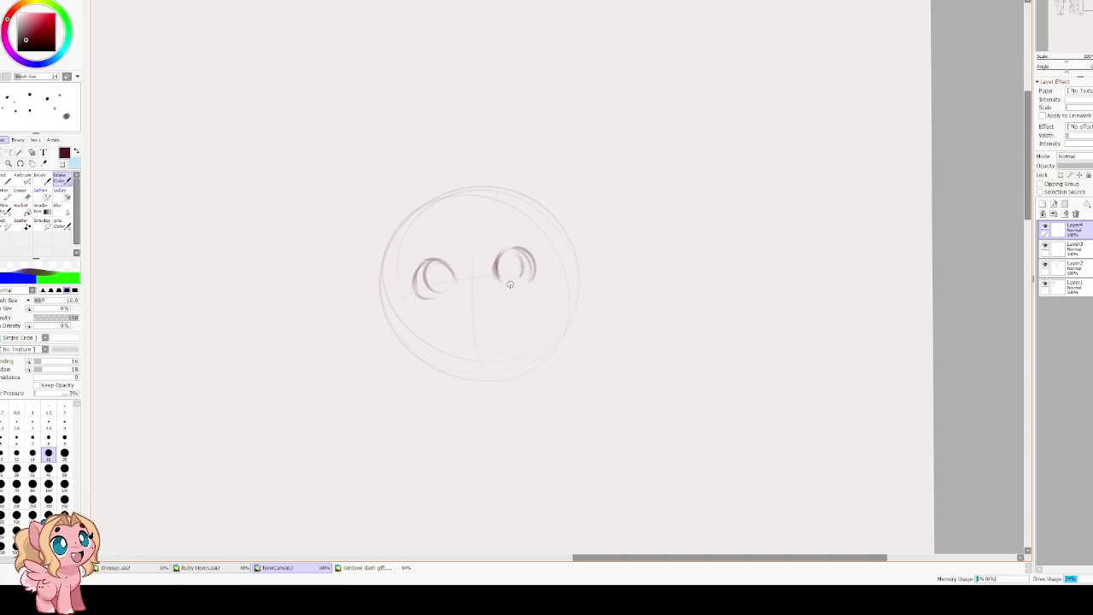
pyautogui.moveTo(506, 254); pyautogui.dragTo(516, 278)
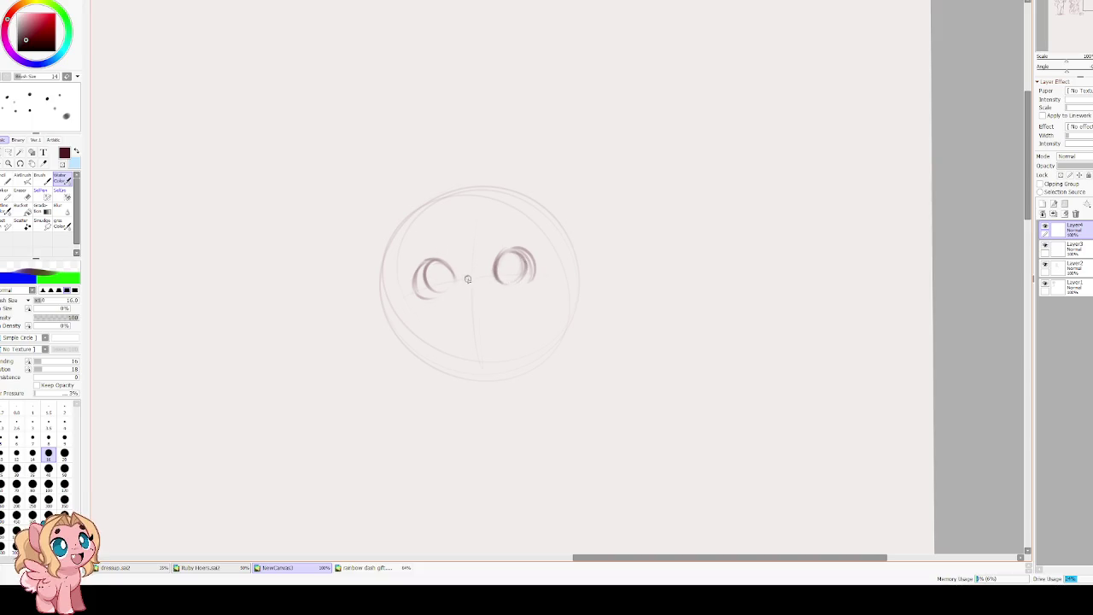
pyautogui.moveTo(465, 279)
pyautogui.mouseDown()
pyautogui.moveTo(480, 297)
pyautogui.moveTo(492, 286)
pyautogui.mouseUp()
pyautogui.moveTo(408, 269)
pyautogui.mouseDown()
pyautogui.moveTo(455, 247)
pyautogui.moveTo(484, 249)
pyautogui.mouseUp()
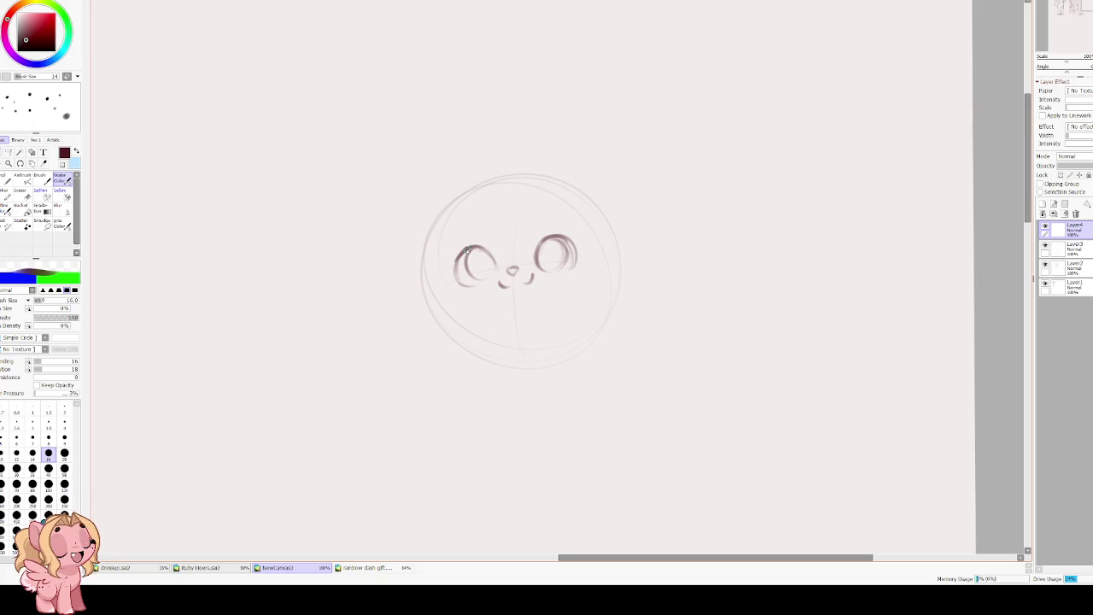
pyautogui.moveTo(538, 247); pyautogui.dragTo(568, 234)
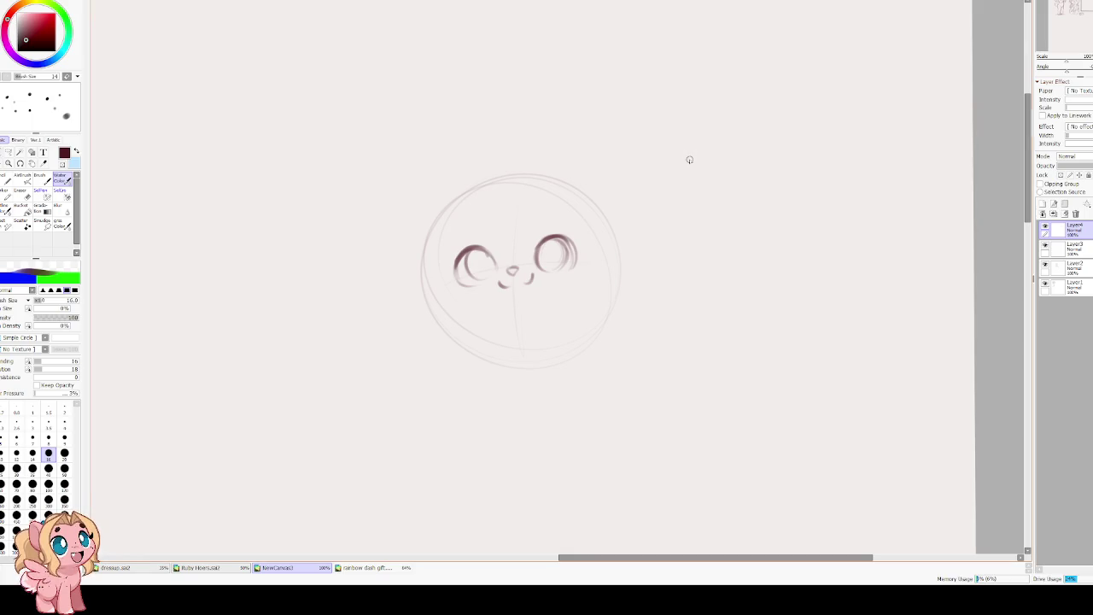
# Sketch ears at the head's upper left and right, plus the left side and top arc.
pyautogui.moveTo(471, 203)
pyautogui.mouseDown()
pyautogui.moveTo(524, 189)
pyautogui.moveTo(475, 202)
pyautogui.moveTo(420, 180)
pyautogui.moveTo(401, 229)
pyautogui.mouseUp()
pyautogui.hotkey('ctrl', 'z')
pyautogui.hotkey('ctrl', 'z')
pyautogui.moveTo(429, 185); pyautogui.dragTo(400, 228)
pyautogui.hotkey('ctrl', 'z')
pyautogui.hotkey('ctrl', 'z')
pyautogui.moveTo(458, 205)
pyautogui.mouseDown()
pyautogui.moveTo(431, 194)
pyautogui.moveTo(392, 212)
pyautogui.moveTo(418, 244)
pyautogui.mouseUp()
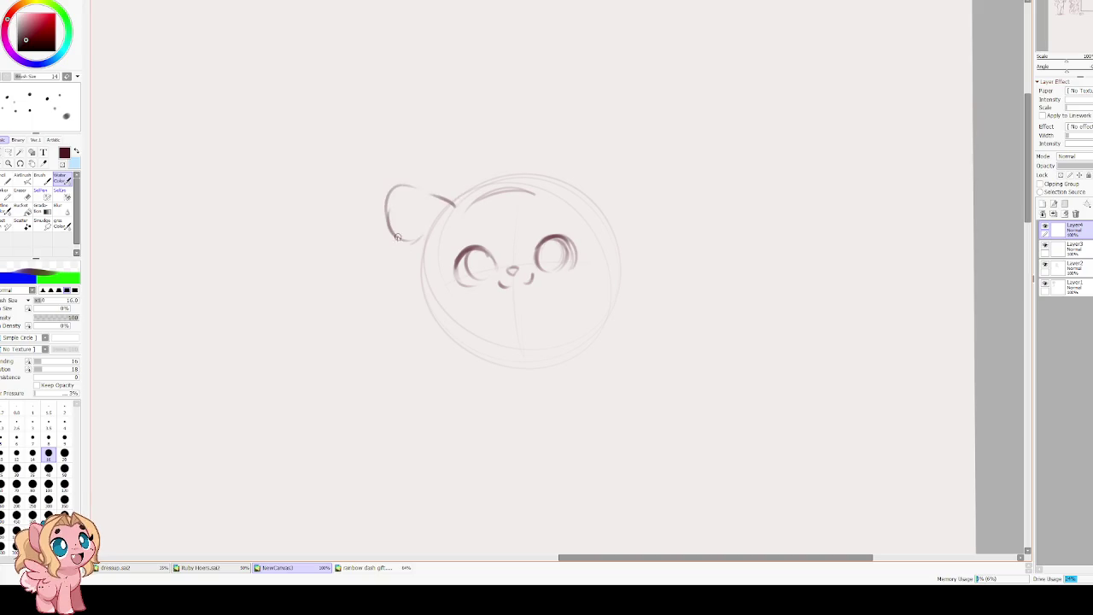
pyautogui.hotkey('ctrl', 'z')
pyautogui.hotkey('ctrl', 'z')
pyautogui.hotkey('ctrl', 'z')
pyautogui.moveTo(458, 209)
pyautogui.mouseDown()
pyautogui.moveTo(437, 200)
pyautogui.moveTo(386, 242)
pyautogui.moveTo(426, 242)
pyautogui.moveTo(405, 202)
pyautogui.mouseUp()
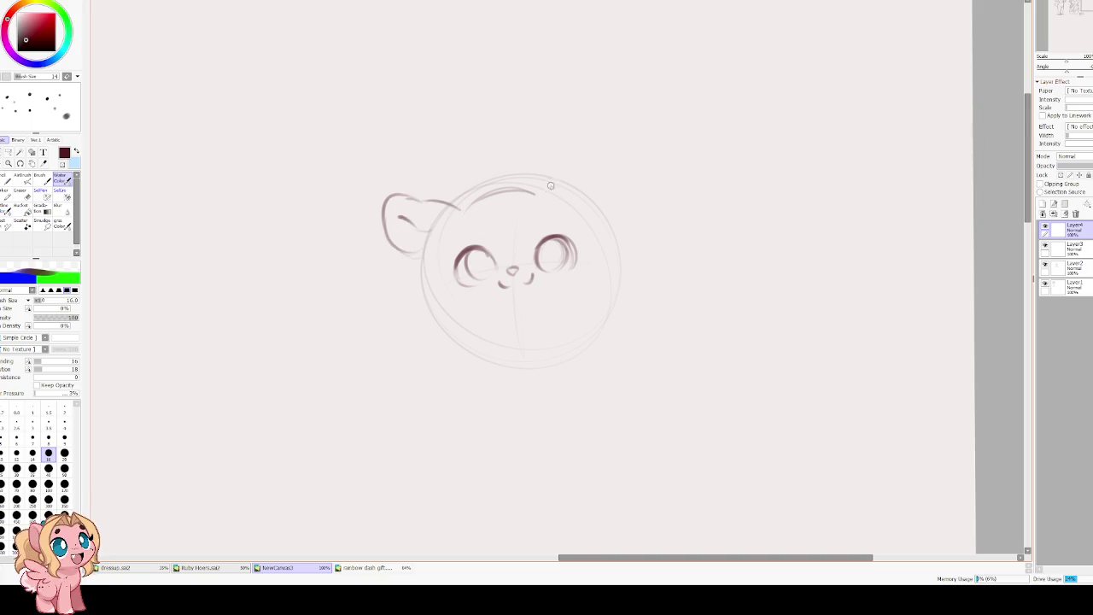
pyautogui.moveTo(557, 195)
pyautogui.mouseDown()
pyautogui.moveTo(603, 197)
pyautogui.moveTo(638, 222)
pyautogui.moveTo(611, 247)
pyautogui.mouseUp()
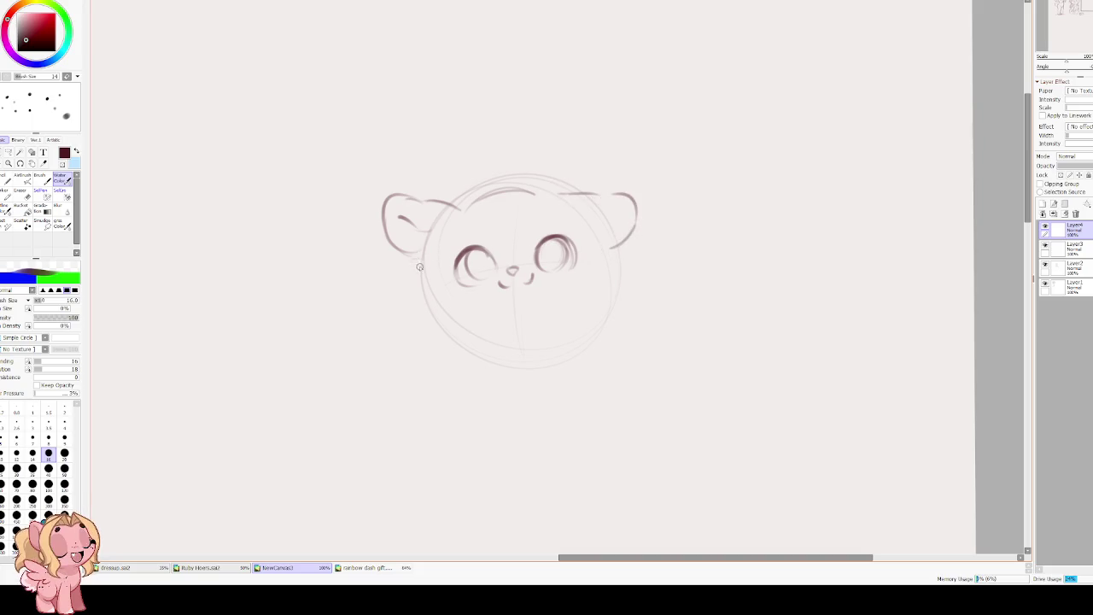
pyautogui.moveTo(423, 246); pyautogui.dragTo(422, 283)
pyautogui.moveTo(461, 205); pyautogui.dragTo(544, 199)
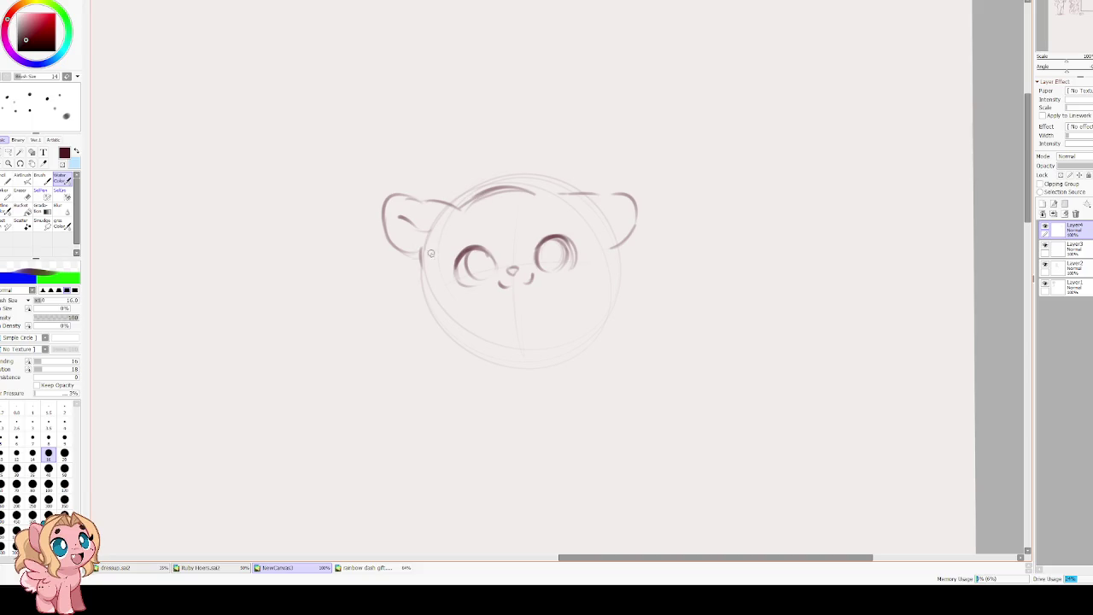
# Erase and redraw the eyes with a fuller left circle, a right pupil and eyelash flicks.
pyautogui.press('e')
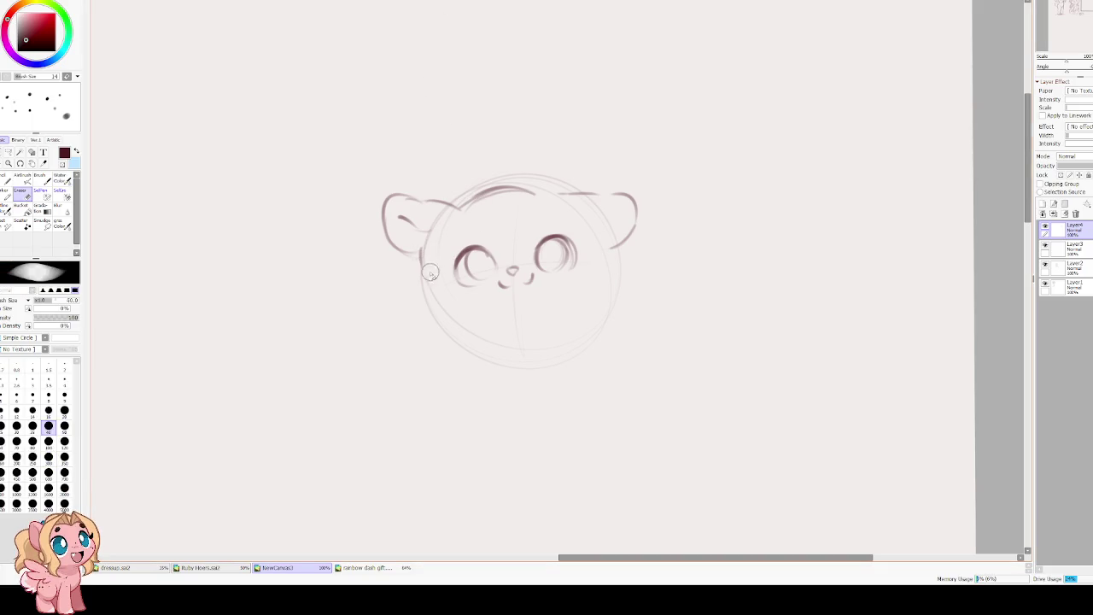
pyautogui.moveTo(470, 266)
pyautogui.mouseDown()
pyautogui.moveTo(475, 282)
pyautogui.moveTo(463, 268)
pyautogui.mouseUp()
pyautogui.moveTo(554, 268); pyautogui.dragTo(556, 247)
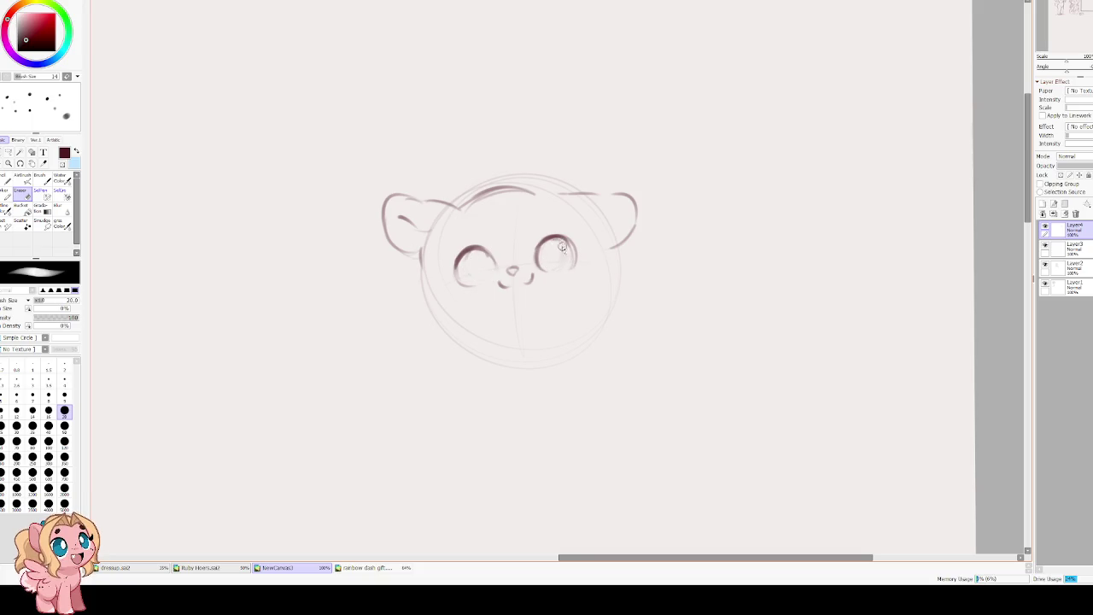
pyautogui.press('b')
pyautogui.moveTo(478, 247)
pyautogui.mouseDown()
pyautogui.moveTo(495, 273)
pyautogui.moveTo(471, 285)
pyautogui.mouseUp()
pyautogui.moveTo(548, 246)
pyautogui.mouseDown()
pyautogui.moveTo(543, 260)
pyautogui.moveTo(563, 268)
pyautogui.moveTo(517, 285)
pyautogui.mouseUp()
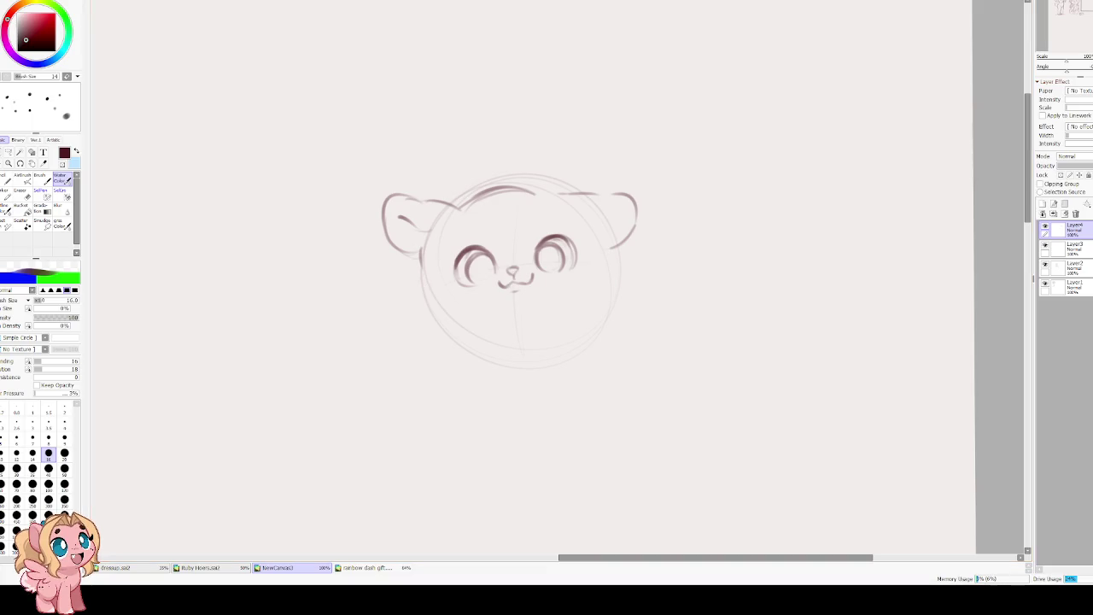
pyautogui.moveTo(455, 263)
pyautogui.mouseDown()
pyautogui.moveTo(456, 283)
pyautogui.moveTo(460, 255)
pyautogui.moveTo(439, 253)
pyautogui.mouseUp()
pyautogui.moveTo(561, 240); pyautogui.dragTo(581, 231)
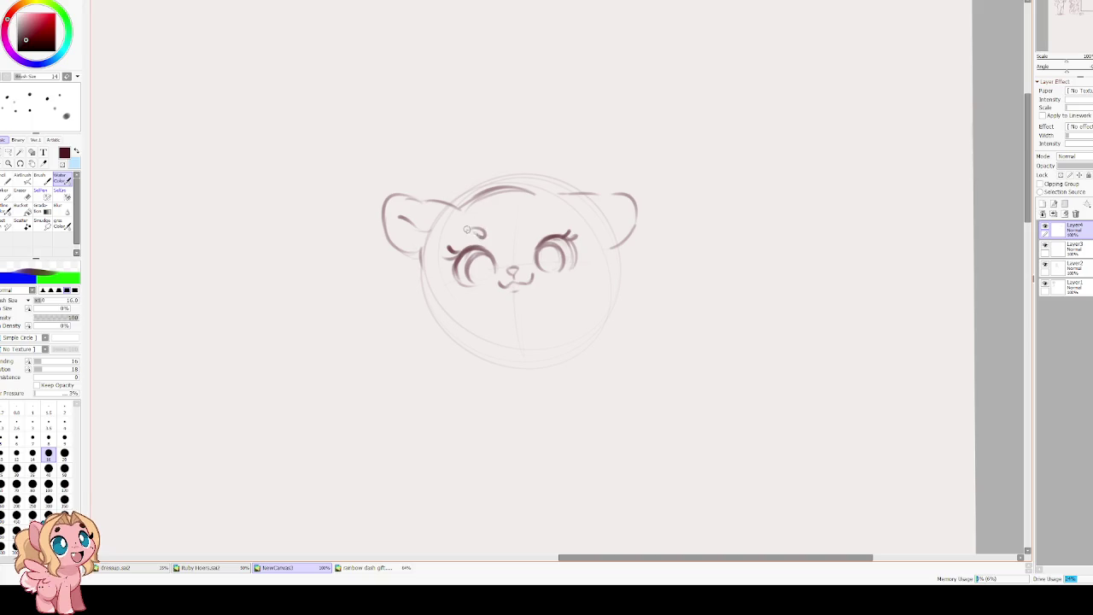
# Add a forehead oval, extend the mouth curve, and sketch fluff on both cheeks and chin.
pyautogui.moveTo(474, 227); pyautogui.dragTo(529, 230)
pyautogui.moveTo(512, 283); pyautogui.dragTo(528, 281)
pyautogui.moveTo(418, 320); pyautogui.dragTo(410, 298)
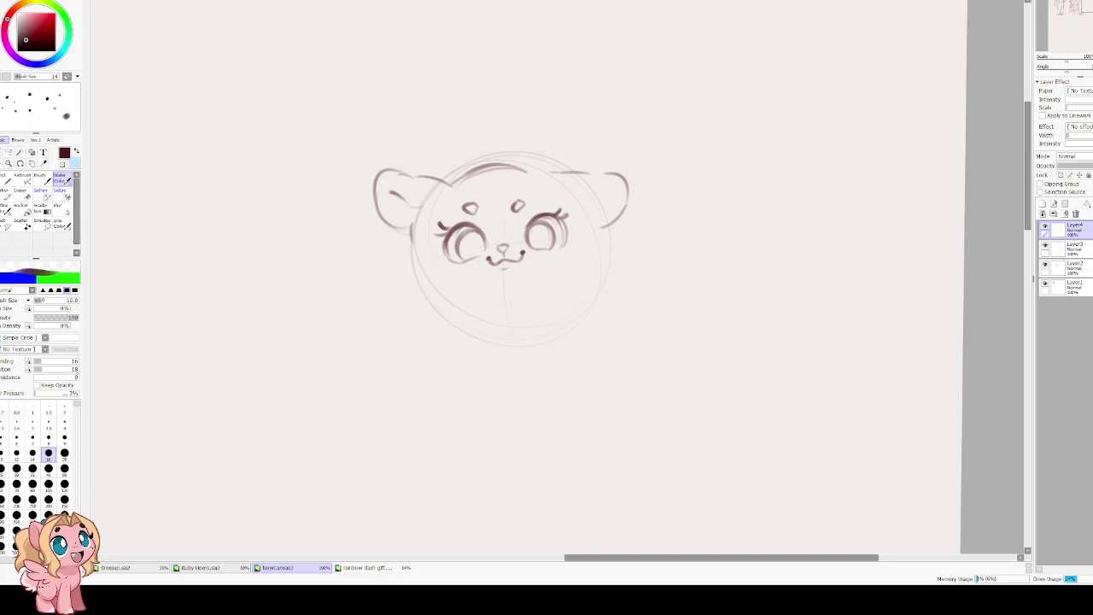
pyautogui.moveTo(413, 227)
pyautogui.mouseDown()
pyautogui.moveTo(401, 275)
pyautogui.moveTo(433, 304)
pyautogui.mouseUp()
pyautogui.moveTo(591, 235); pyautogui.dragTo(601, 261)
pyautogui.moveTo(418, 291); pyautogui.dragTo(466, 310)
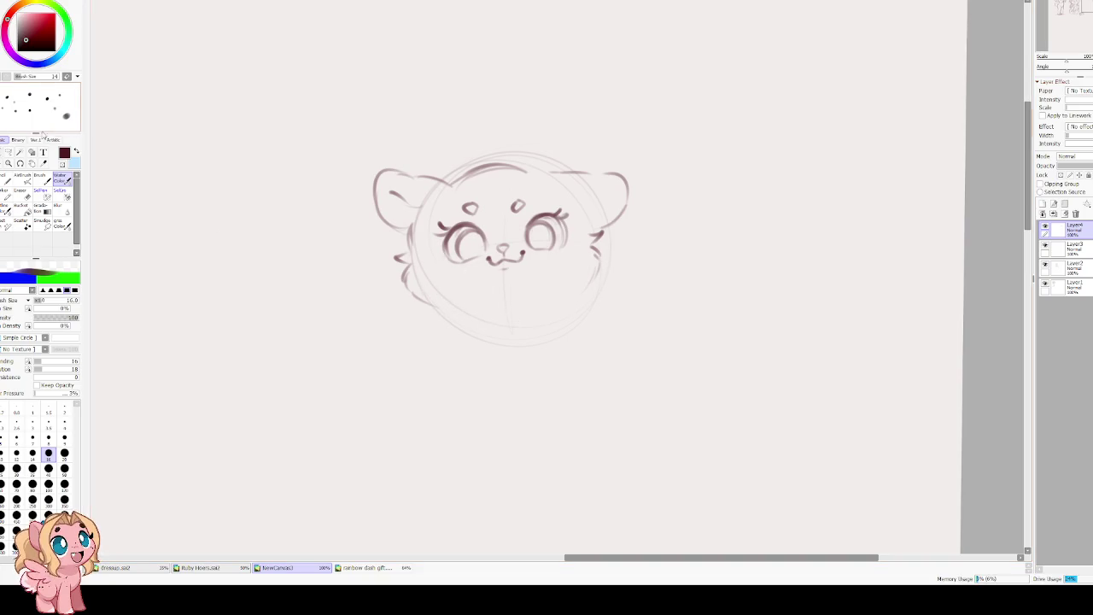
# Lasso the lower-left cheek and chin strokes and start transforming them.
pyautogui.click(9, 152)
pyautogui.moveTo(408, 219); pyautogui.dragTo(427, 246)
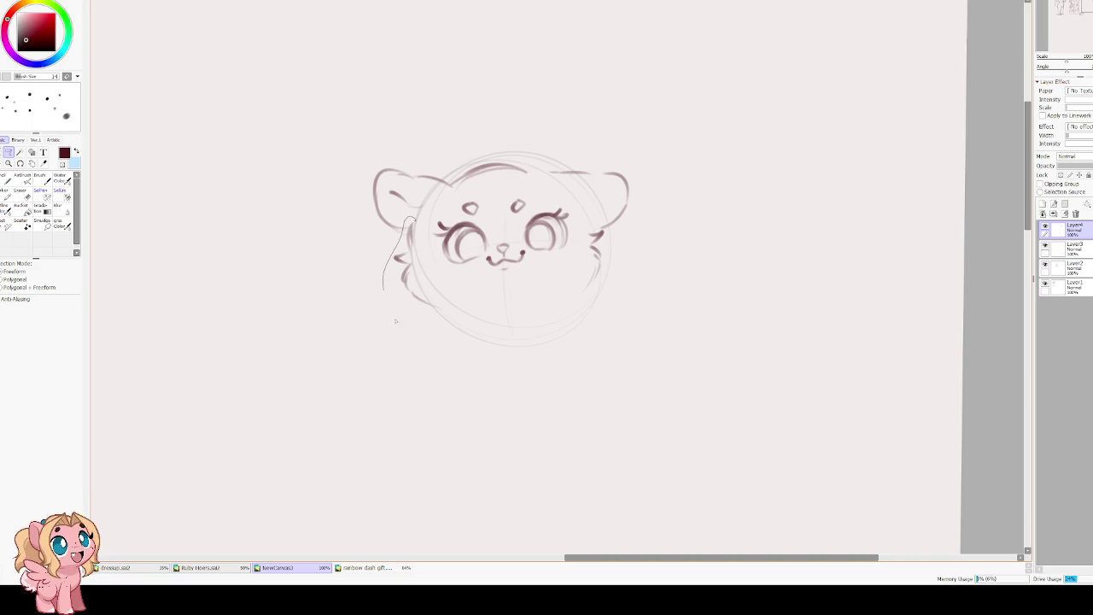
pyautogui.hotkey('ctrl', 't')
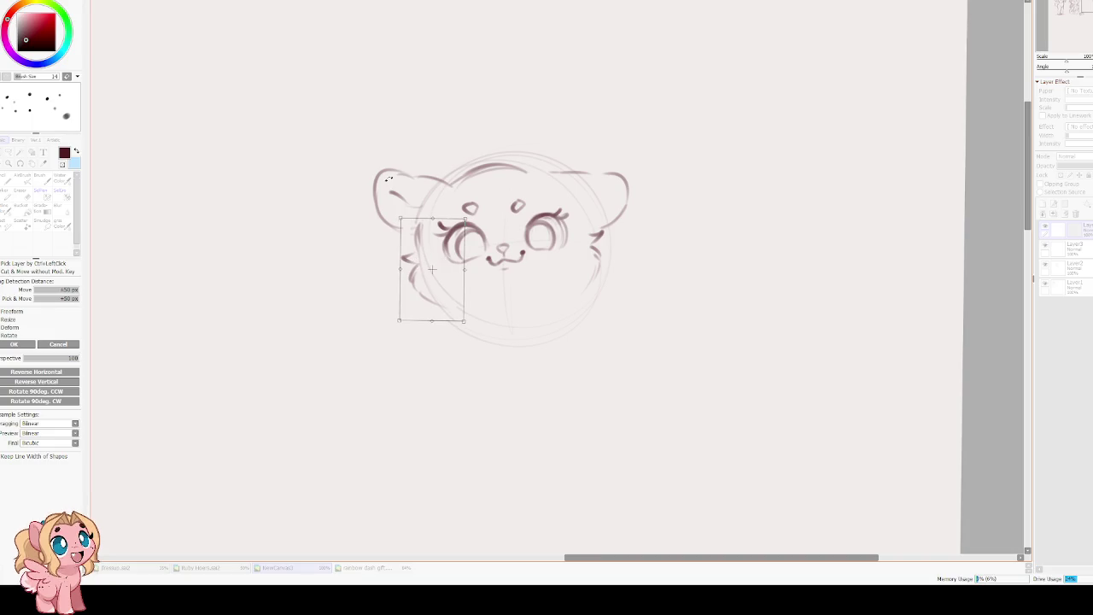
# Reshape the selected left cheek fluff to hug the face, then clear the selection.
pyautogui.moveTo(476, 327); pyautogui.dragTo(480, 326)
pyautogui.moveTo(407, 222); pyautogui.dragTo(409, 234)
pyautogui.moveTo(474, 328); pyautogui.dragTo(477, 320)
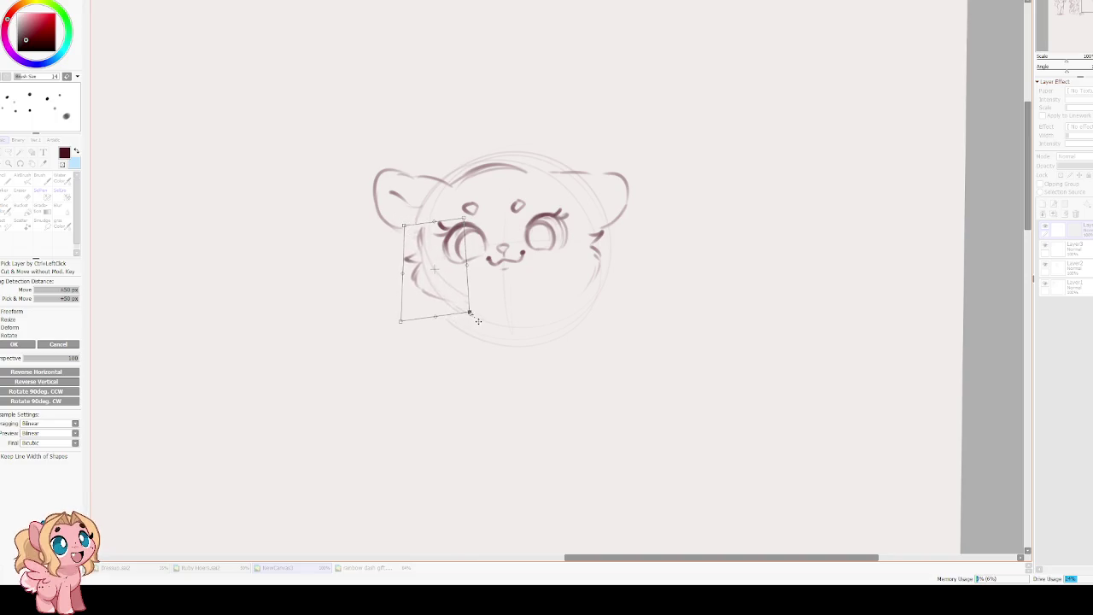
pyautogui.press('Return')
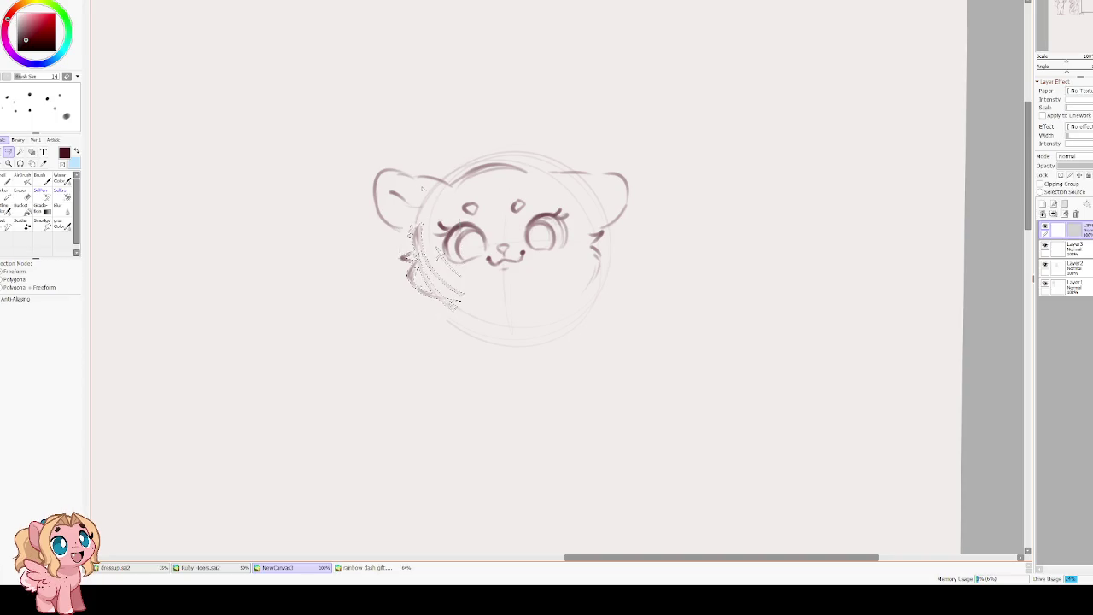
pyautogui.hotkey('ctrl', 'd')
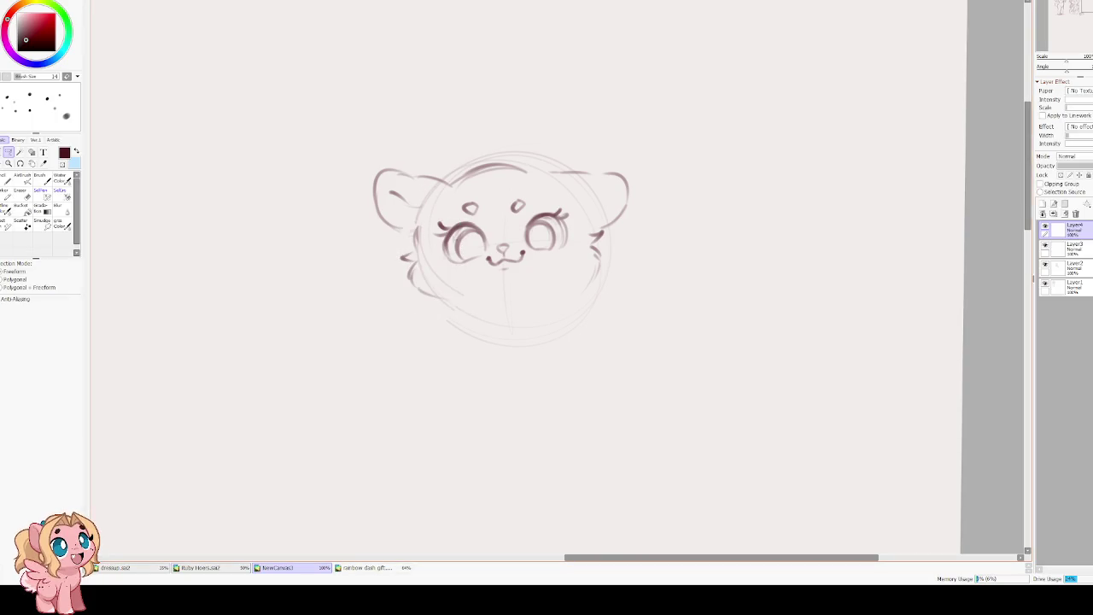
# Add right-cheek fluff tufts, a lower-left jaw curve and the right chest line.
pyautogui.press('e')
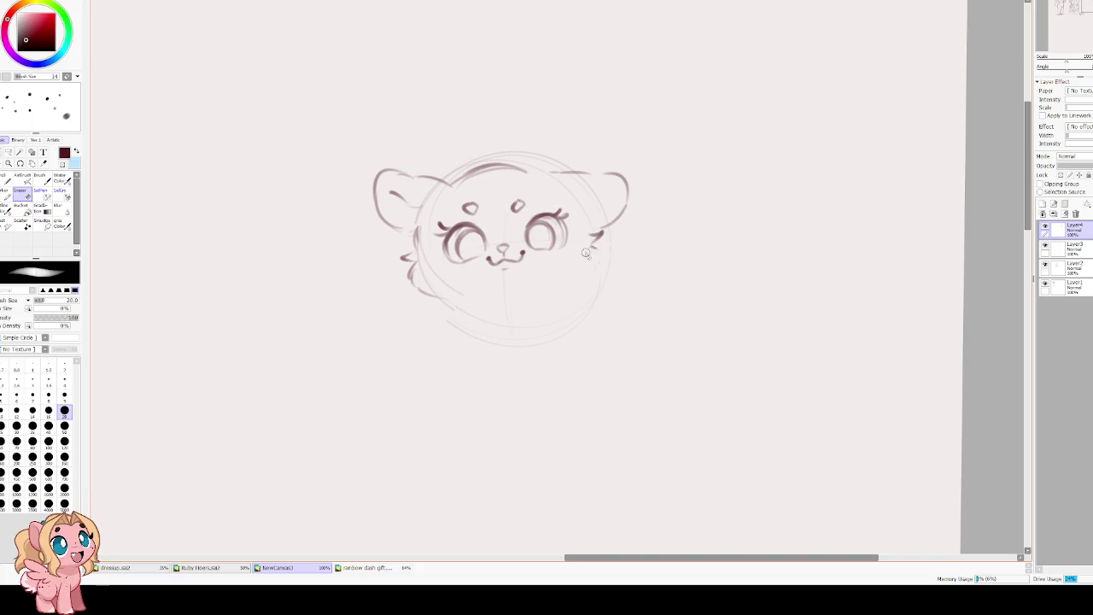
pyautogui.press('c')
pyautogui.moveTo(583, 269); pyautogui.dragTo(586, 279)
pyautogui.moveTo(476, 299); pyautogui.dragTo(463, 306)
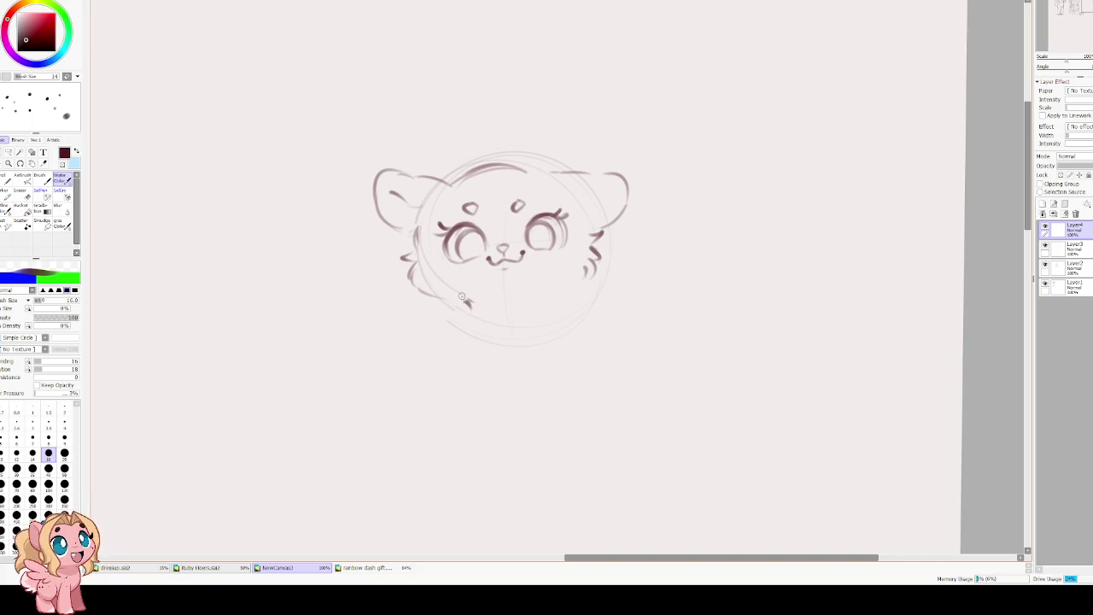
pyautogui.moveTo(425, 285); pyautogui.dragTo(471, 305)
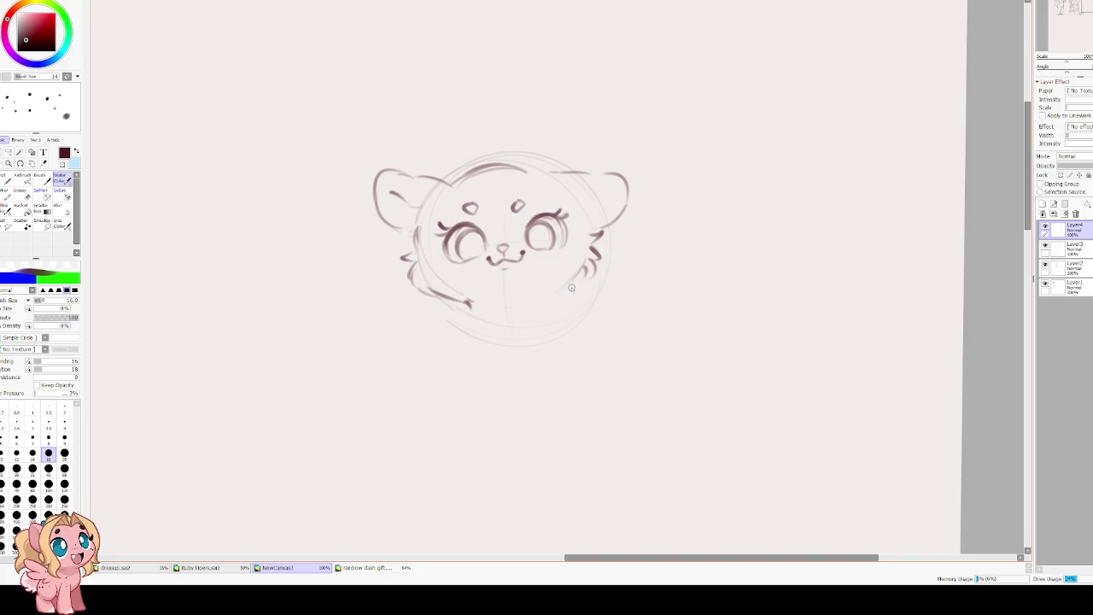
pyautogui.moveTo(565, 286)
pyautogui.mouseDown()
pyautogui.moveTo(560, 299)
pyautogui.moveTo(588, 331)
pyautogui.mouseUp()
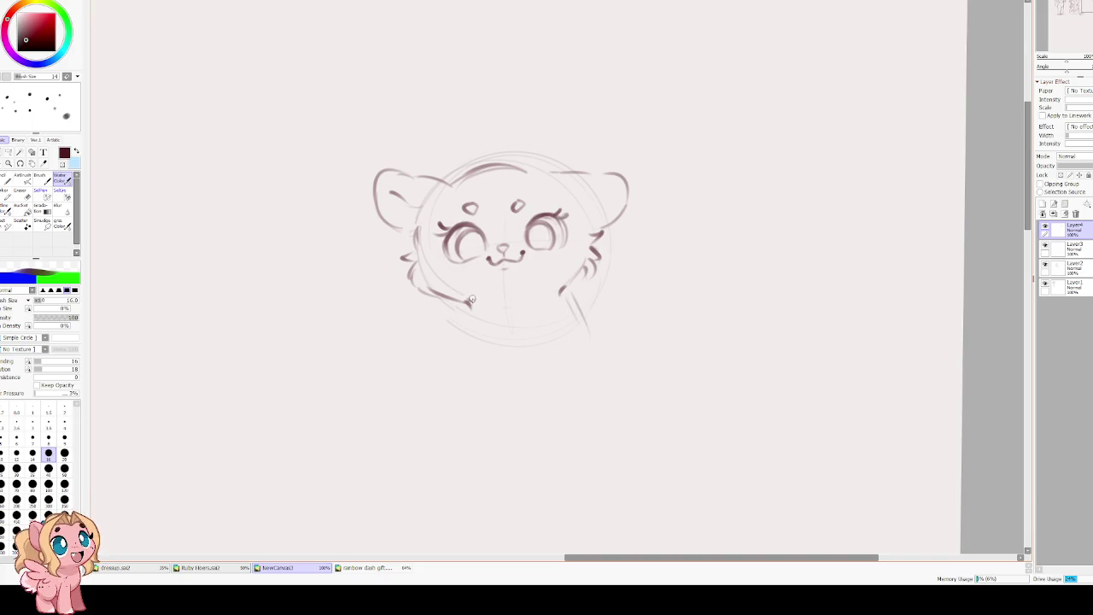
# Sketch the cheek curves, chest and both sides of the seated body, lengthening the left side.
pyautogui.moveTo(466, 301); pyautogui.dragTo(447, 339)
pyautogui.moveTo(566, 285)
pyautogui.mouseDown()
pyautogui.moveTo(560, 299)
pyautogui.moveTo(591, 365)
pyautogui.mouseUp()
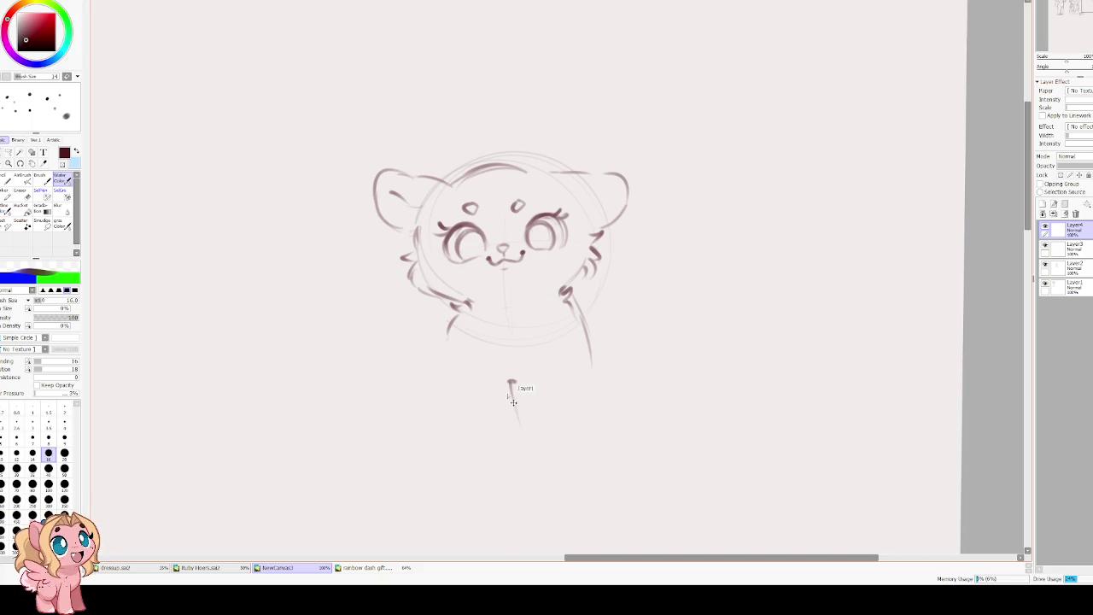
pyautogui.moveTo(500, 384)
pyautogui.mouseDown()
pyautogui.moveTo(525, 389)
pyautogui.moveTo(523, 423)
pyautogui.mouseUp()
pyautogui.hotkey('ctrl', 'z')
pyautogui.hotkey('ctrl', 'z')
pyautogui.hotkey('ctrl', 'z')
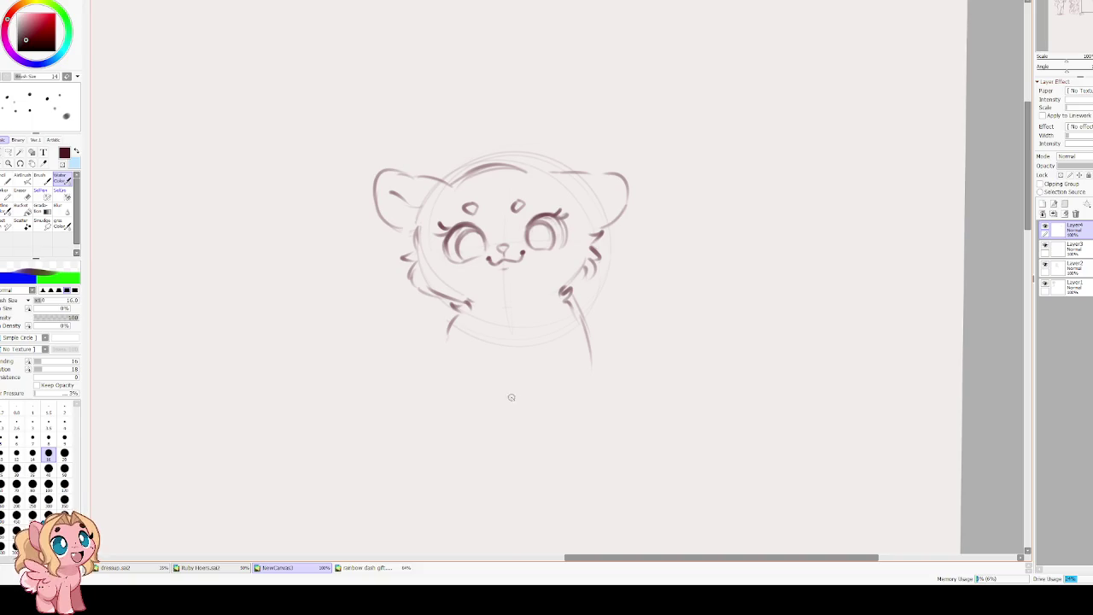
pyautogui.moveTo(584, 343); pyautogui.dragTo(570, 423)
pyautogui.moveTo(447, 352); pyautogui.dragTo(468, 426)
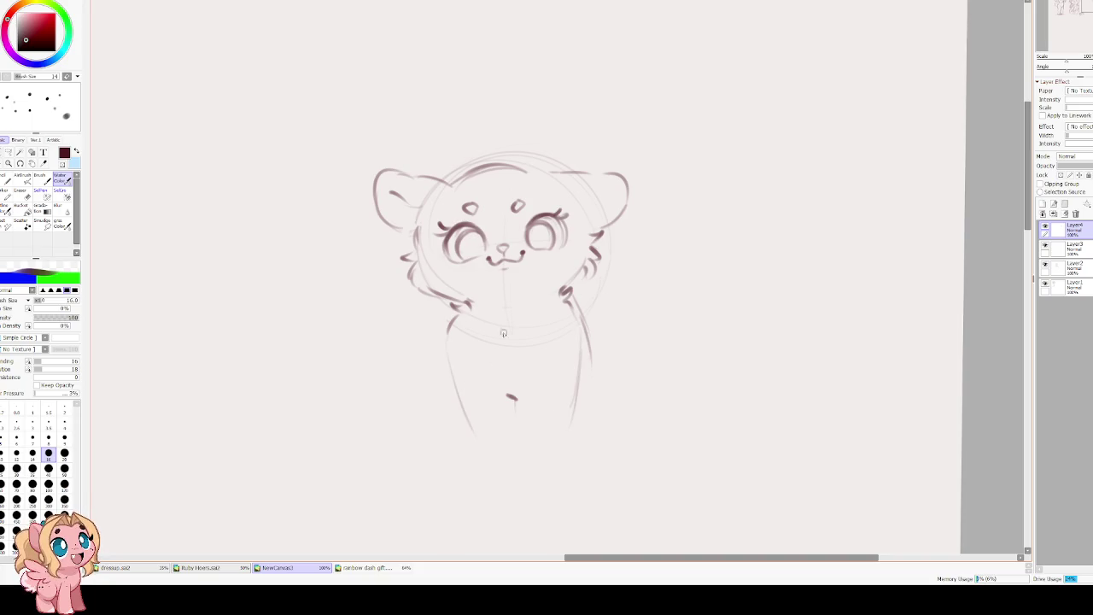
pyautogui.hotkey('ctrl', 'z')
pyautogui.moveTo(444, 330); pyautogui.dragTo(461, 436)
pyautogui.moveTo(440, 355)
pyautogui.mouseDown()
pyautogui.moveTo(472, 490)
pyautogui.moveTo(510, 490)
pyautogui.moveTo(512, 410)
pyautogui.moveTo(522, 457)
pyautogui.mouseUp()
pyautogui.moveTo(574, 385)
pyautogui.mouseDown()
pyautogui.moveTo(567, 485)
pyautogui.moveTo(531, 493)
pyautogui.moveTo(522, 473)
pyautogui.mouseUp()
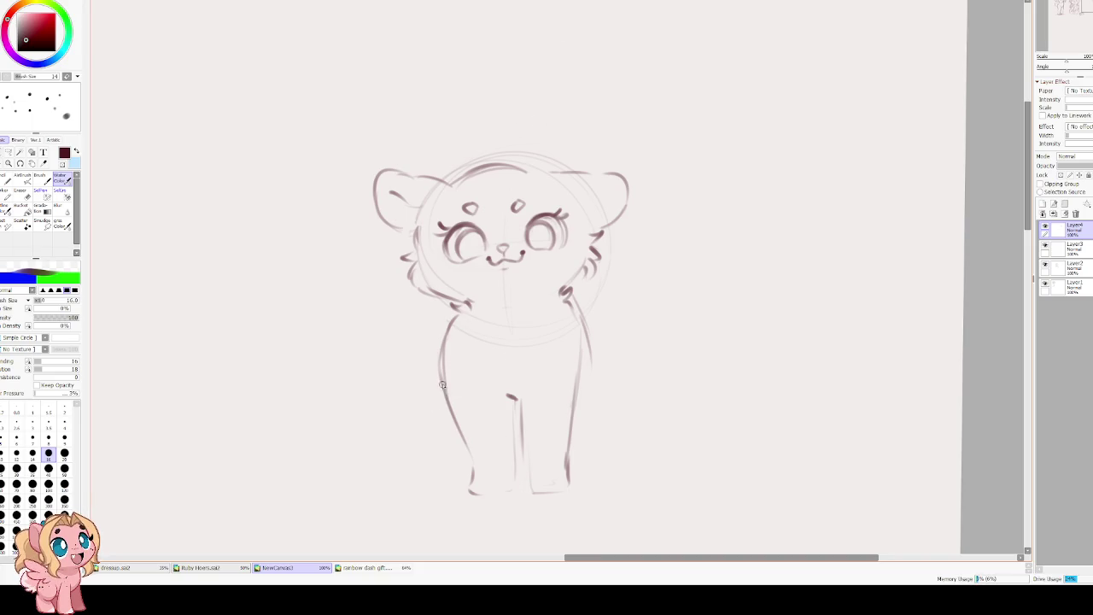
# Draw the curled hind foot and the rounded front leg with its right edge.
pyautogui.moveTo(437, 385)
pyautogui.mouseDown()
pyautogui.moveTo(408, 497)
pyautogui.moveTo(448, 492)
pyautogui.mouseUp()
pyautogui.moveTo(405, 478)
pyautogui.mouseDown()
pyautogui.moveTo(423, 495)
pyautogui.moveTo(435, 490)
pyautogui.moveTo(406, 495)
pyautogui.moveTo(459, 482)
pyautogui.mouseUp()
pyautogui.hotkey('ctrl', 'z')
pyautogui.moveTo(573, 369); pyautogui.dragTo(573, 398)
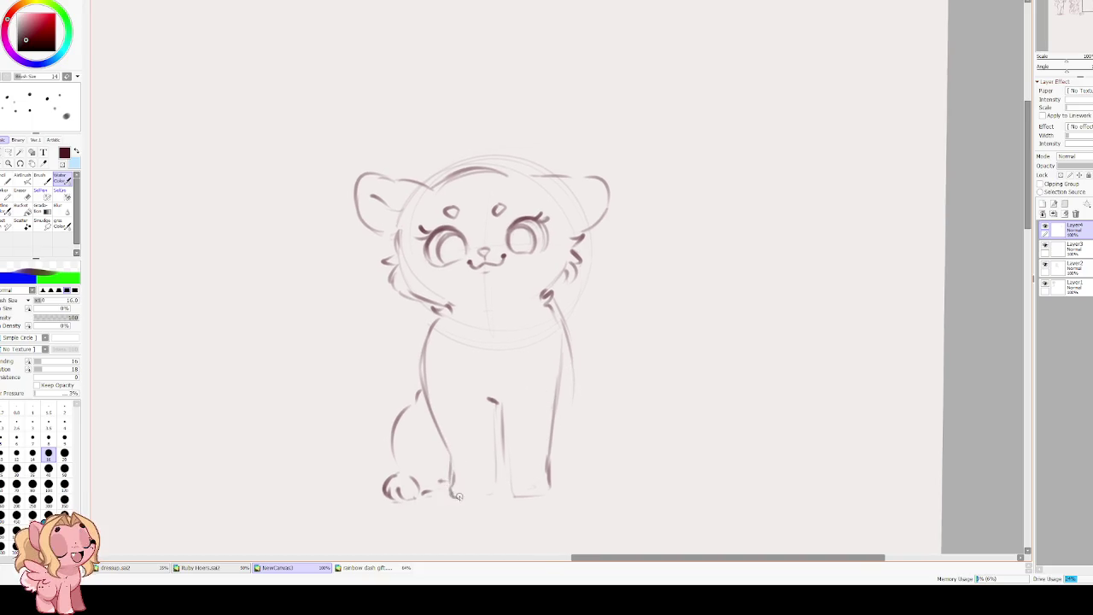
pyautogui.moveTo(446, 443)
pyautogui.mouseDown()
pyautogui.moveTo(448, 488)
pyautogui.moveTo(466, 502)
pyautogui.moveTo(493, 486)
pyautogui.moveTo(493, 445)
pyautogui.moveTo(495, 478)
pyautogui.mouseUp()
pyautogui.moveTo(493, 420)
pyautogui.mouseDown()
pyautogui.moveTo(512, 384)
pyautogui.moveTo(543, 465)
pyautogui.mouseUp()
pyautogui.hotkey('ctrl', 'z')
pyautogui.moveTo(553, 408)
pyautogui.mouseDown()
pyautogui.moveTo(550, 476)
pyautogui.moveTo(505, 494)
pyautogui.moveTo(551, 492)
pyautogui.moveTo(506, 468)
pyautogui.mouseUp()
# Darken both eye outlines and the right eye's lashes and iris.
pyautogui.scroll(3, 489, 353)
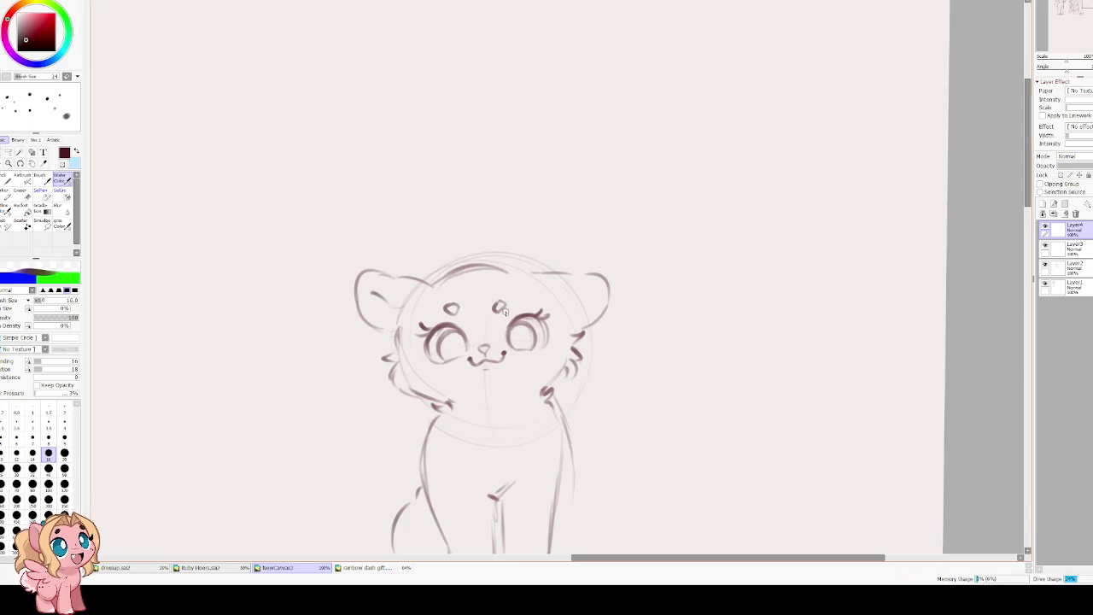
pyautogui.moveTo(515, 318)
pyautogui.mouseDown()
pyautogui.moveTo(539, 345)
pyautogui.moveTo(506, 345)
pyautogui.mouseUp()
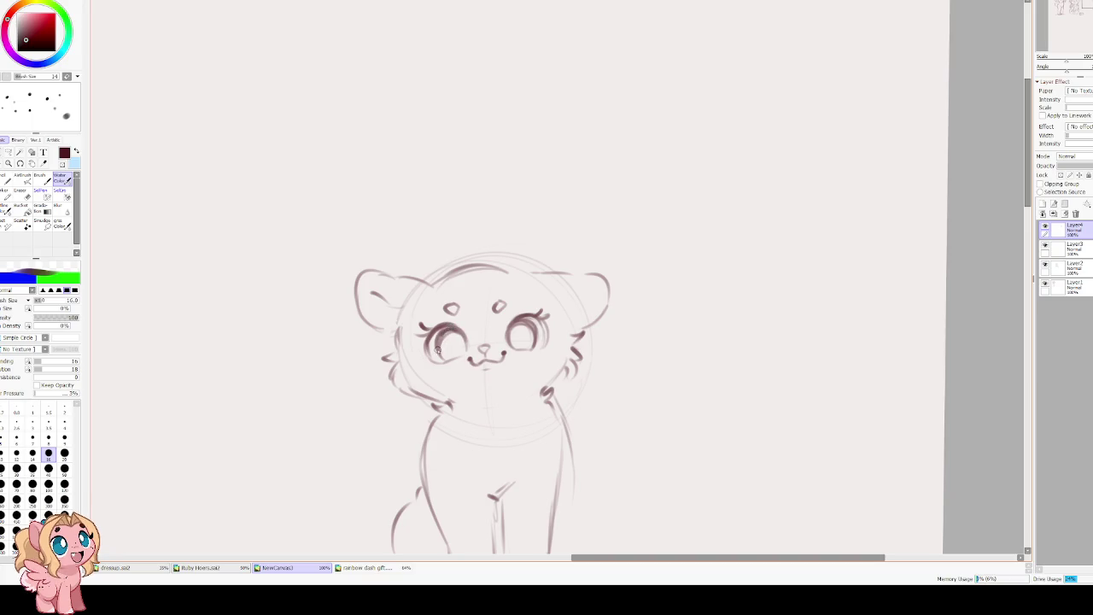
pyautogui.moveTo(461, 328)
pyautogui.mouseDown()
pyautogui.moveTo(439, 362)
pyautogui.moveTo(456, 333)
pyautogui.moveTo(461, 350)
pyautogui.moveTo(450, 346)
pyautogui.moveTo(463, 353)
pyautogui.mouseUp()
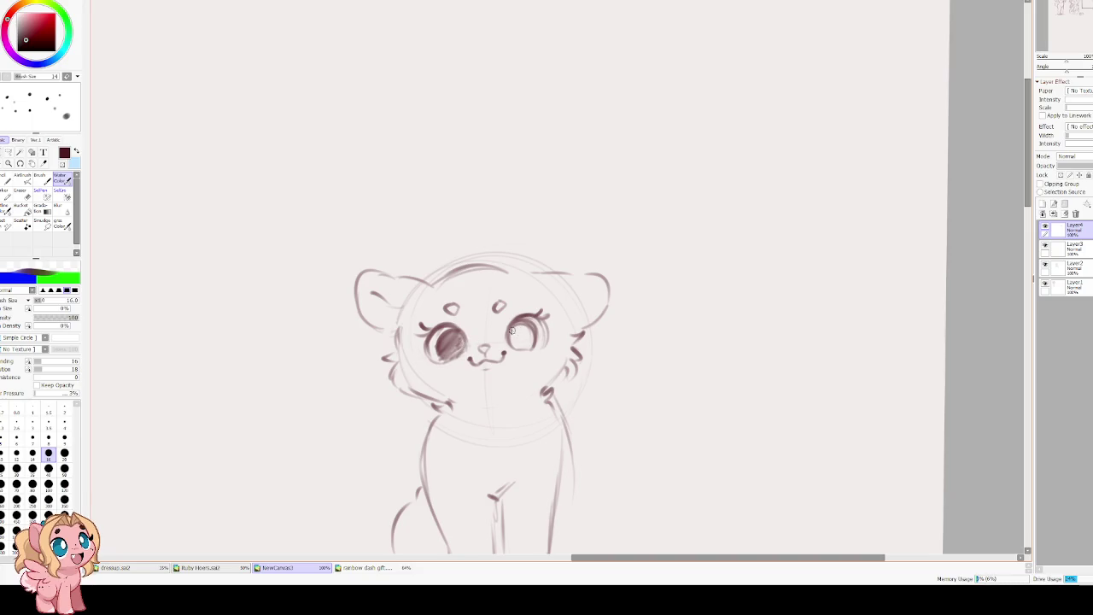
pyautogui.moveTo(516, 326)
pyautogui.mouseDown()
pyautogui.moveTo(520, 337)
pyautogui.moveTo(529, 324)
pyautogui.moveTo(533, 350)
pyautogui.moveTo(521, 328)
pyautogui.moveTo(531, 338)
pyautogui.mouseUp()
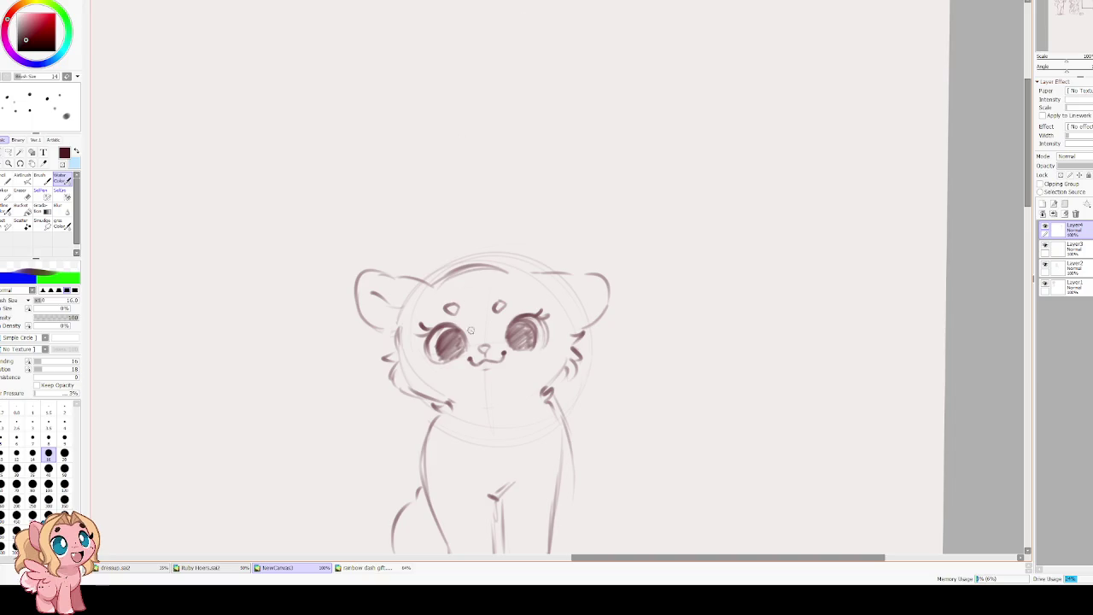
# Shade both irises darker with brush size 30 then 50, returning to size 16.
pyautogui.click(16, 468)
pyautogui.moveTo(448, 340)
pyautogui.mouseDown()
pyautogui.moveTo(459, 350)
pyautogui.moveTo(444, 333)
pyautogui.mouseUp()
pyautogui.press(']')
pyautogui.press(']')
pyautogui.press(']')
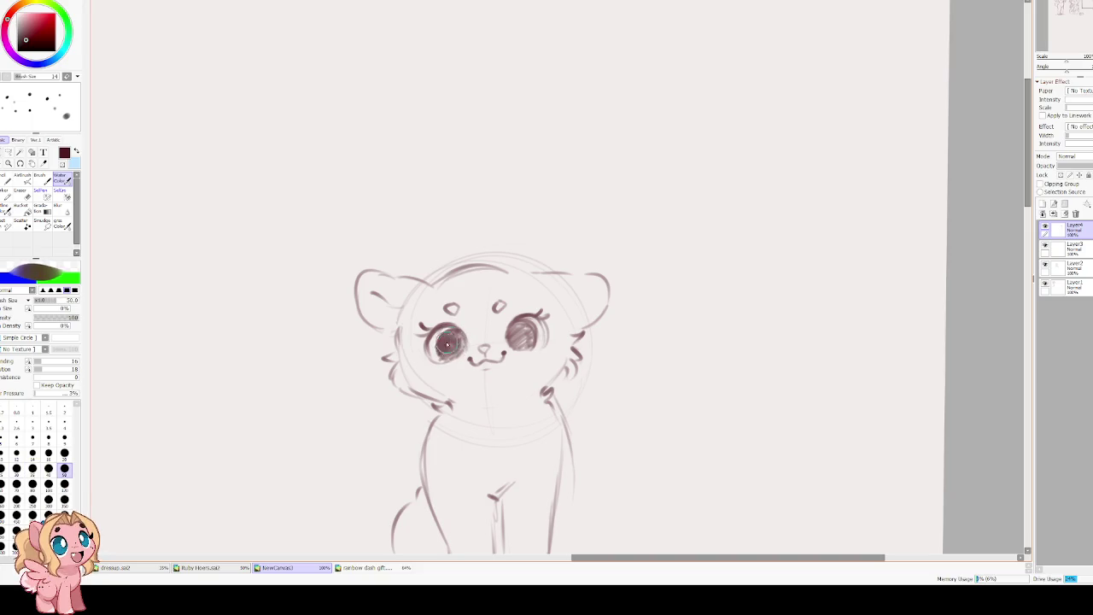
pyautogui.moveTo(446, 344); pyautogui.dragTo(452, 343)
pyautogui.moveTo(524, 338); pyautogui.dragTo(512, 345)
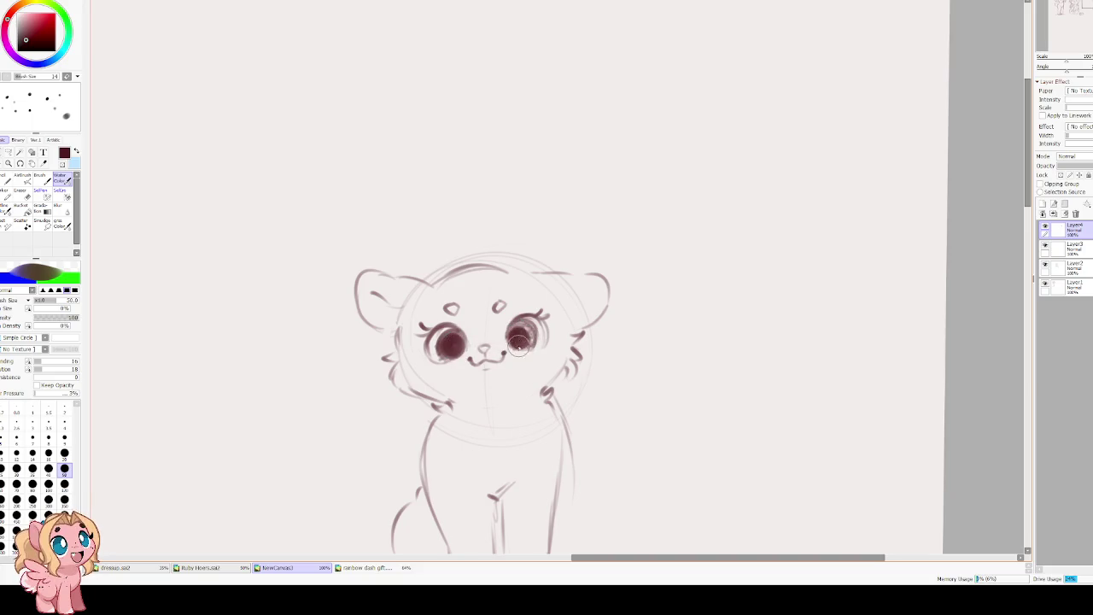
pyautogui.moveTo(516, 342); pyautogui.dragTo(527, 333)
pyautogui.moveTo(439, 334); pyautogui.dragTo(461, 342)
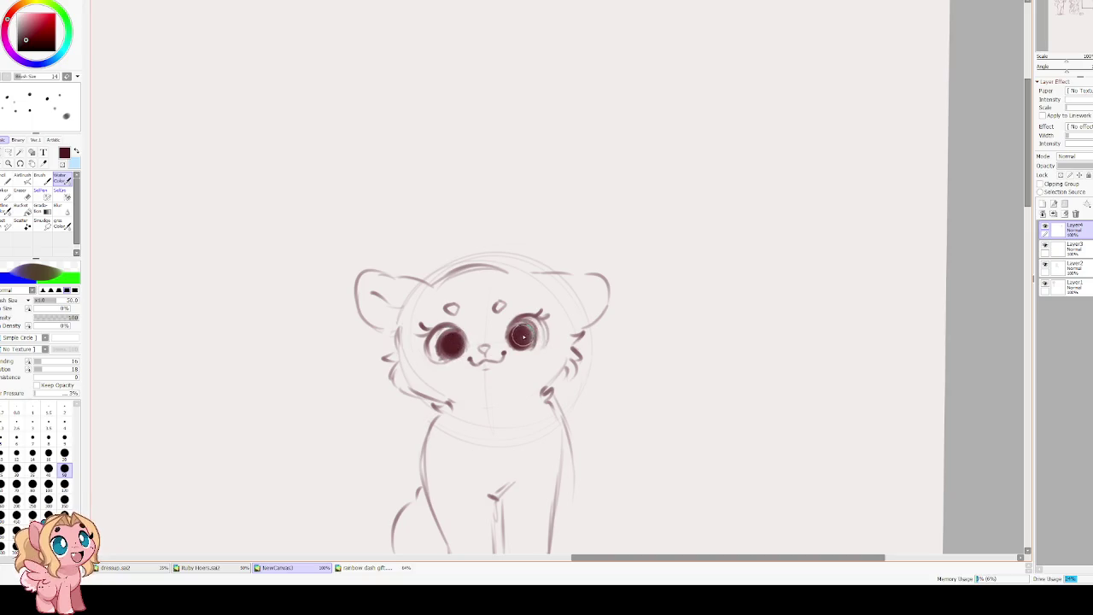
pyautogui.moveTo(517, 329); pyautogui.dragTo(526, 340)
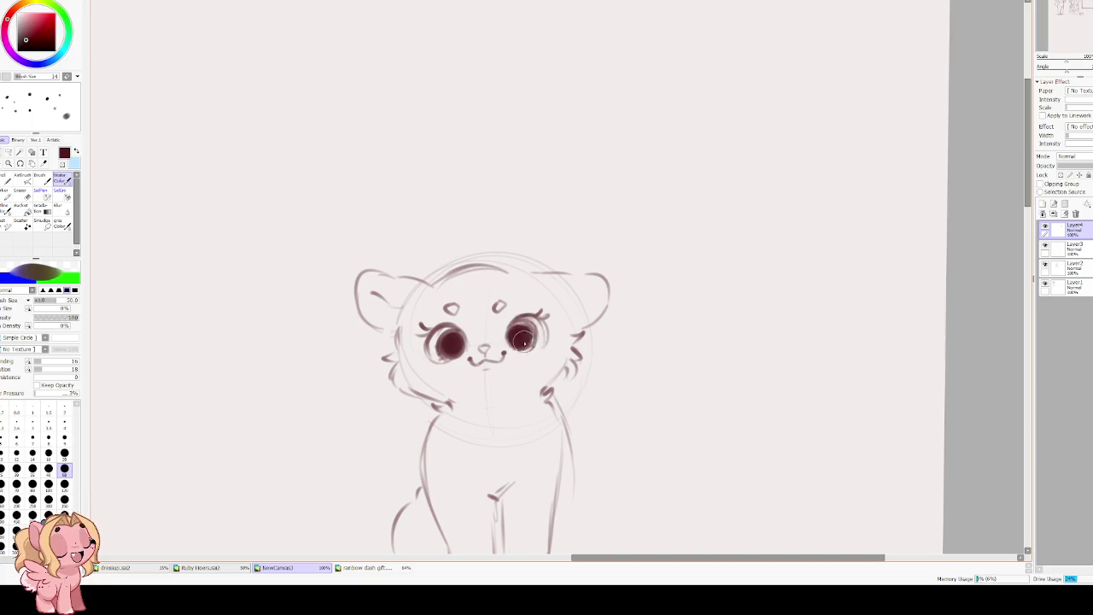
pyautogui.moveTo(525, 338); pyautogui.dragTo(511, 338)
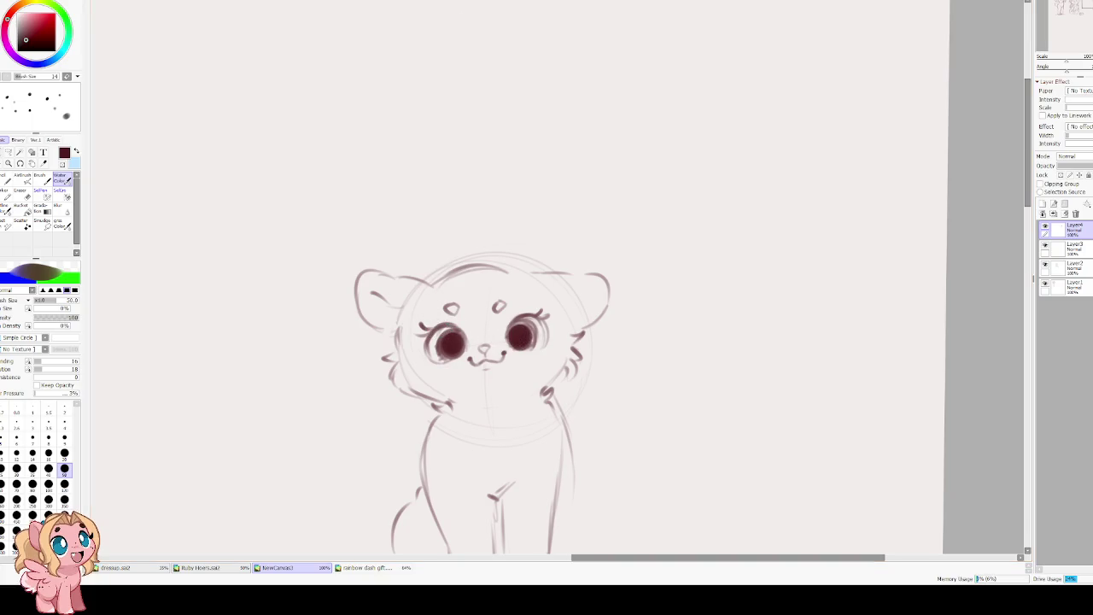
pyautogui.moveTo(431, 341); pyautogui.dragTo(418, 343)
pyautogui.press('[')
pyautogui.press('[')
pyautogui.press('[')
pyautogui.press('[')
pyautogui.press('[')
pyautogui.press('[')
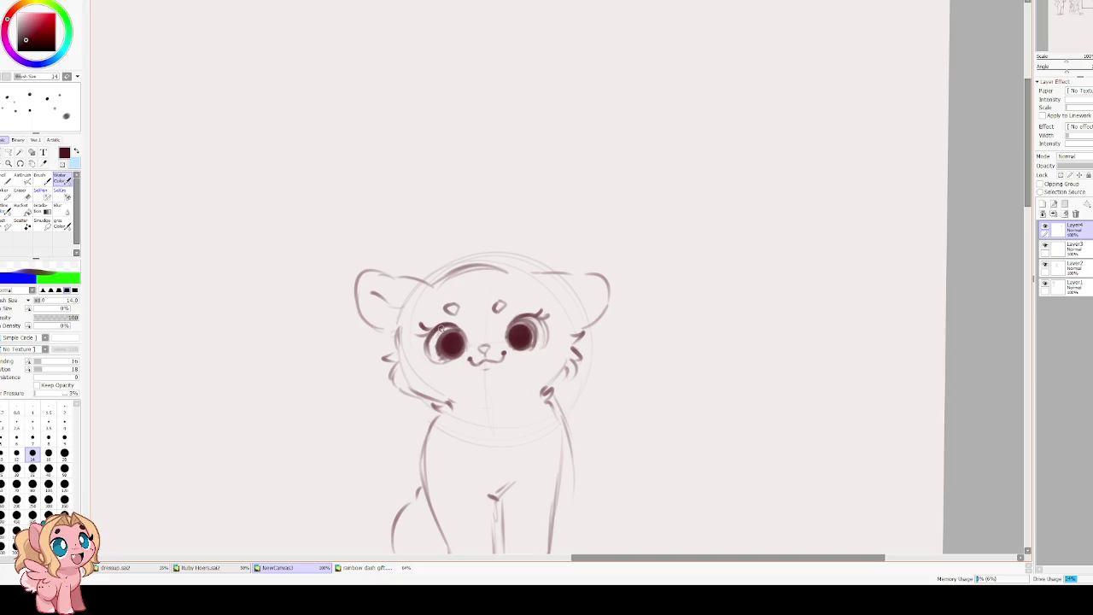
# Darken the left eye's lashes, then lasso the forehead mark and start transforming it.
pyautogui.moveTo(429, 336); pyautogui.dragTo(465, 339)
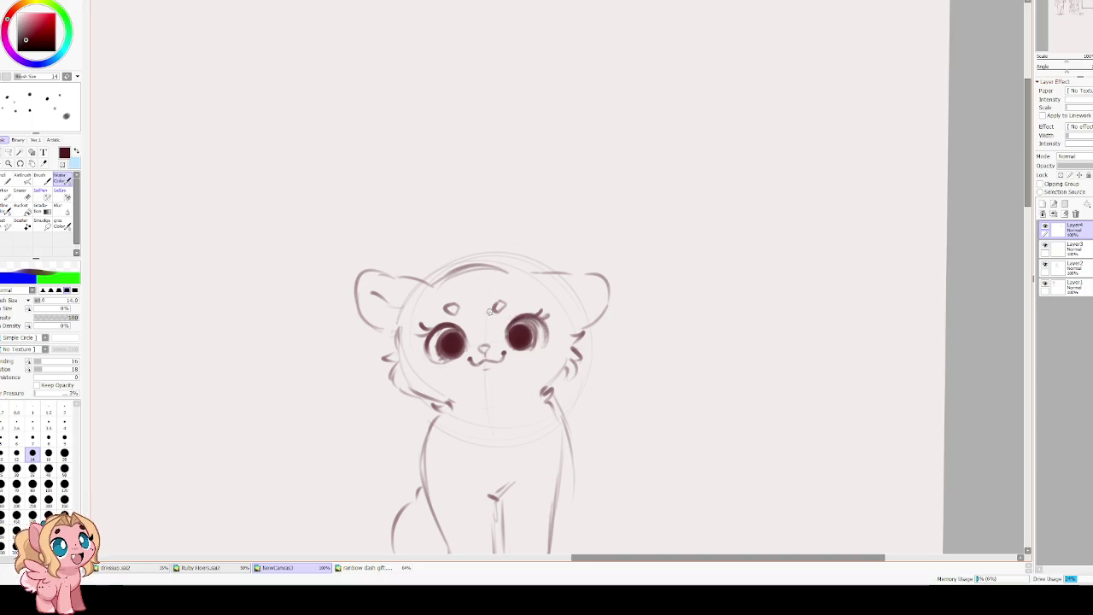
pyautogui.moveTo(434, 322); pyautogui.dragTo(449, 321)
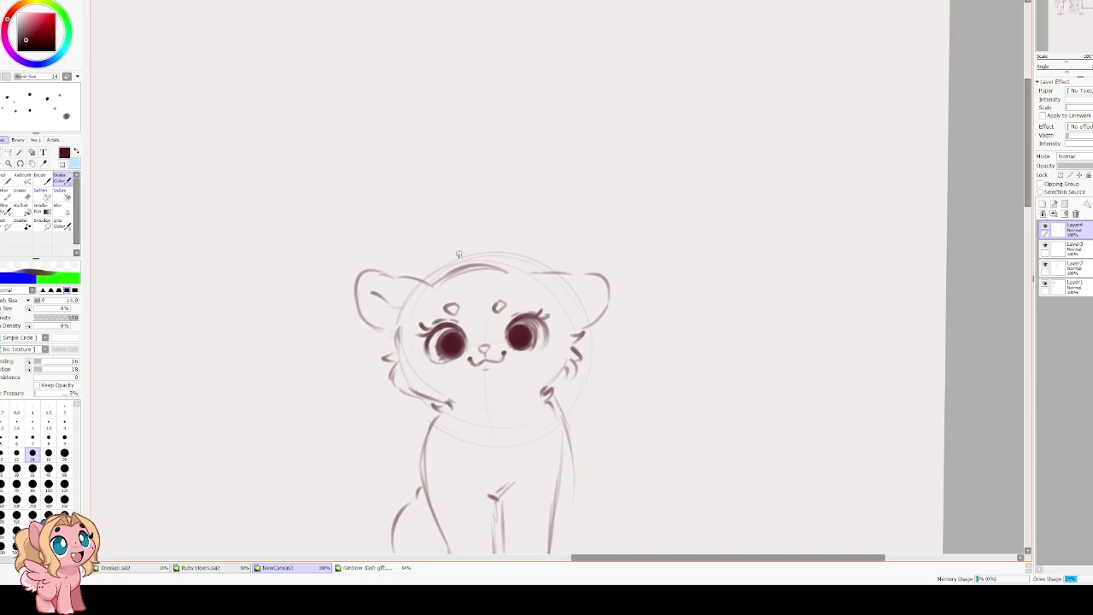
pyautogui.click(9, 153)
pyautogui.moveTo(504, 301); pyautogui.dragTo(509, 302)
pyautogui.hotkey('ctrl', 't')
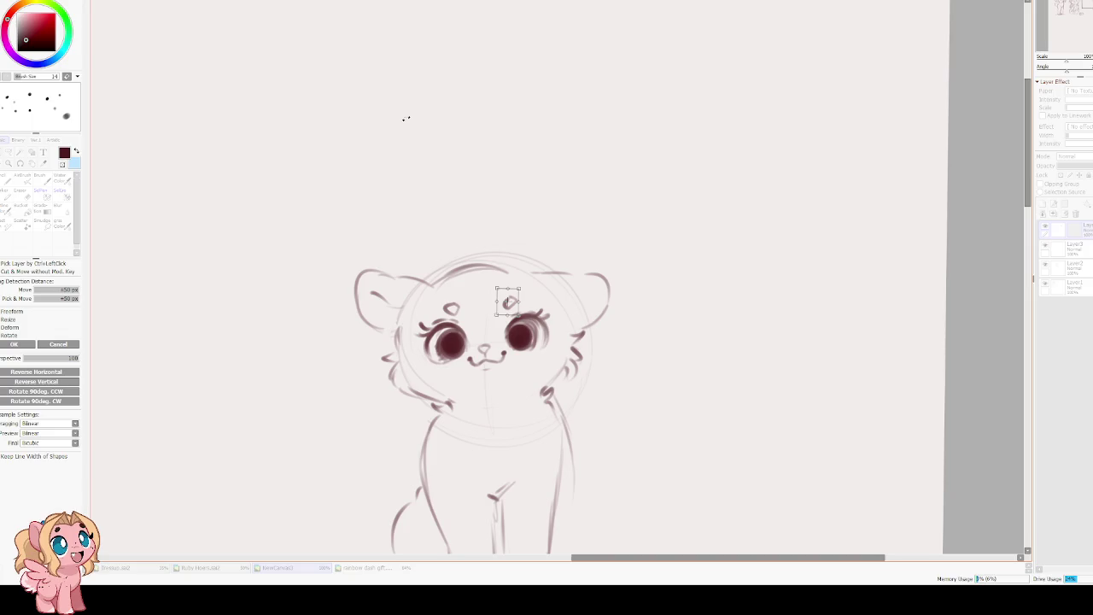
# Commit the forehead mark transform, deselect it, and mirror-check the drawing's proportions.
pyautogui.click(13, 343)
pyautogui.hotkey('ctrl', 'd')
pyautogui.press('c')
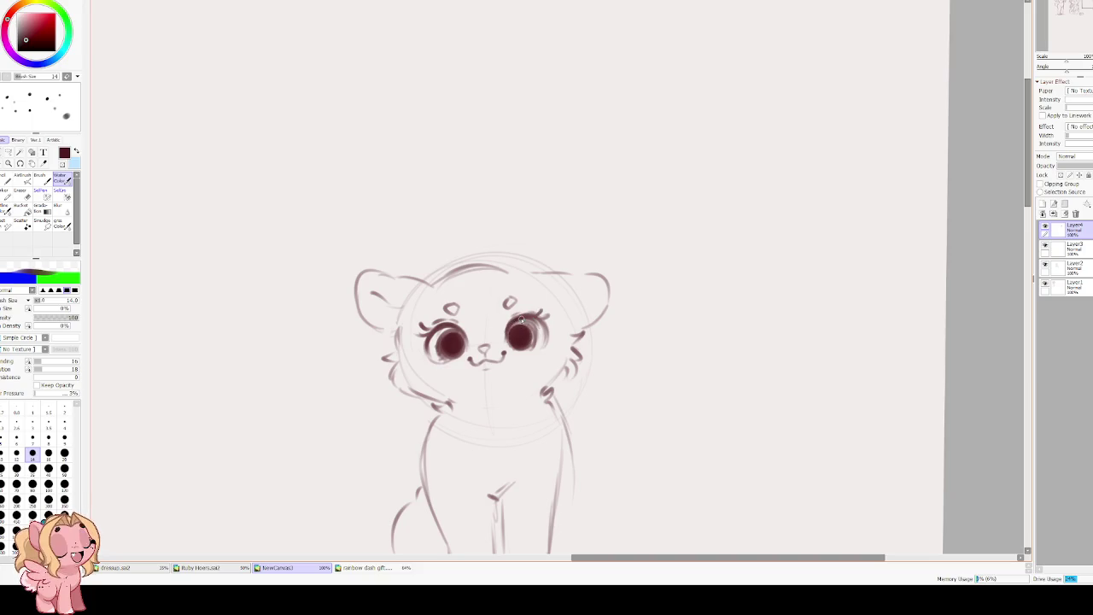
pyautogui.press('h')
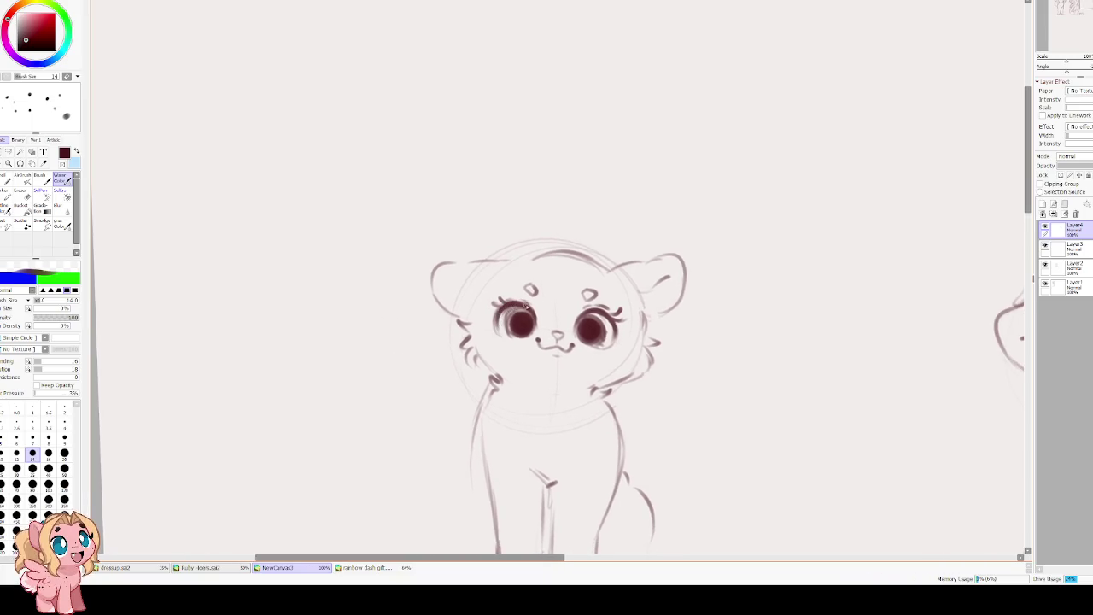
pyautogui.press('h')
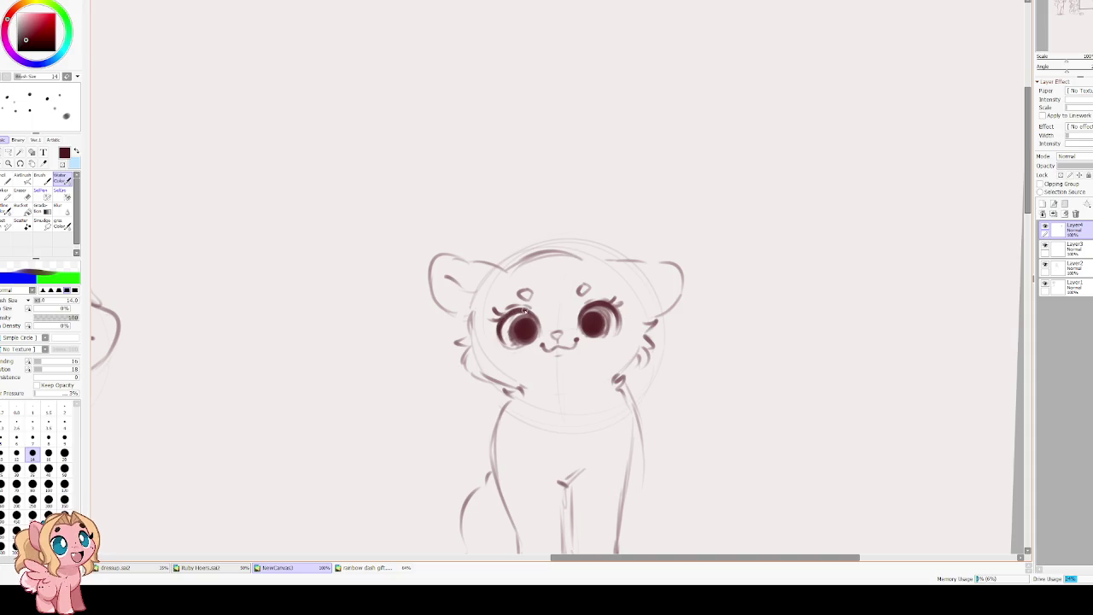
# Erase small light highlights into the left and right eyes with a smaller eraser.
pyautogui.press('e')
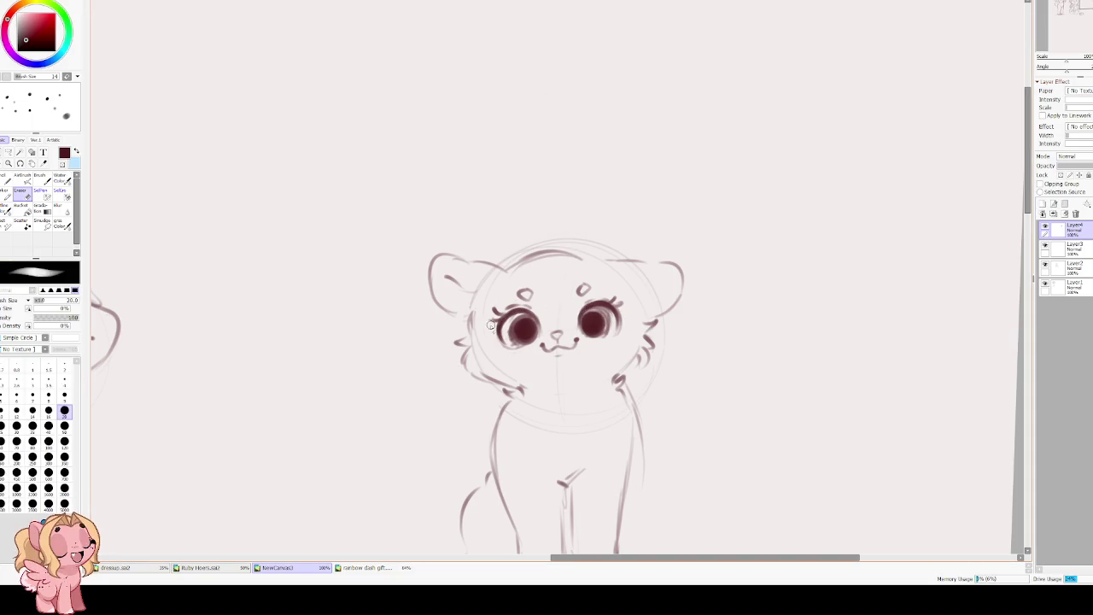
pyautogui.press('[')
pyautogui.press('[')
pyautogui.press('[')
pyautogui.press('[')
pyautogui.moveTo(519, 326); pyautogui.dragTo(517, 322)
pyautogui.click(591, 321)
pyautogui.moveTo(588, 317); pyautogui.dragTo(584, 316)
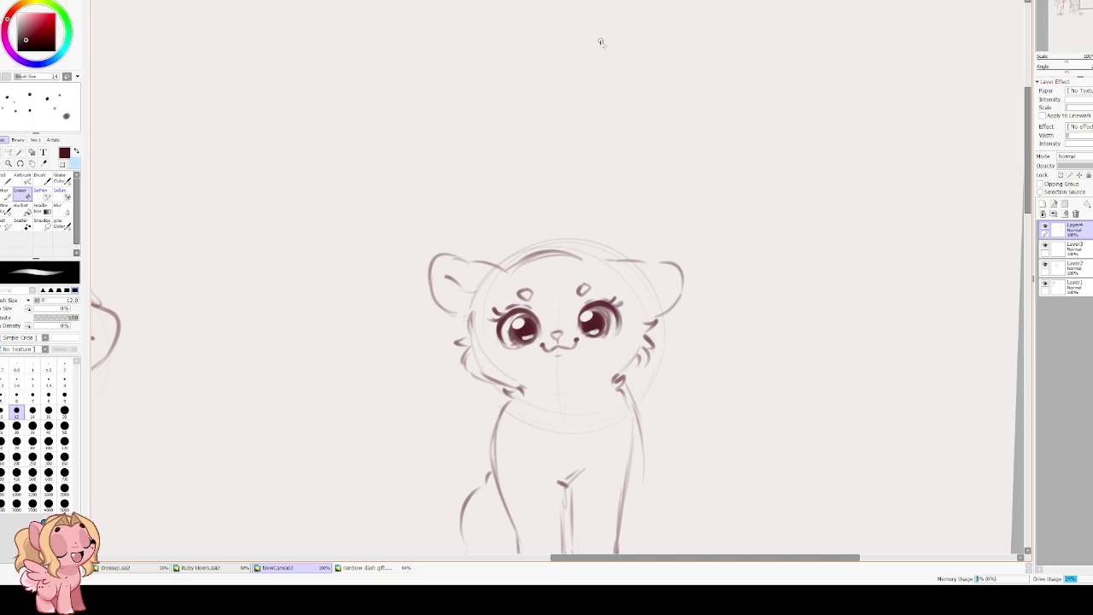
# Blur the shading of both eyes with a reduced blur brush.
pyautogui.press('b')
pyautogui.press('[')
pyautogui.press('[')
pyautogui.press('[')
pyautogui.press('[')
pyautogui.press('[')
pyautogui.press('[')
pyautogui.press('[')
pyautogui.press('[')
pyautogui.moveTo(519, 336); pyautogui.dragTo(524, 331)
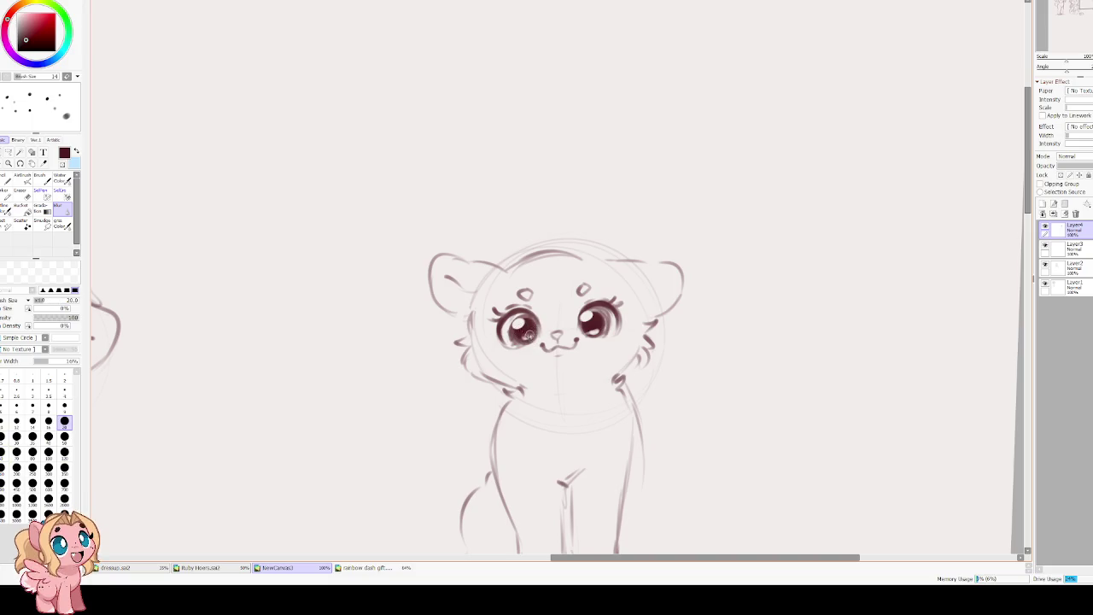
pyautogui.moveTo(524, 331); pyautogui.dragTo(586, 330)
# Lasso the left cheek fluff down to the chin and start transforming it.
pyautogui.moveTo(551, 171); pyautogui.dragTo(560, 150)
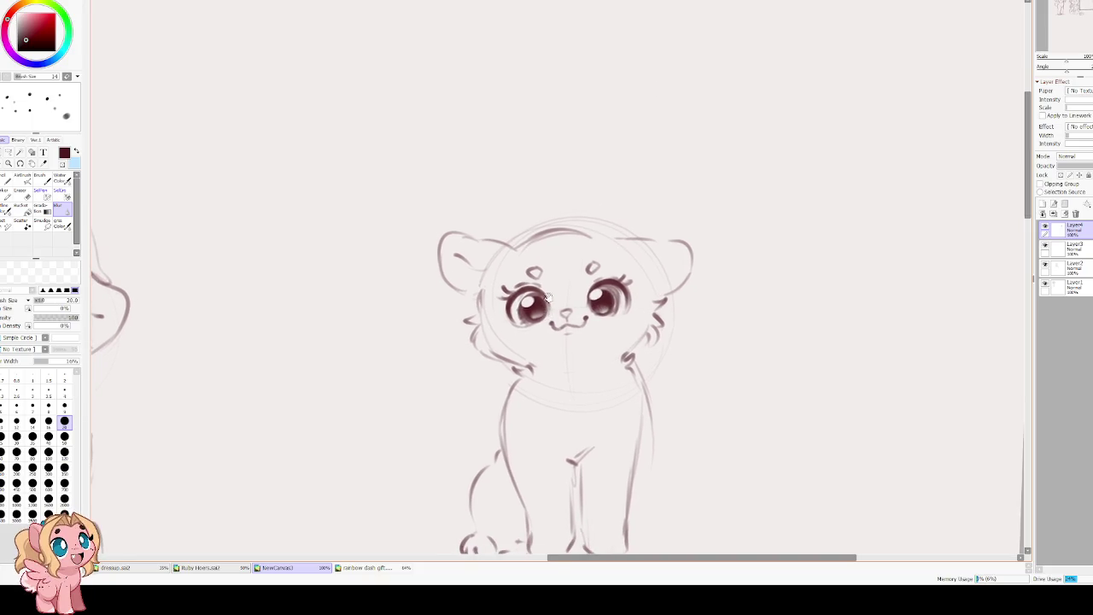
pyautogui.click(8, 152)
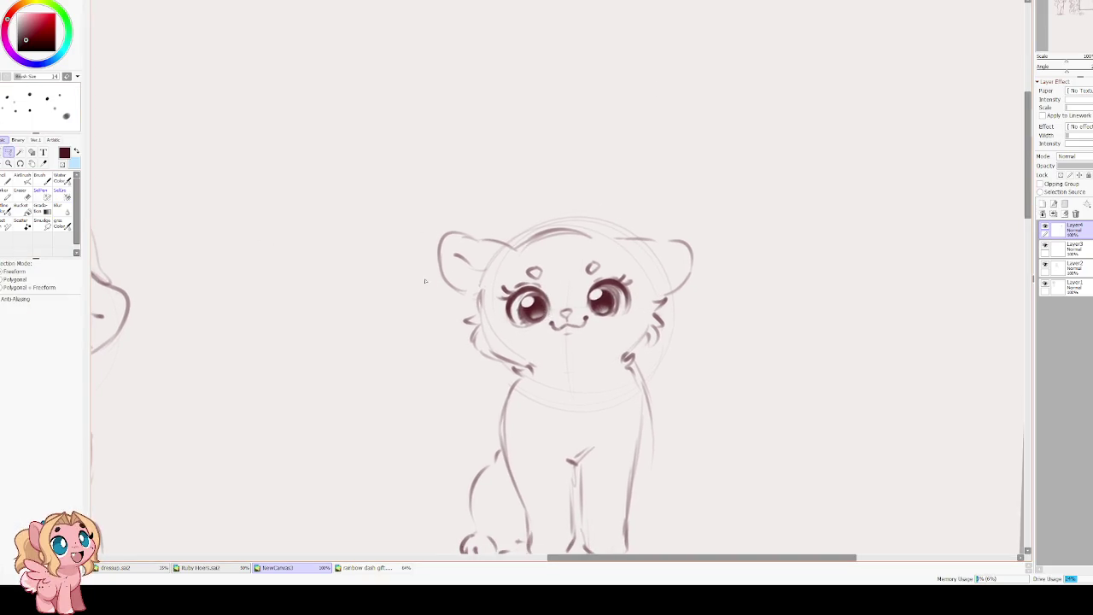
pyautogui.moveTo(452, 343); pyautogui.dragTo(508, 374)
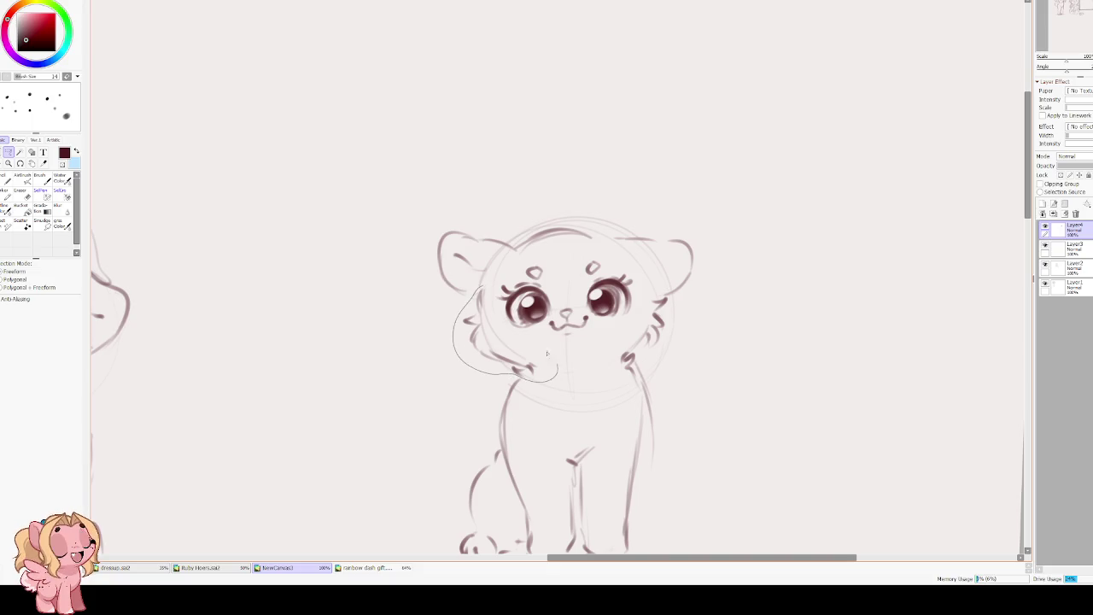
pyautogui.moveTo(495, 322); pyautogui.dragTo(499, 330)
pyautogui.hotkey('ctrl', 't')
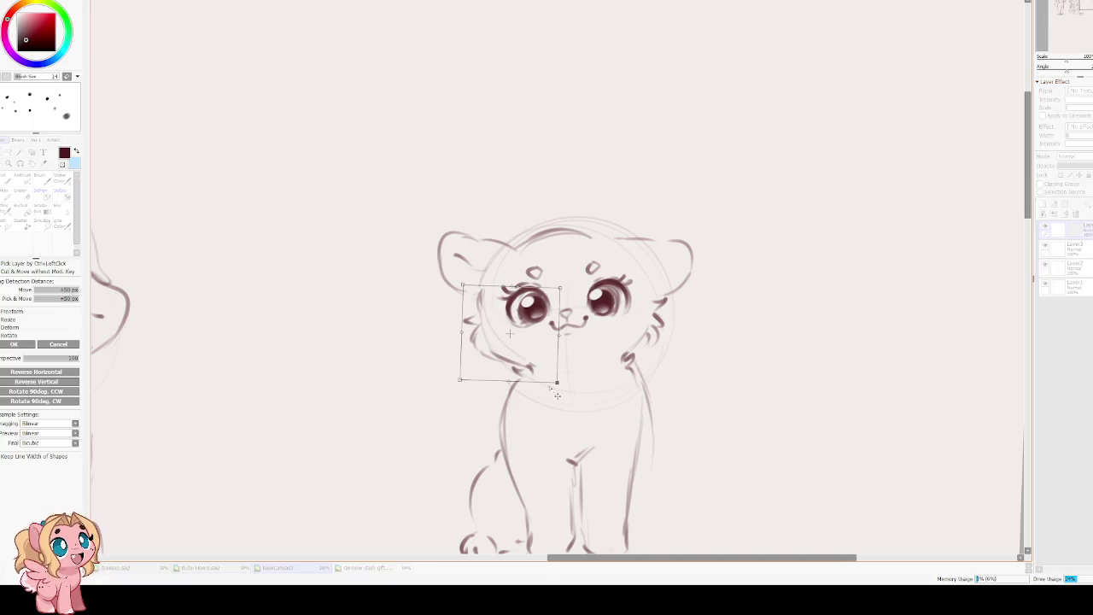
# Skew the left cheek fluff's lower corners inward and upward, then apply and deselect.
pyautogui.moveTo(562, 379); pyautogui.dragTo(561, 371)
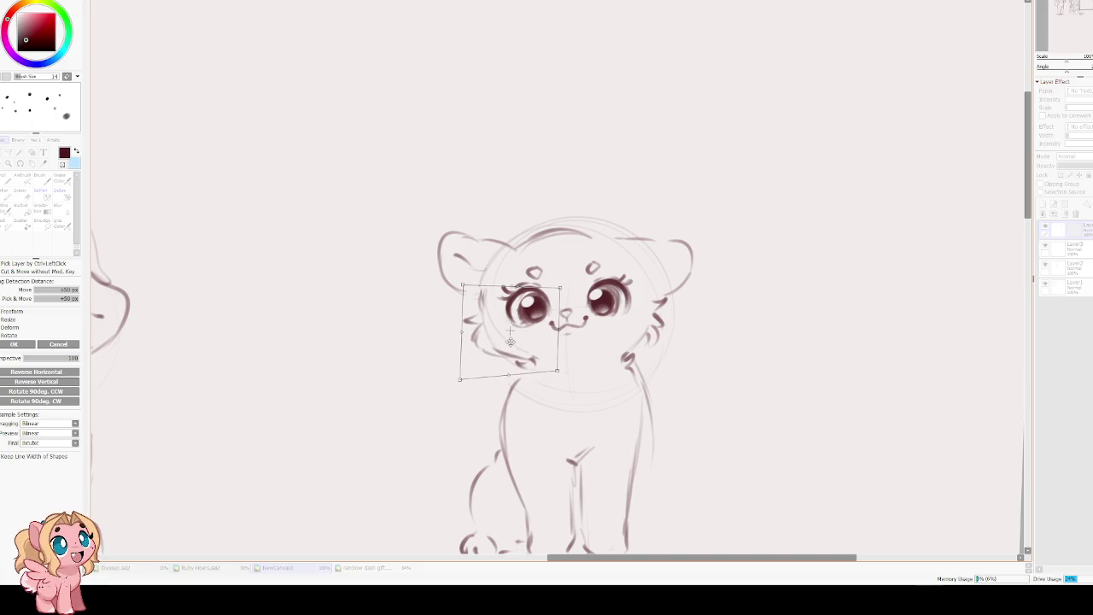
pyautogui.moveTo(465, 364); pyautogui.dragTo(478, 369)
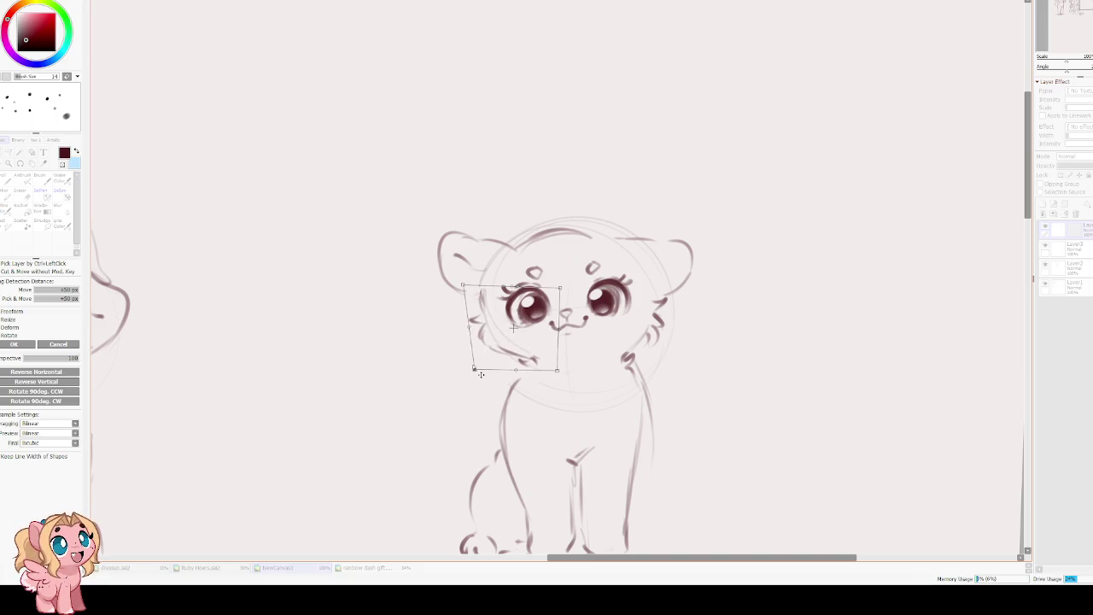
pyautogui.press('h')
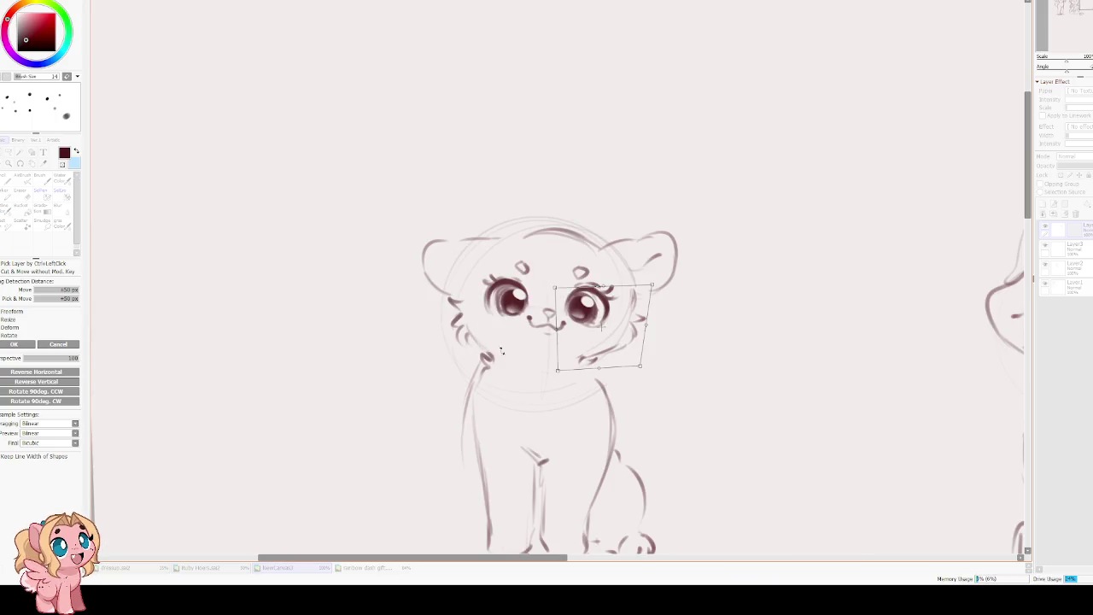
pyautogui.press('h')
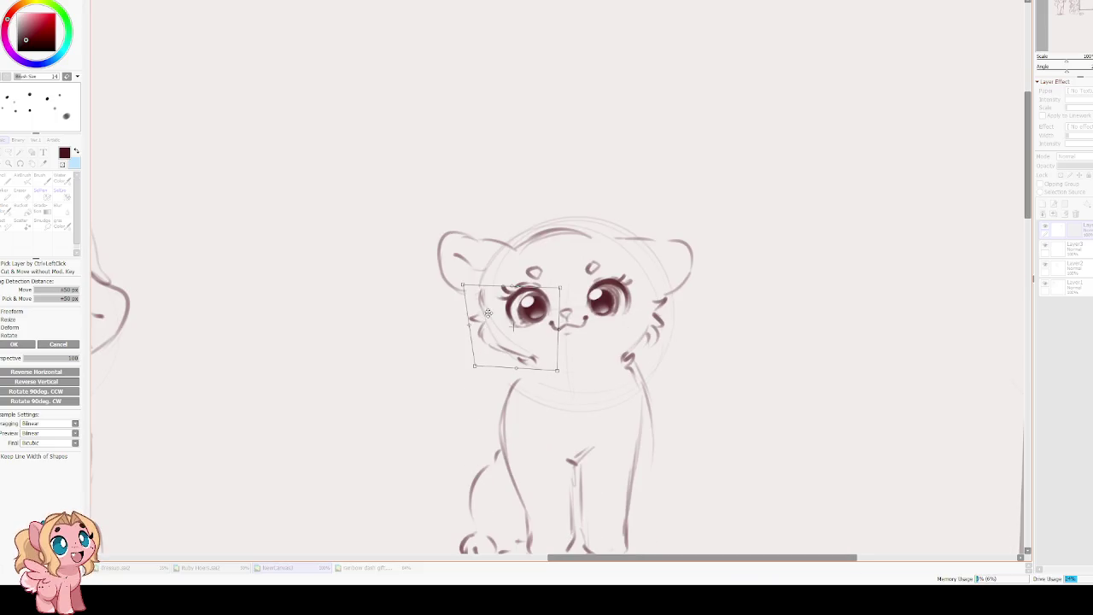
pyautogui.press('Return')
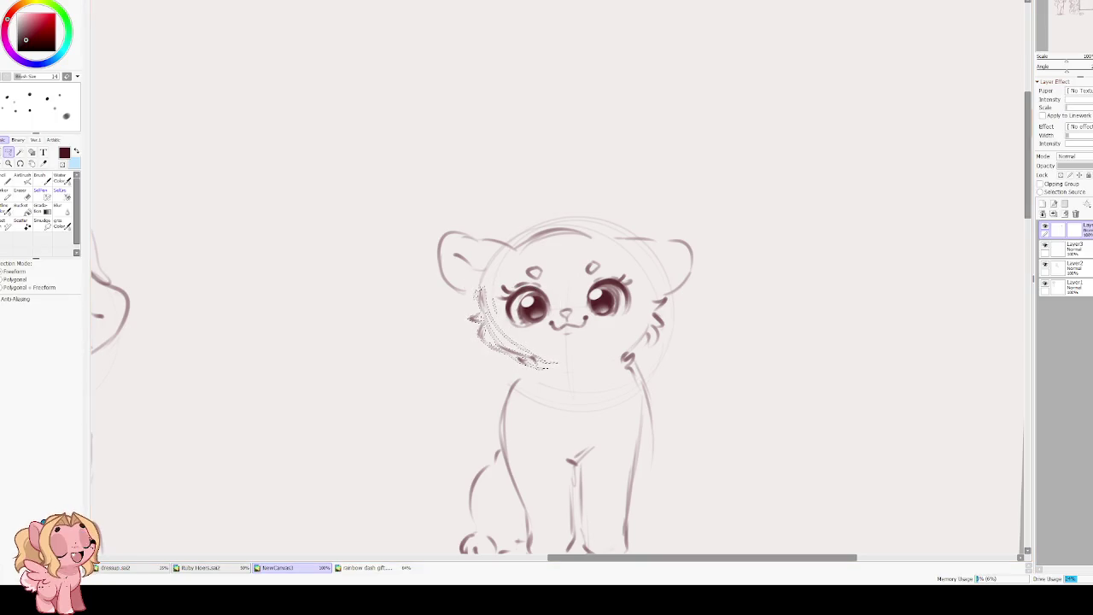
pyautogui.hotkey('ctrl', 'd')
pyautogui.press('c')
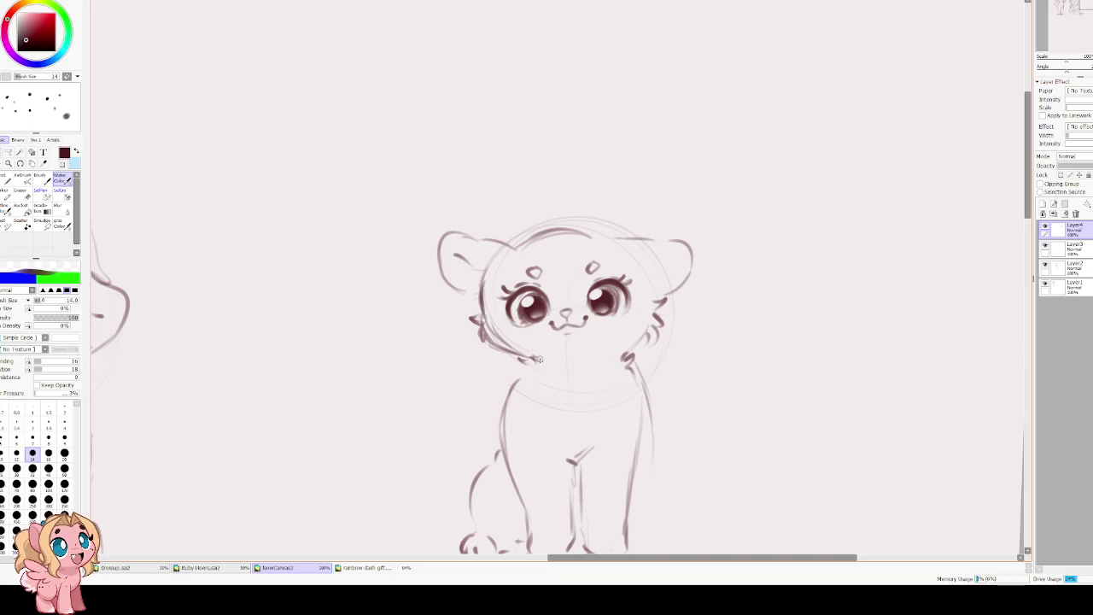
# Erase the old left cheek lines and redraw a new cheek line with fur tufts.
pyautogui.press('e')
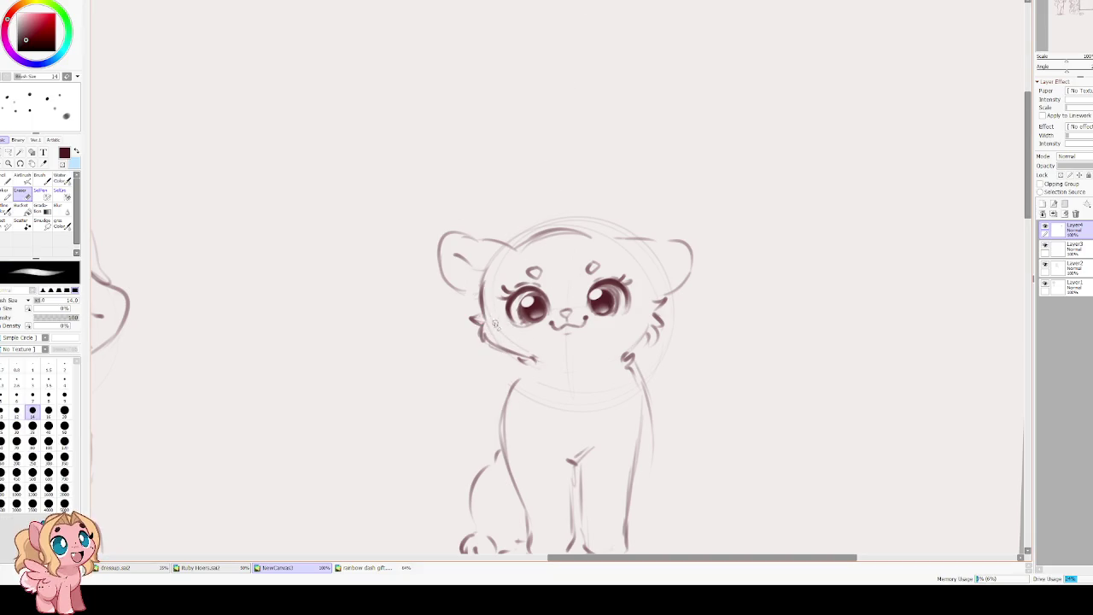
pyautogui.moveTo(478, 322); pyautogui.dragTo(524, 353)
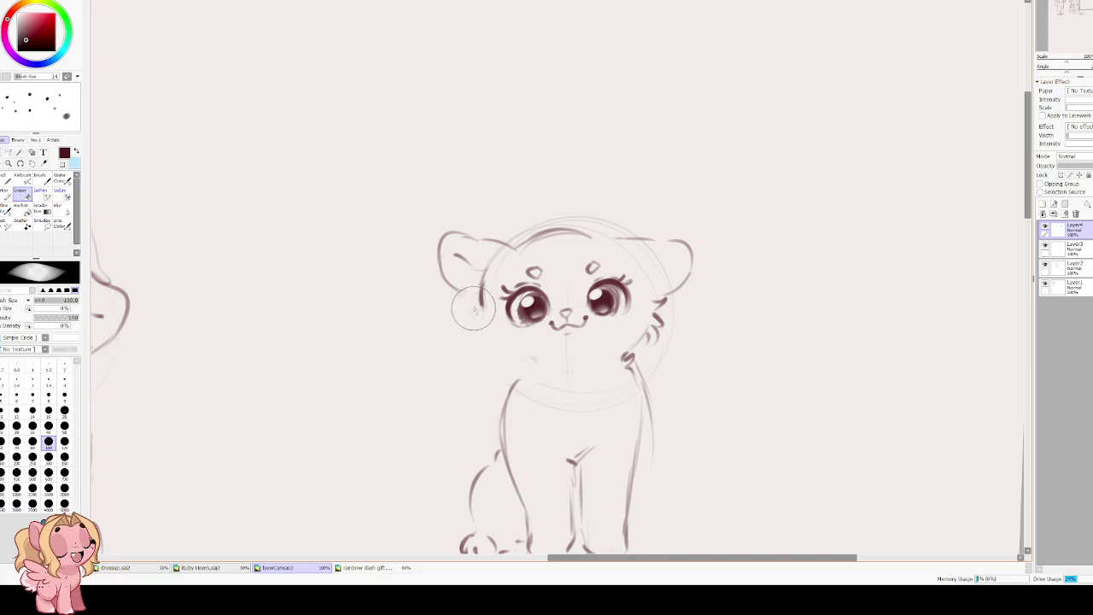
pyautogui.press('e')
pyautogui.moveTo(481, 280); pyautogui.dragTo(492, 333)
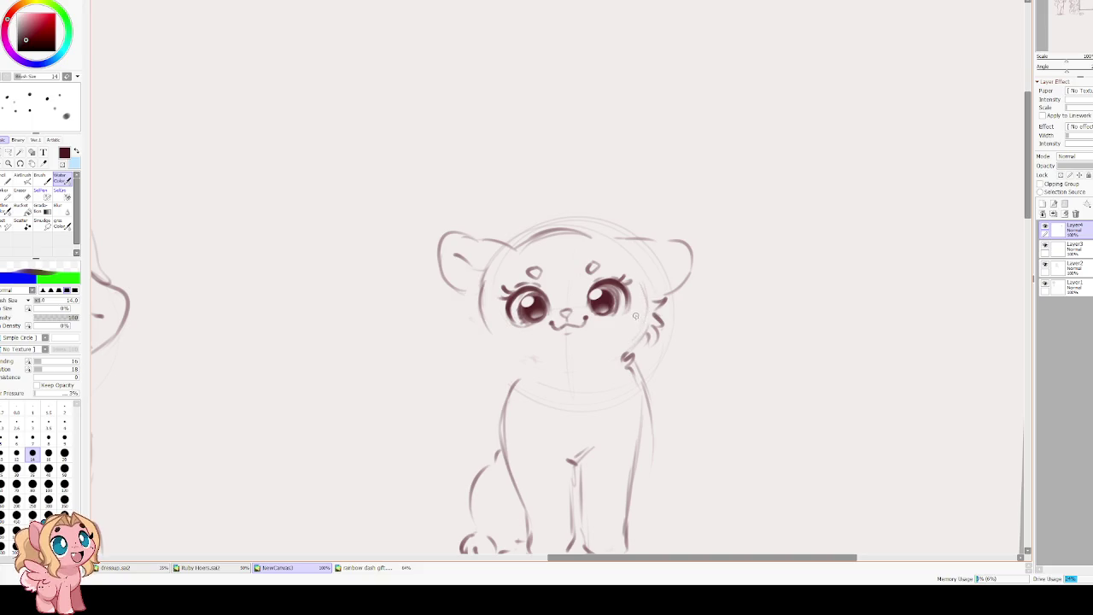
pyautogui.moveTo(481, 314)
pyautogui.mouseDown()
pyautogui.moveTo(469, 319)
pyautogui.moveTo(474, 342)
pyautogui.moveTo(500, 354)
pyautogui.mouseUp()
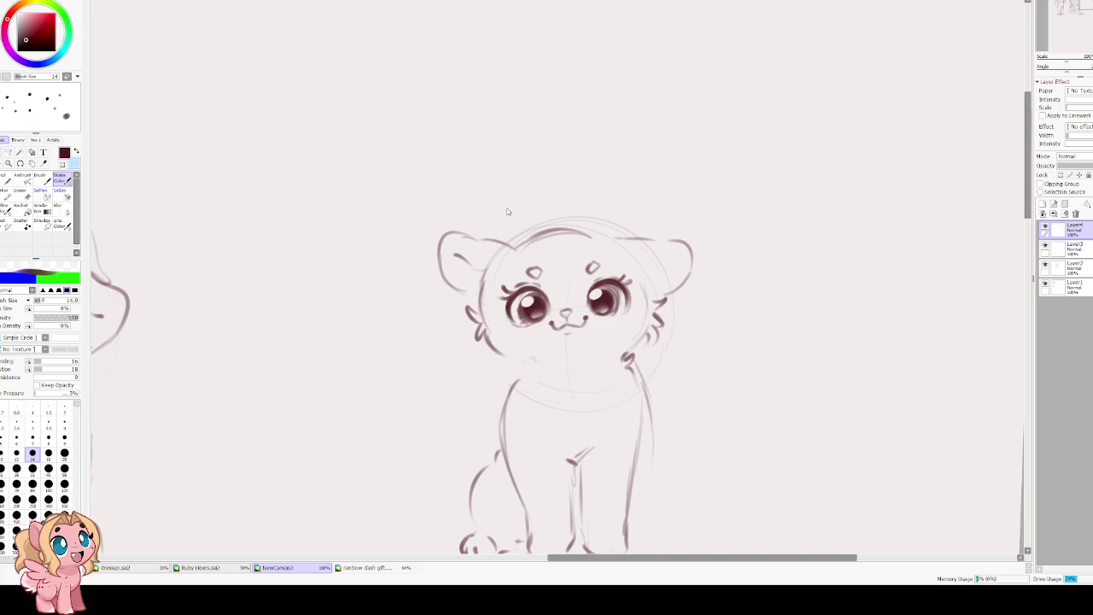